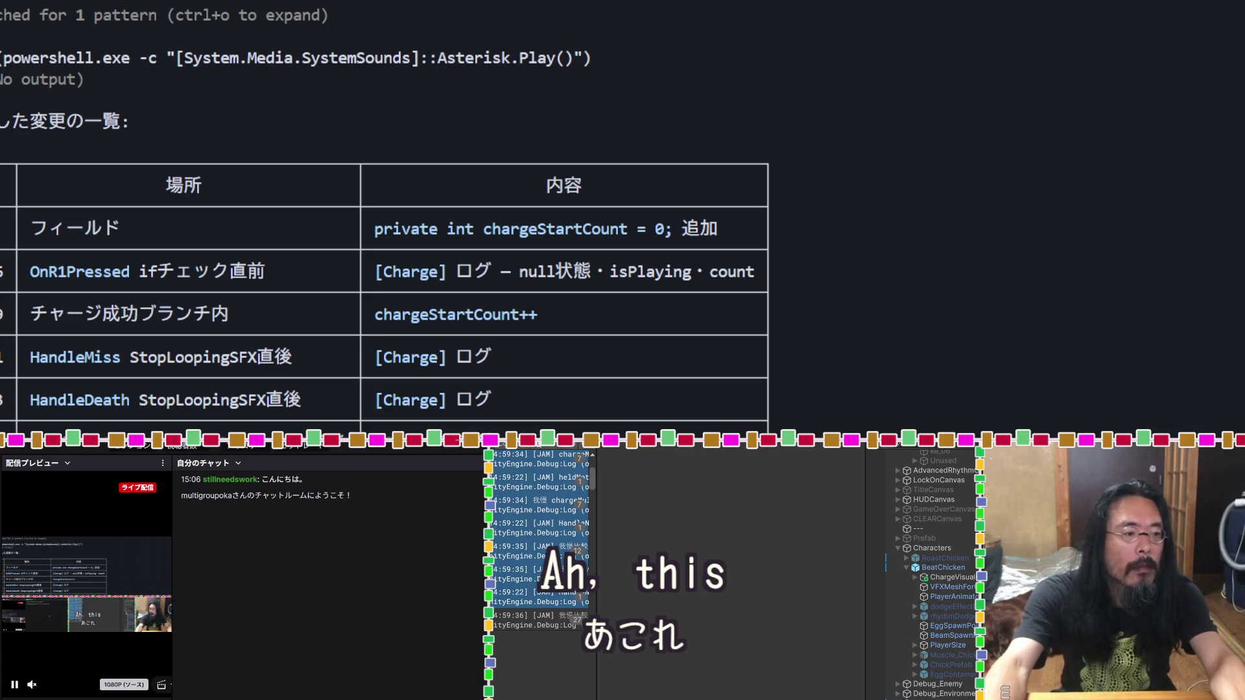
Step: Post 'ただいま' in the stream chat, then switch to Unity so the edited scripts recompile
{"action": "type", "text": "ただいま"}
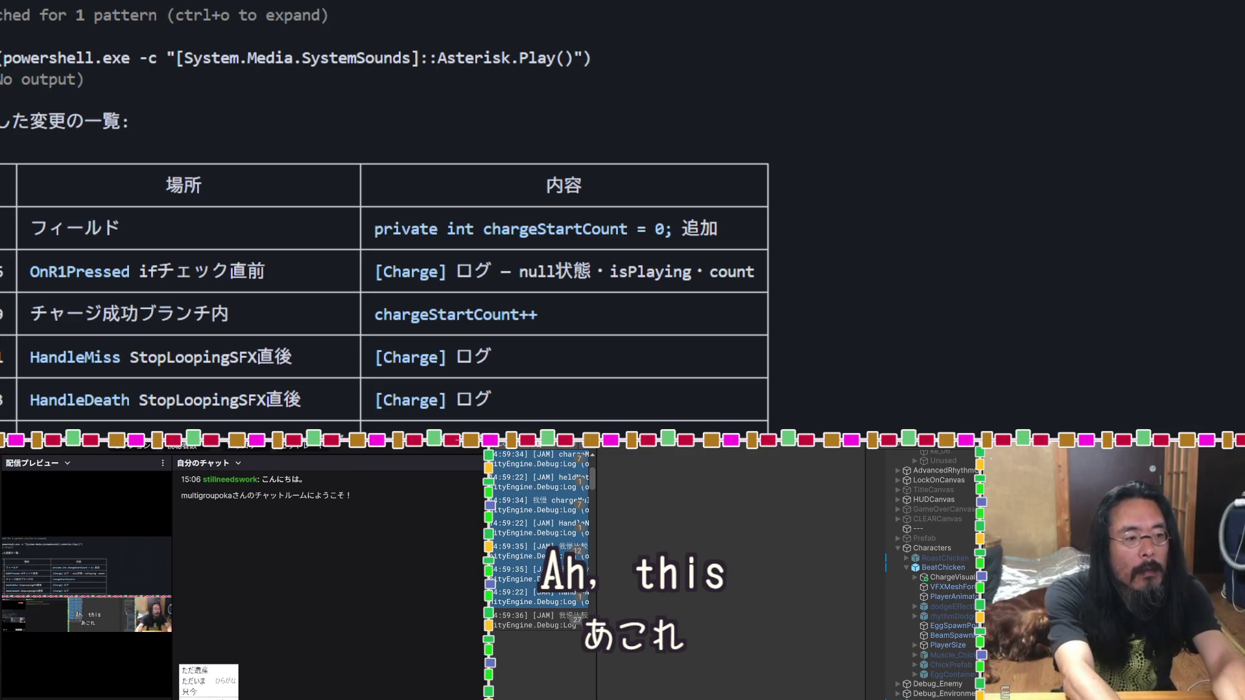
{"action": "key", "text": "Return"}
{"action": "key", "text": "Return"}
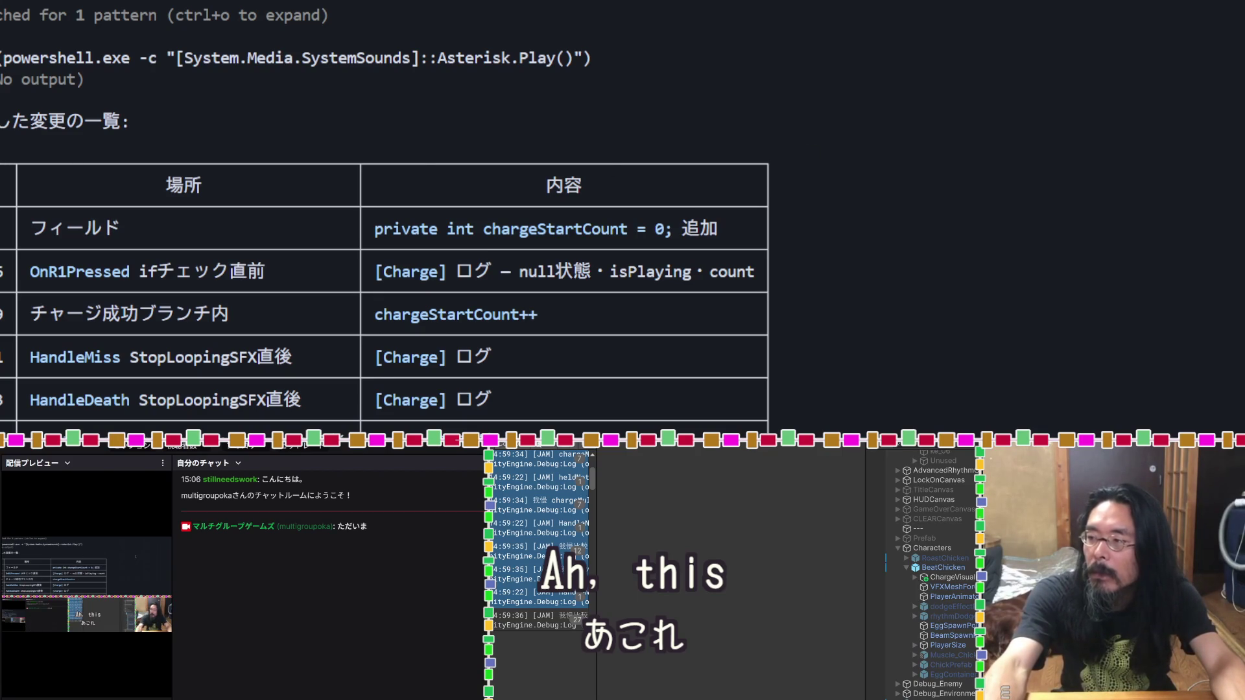
{"action": "key", "text": "alt+Tab"}
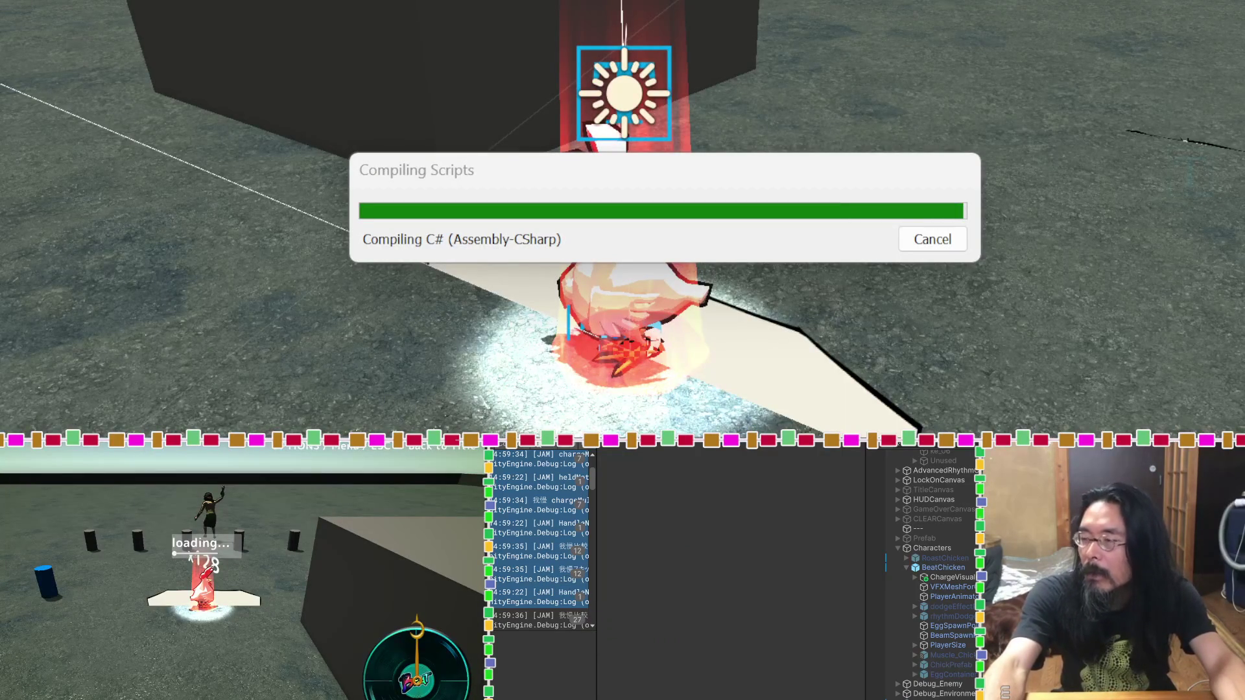
Step: Copy the [Charge] log prefix from Claude Code's change table, then start Play Mode in Unity
{"action": "key", "text": "alt+Tab"}
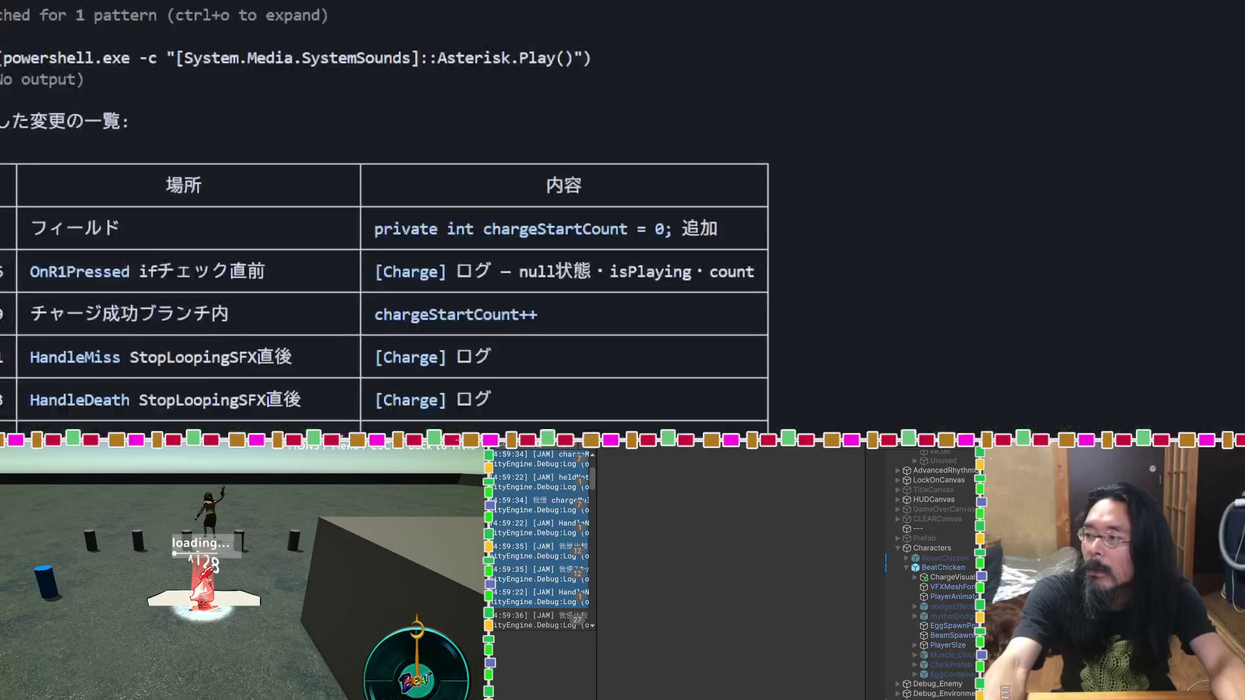
{"action": "left_click_drag", "start_coordinate": [438, 357], "coordinate": [375, 359]}
{"action": "key", "text": "ctrl+c"}
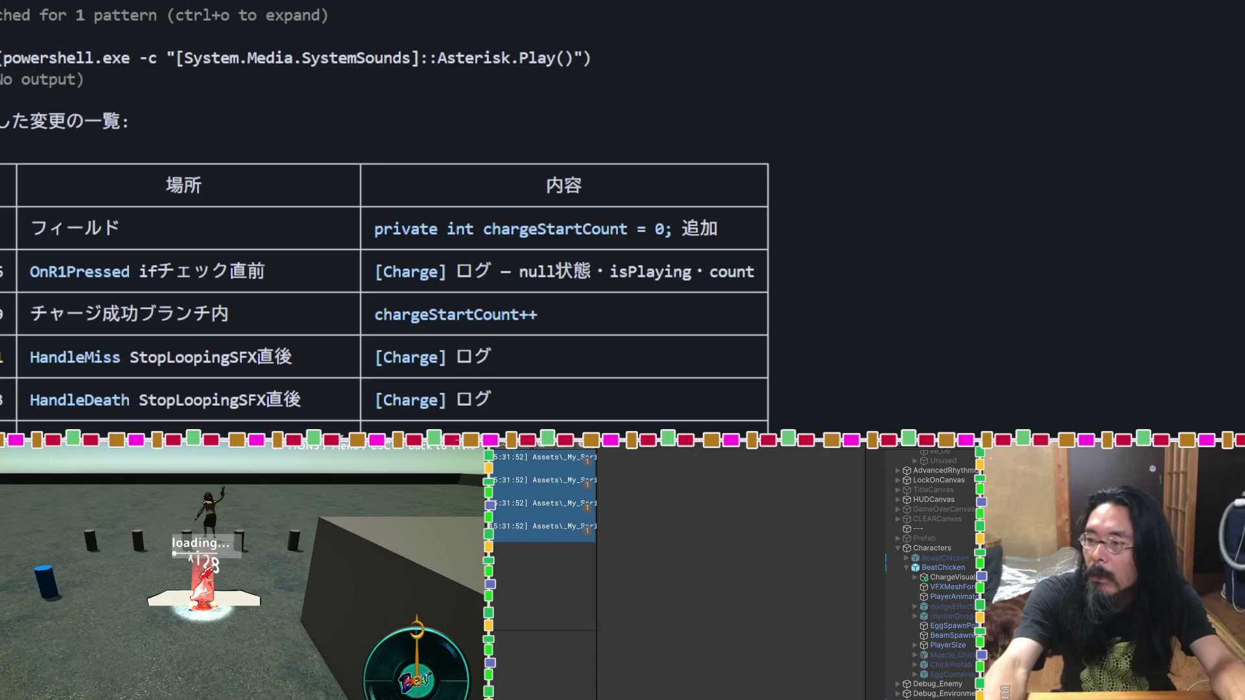
{"action": "key", "text": "alt+Tab"}
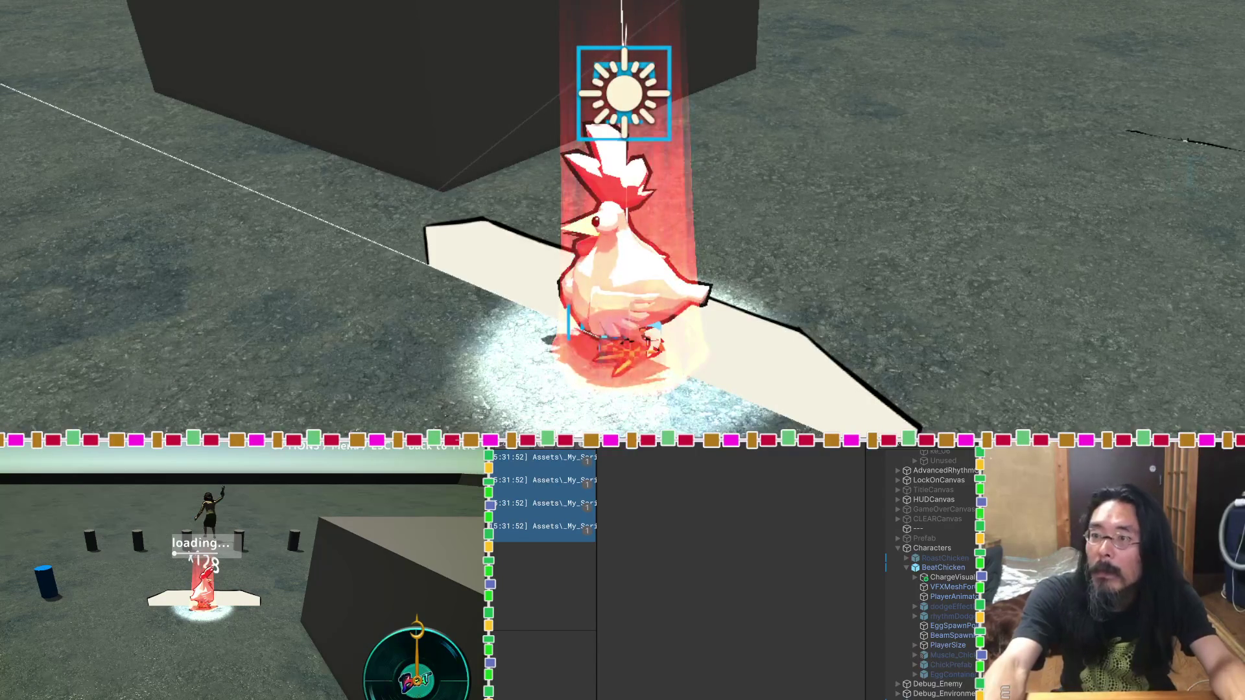
{"action": "key", "text": "ctrl+p"}
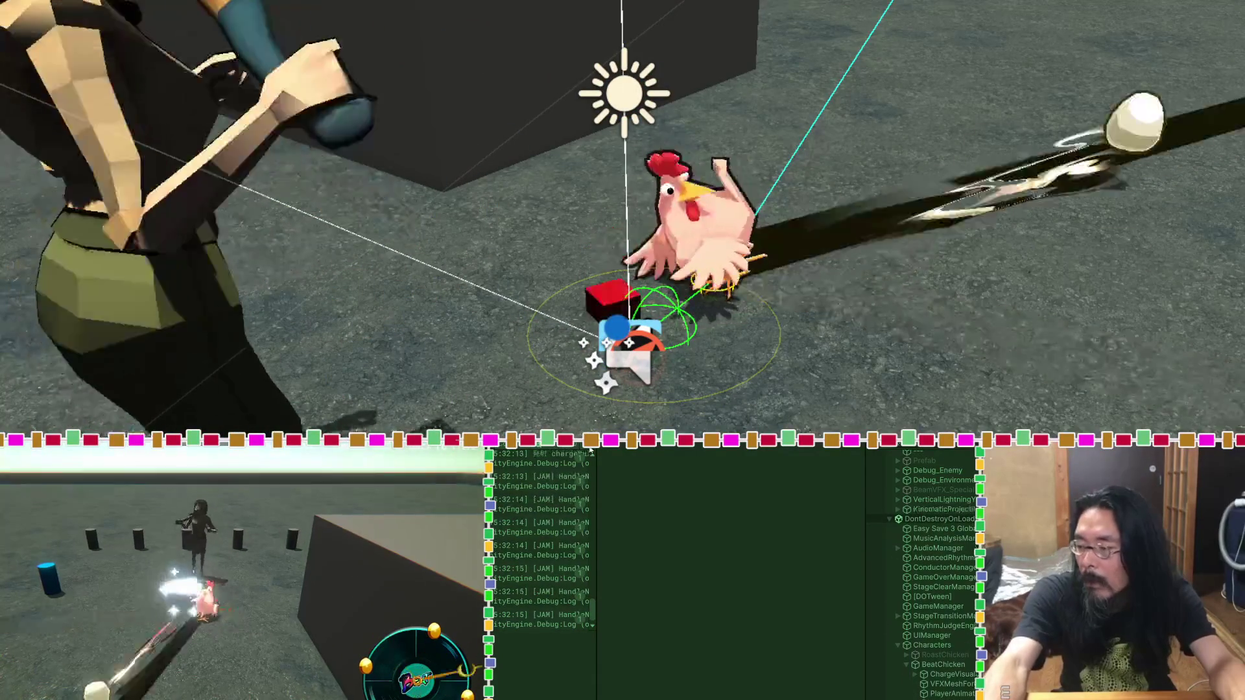
Step: Widen the Console, filter it to 'Charge', and view the first [Charge] log's stack trace
{"action": "left_click_drag", "start_coordinate": [595, 453], "coordinate": [712, 453]}
{"action": "type", "text": "Charge"}
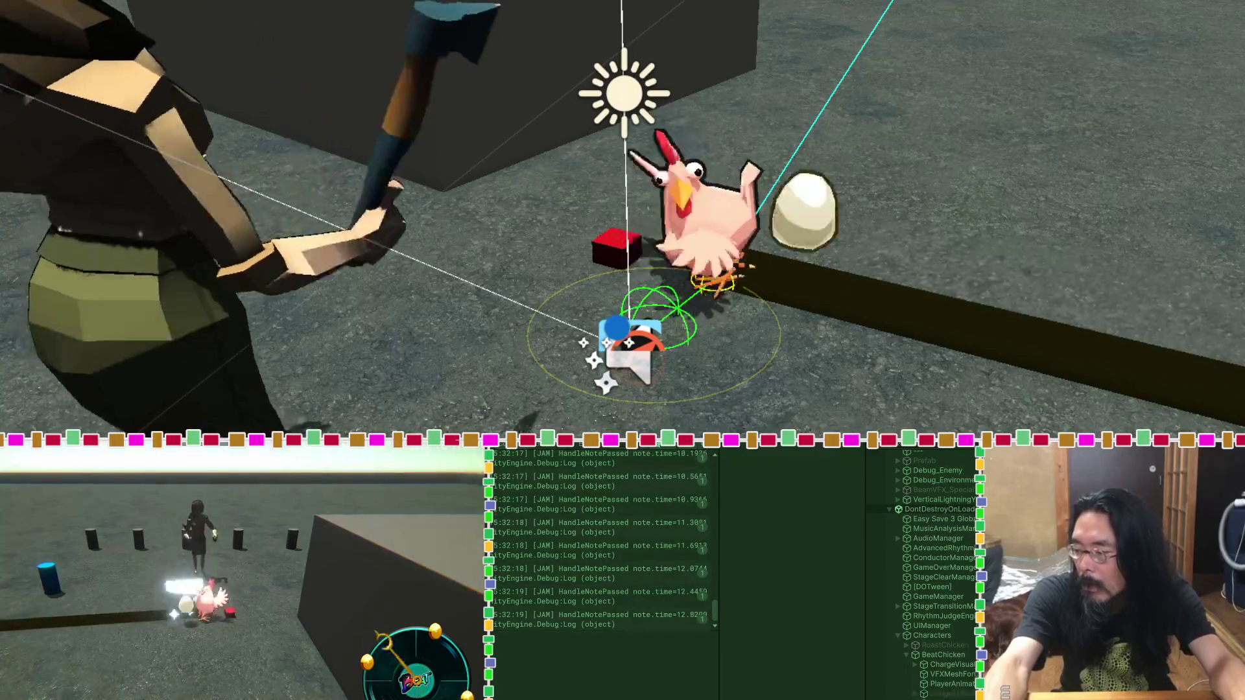
{"action": "left_click", "coordinate": [617, 468]}
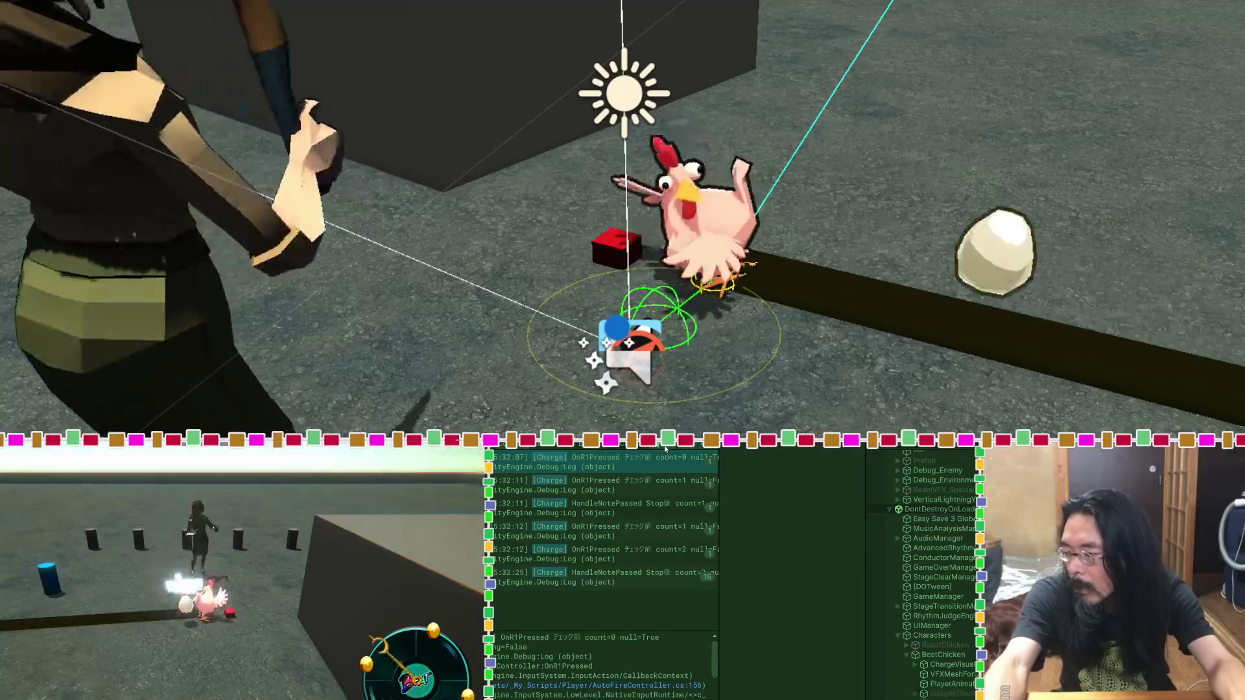
Step: Toggle Collapse off and back on to compare log entries, then stop Play Mode
{"action": "left_click", "coordinate": [665, 448]}
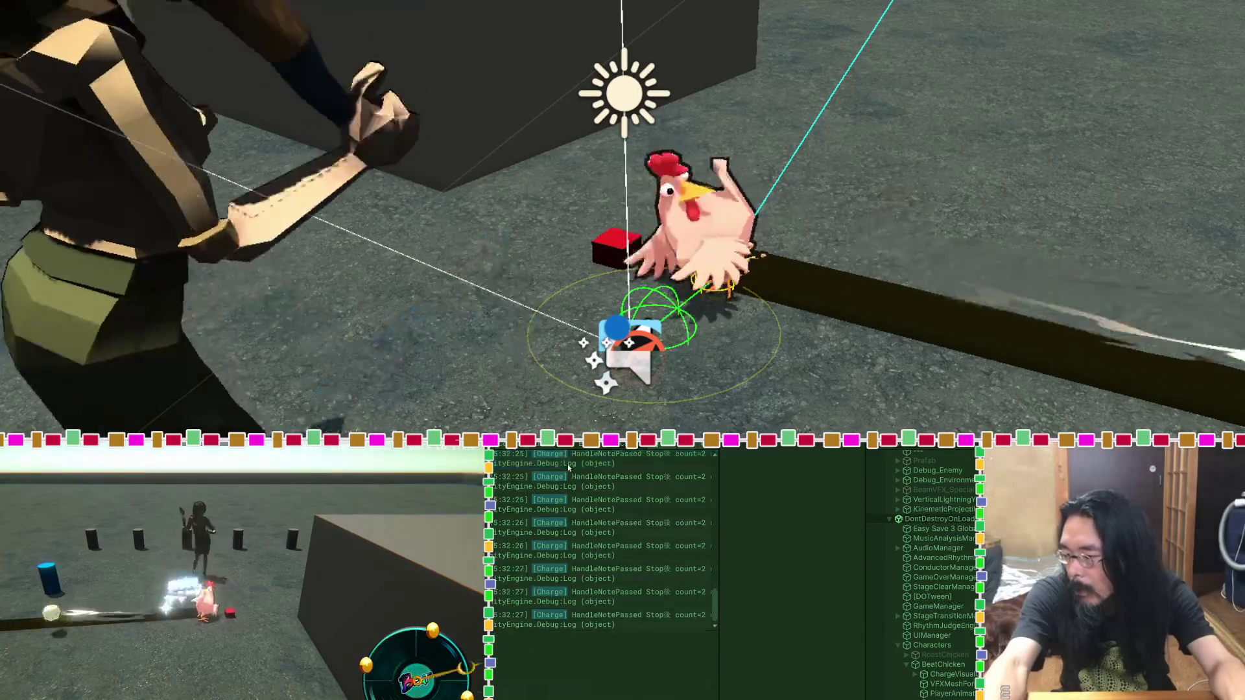
{"action": "scroll", "coordinate": [591, 466], "scroll_direction": "up", "scroll_amount": 10}
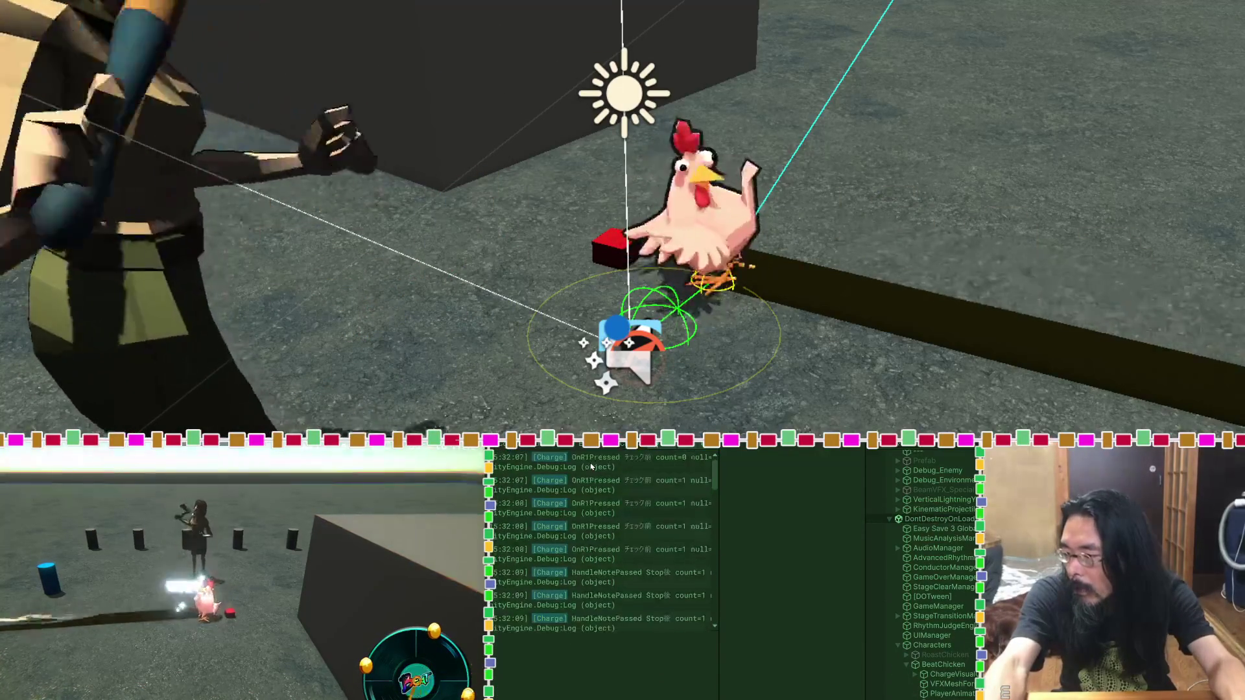
{"action": "left_click", "coordinate": [517, 446]}
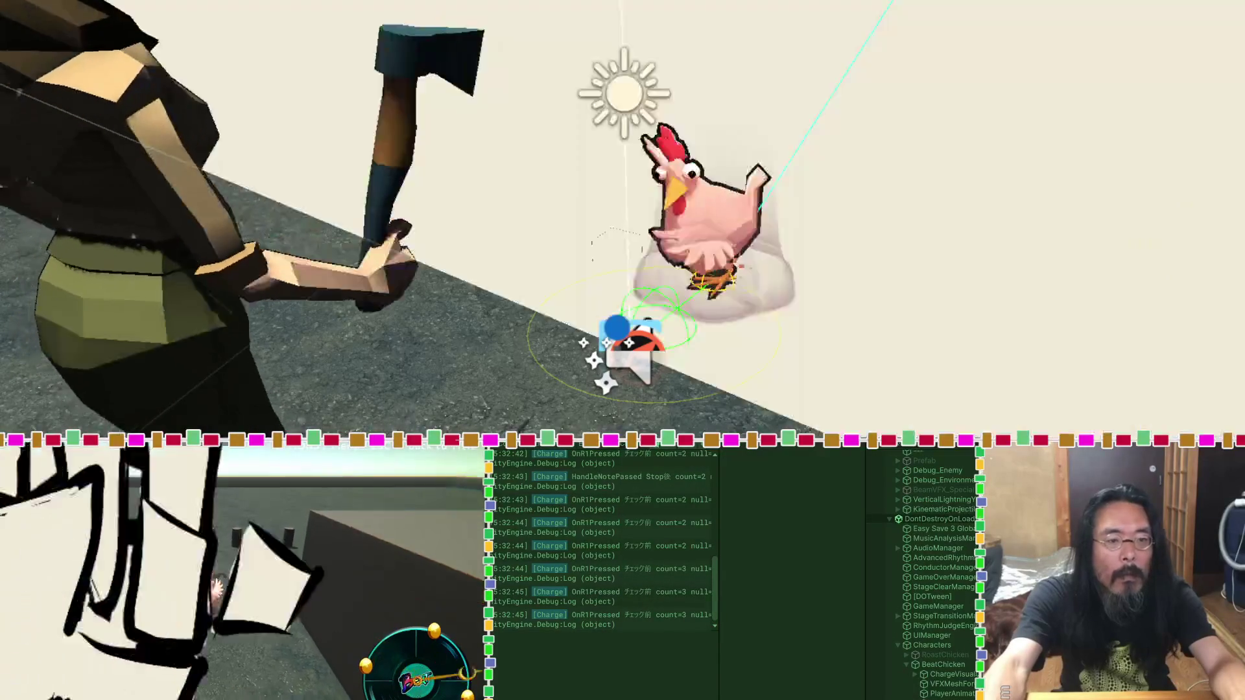
{"action": "key", "text": "ctrl+p"}
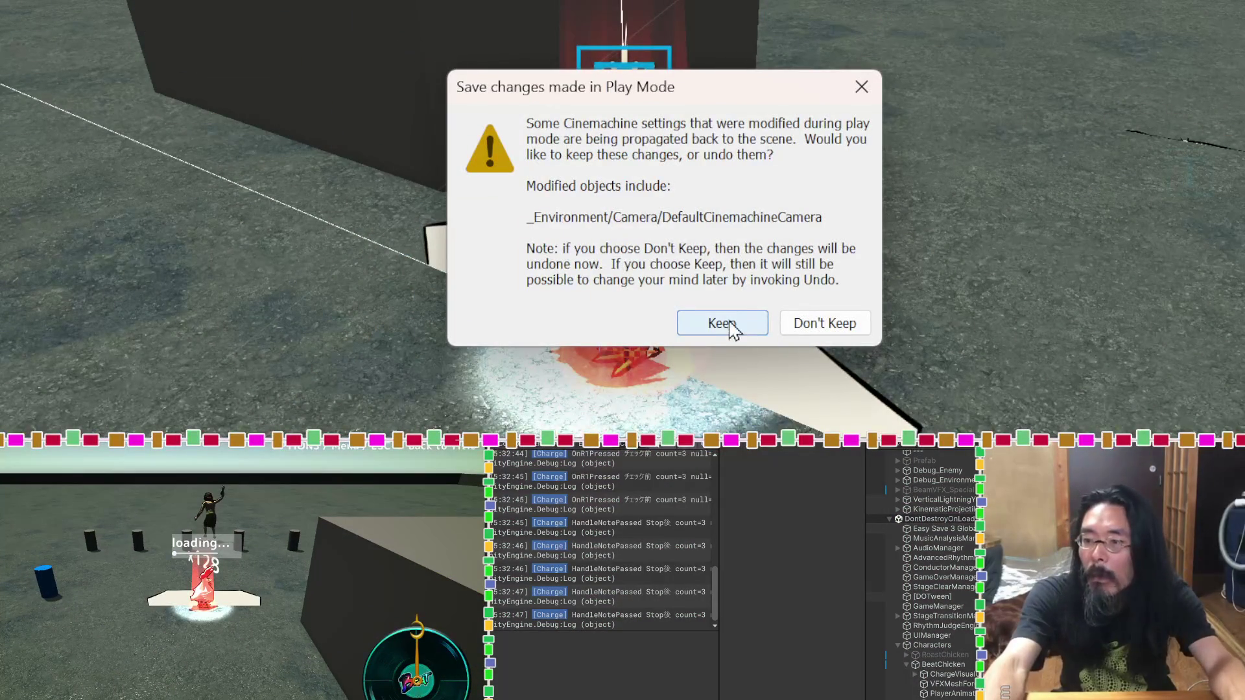
Step: Keep the play-mode camera changes and enable Collapse in the Console
{"action": "left_click", "coordinate": [746, 321]}
{"action": "scroll", "coordinate": [645, 482], "scroll_direction": "up", "scroll_amount": 10}
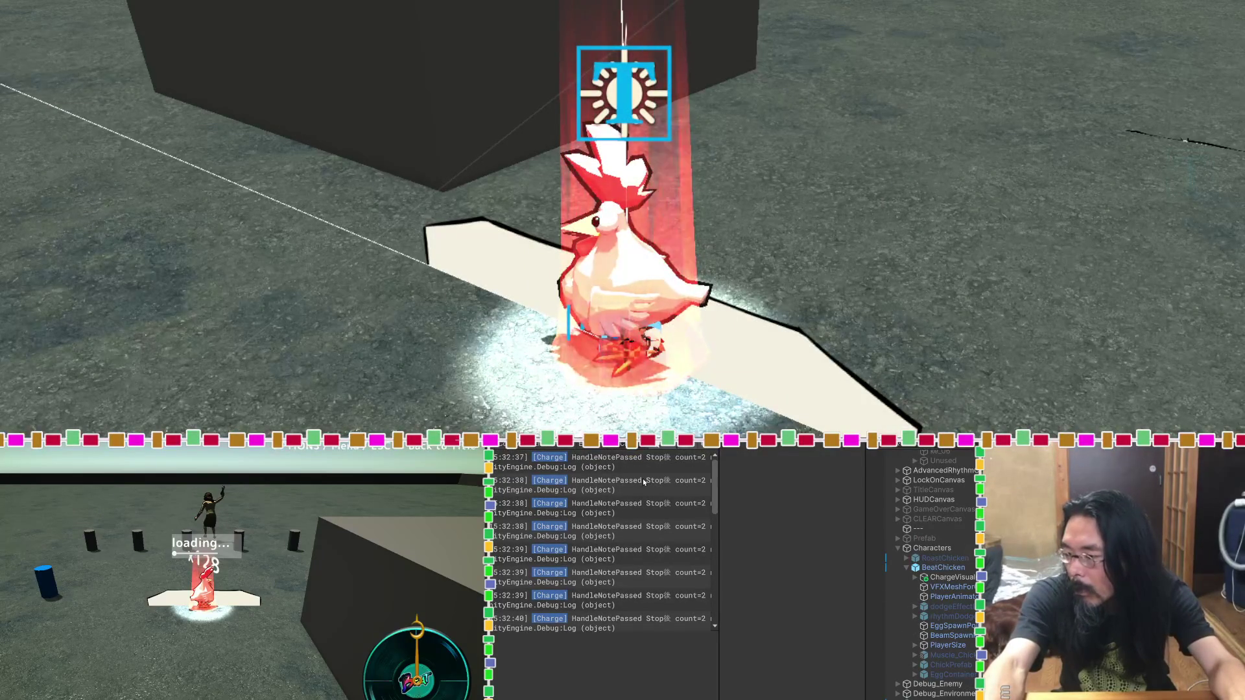
{"action": "left_click", "coordinate": [530, 453]}
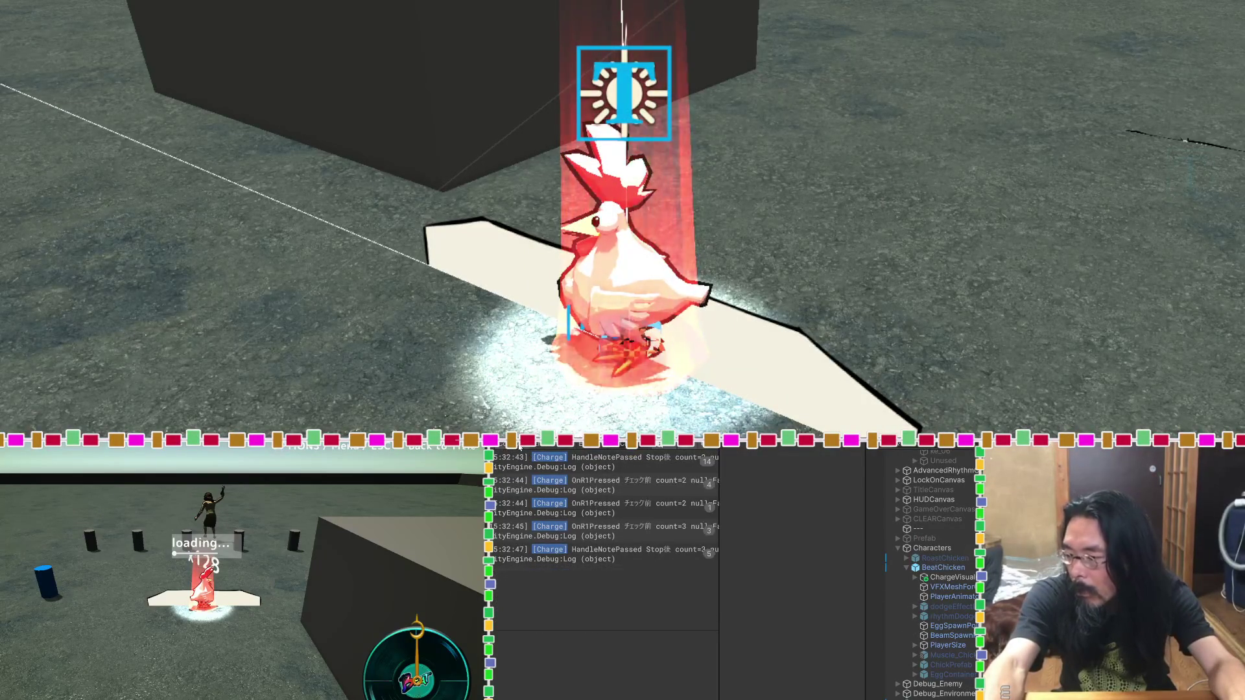
Step: Select all five collapsed [Charge] log entries and switch to the Claude chat
{"action": "left_click", "coordinate": [597, 491]}
{"action": "left_click", "coordinate": [597, 462]}
{"action": "left_click", "coordinate": [604, 553], "text": "shift"}
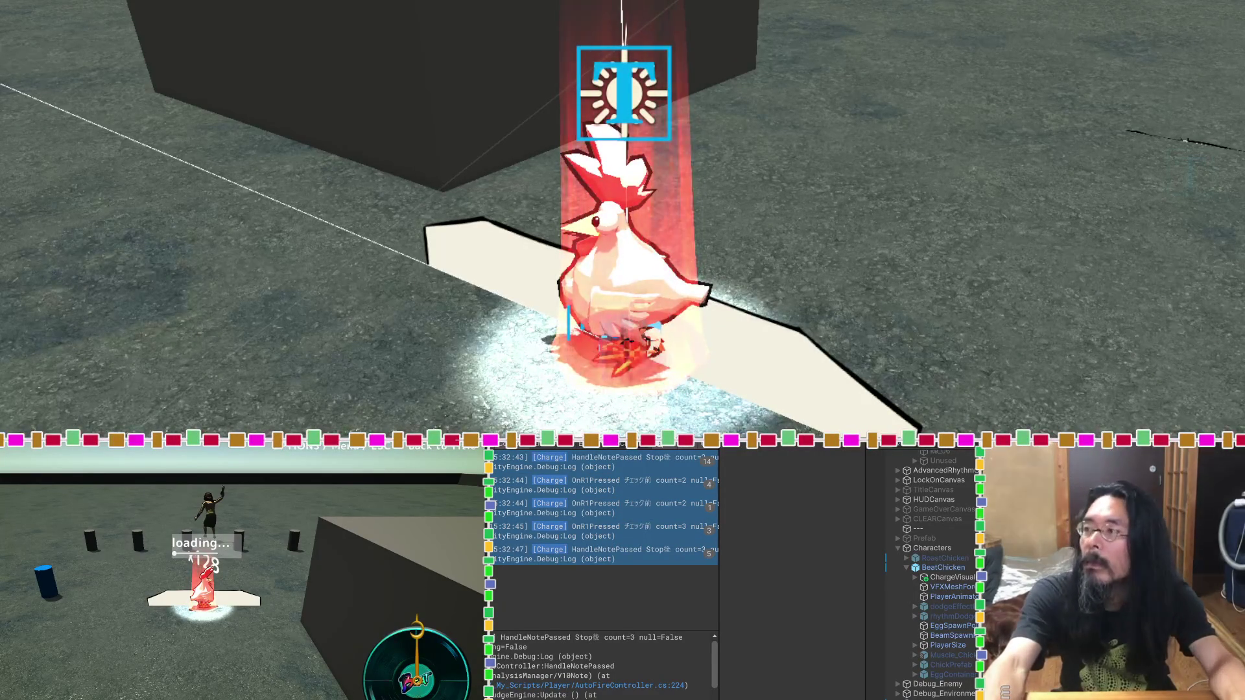
{"action": "key", "text": "alt+Tab"}
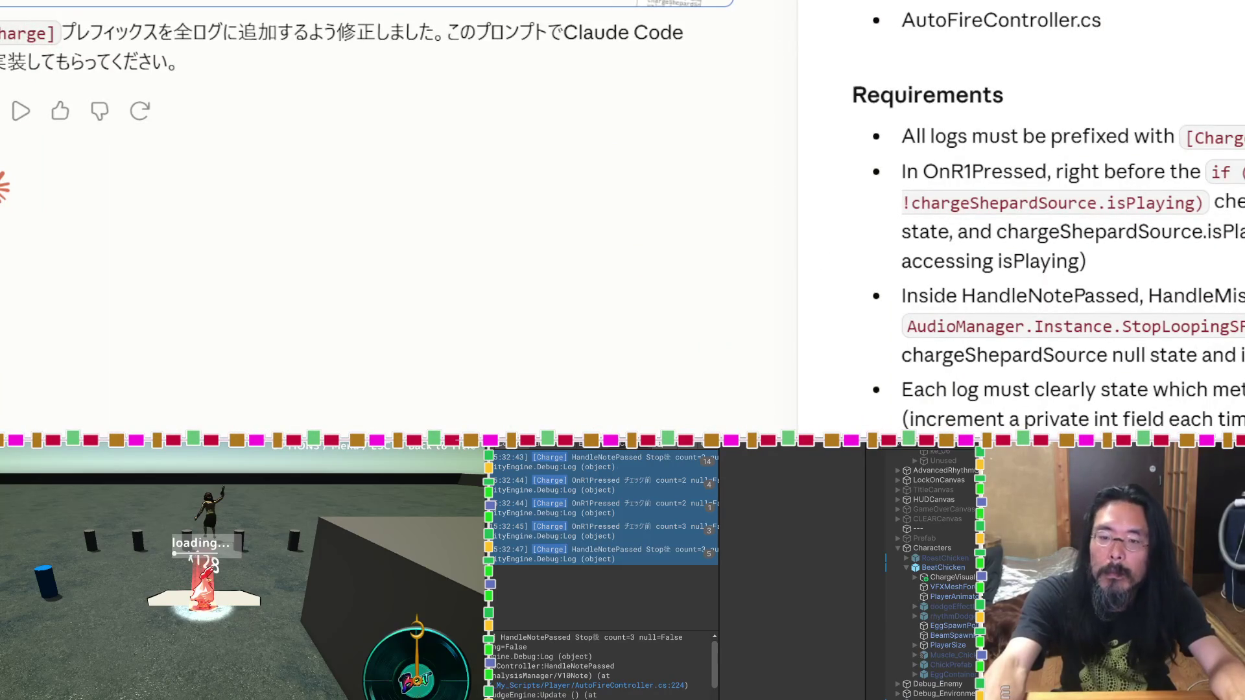
Step: Send the pasted [Charge] logs to Claude, then translate 'Collapse' to 折りたたむ with DeepL
{"action": "key", "text": "ctrl+v"}
{"action": "key", "text": "Return"}
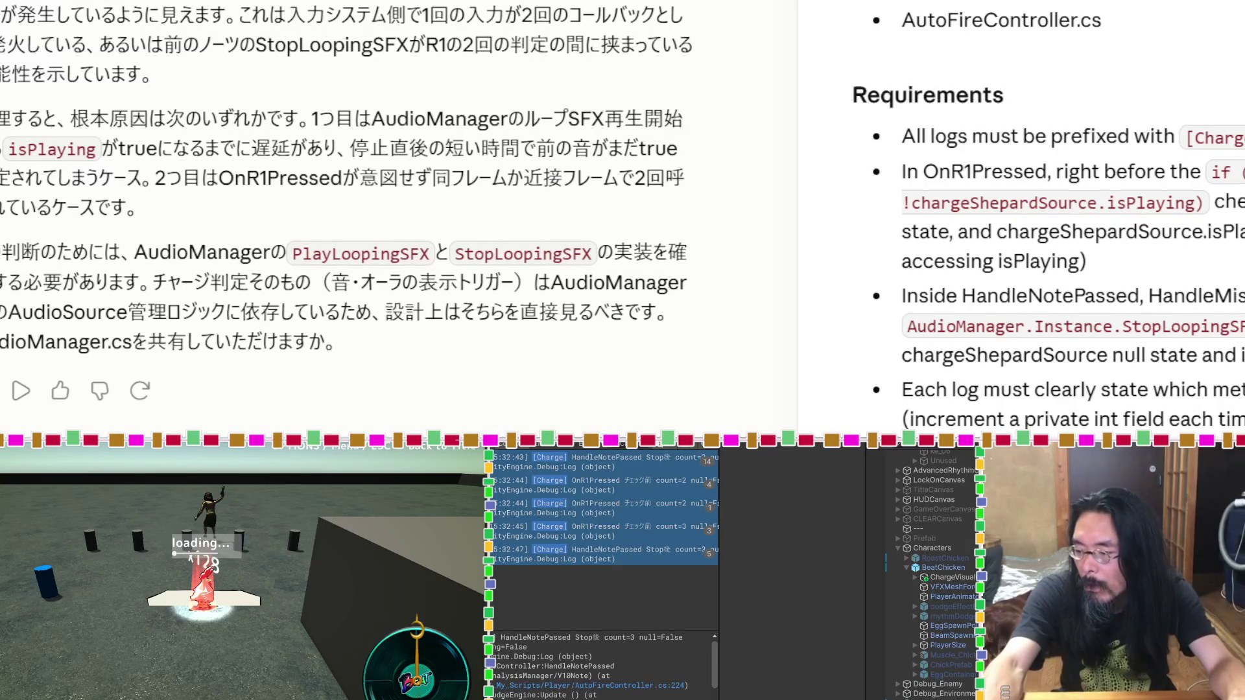
{"action": "key", "text": "ctrl+c"}
{"action": "key", "text": "ctrl+c"}
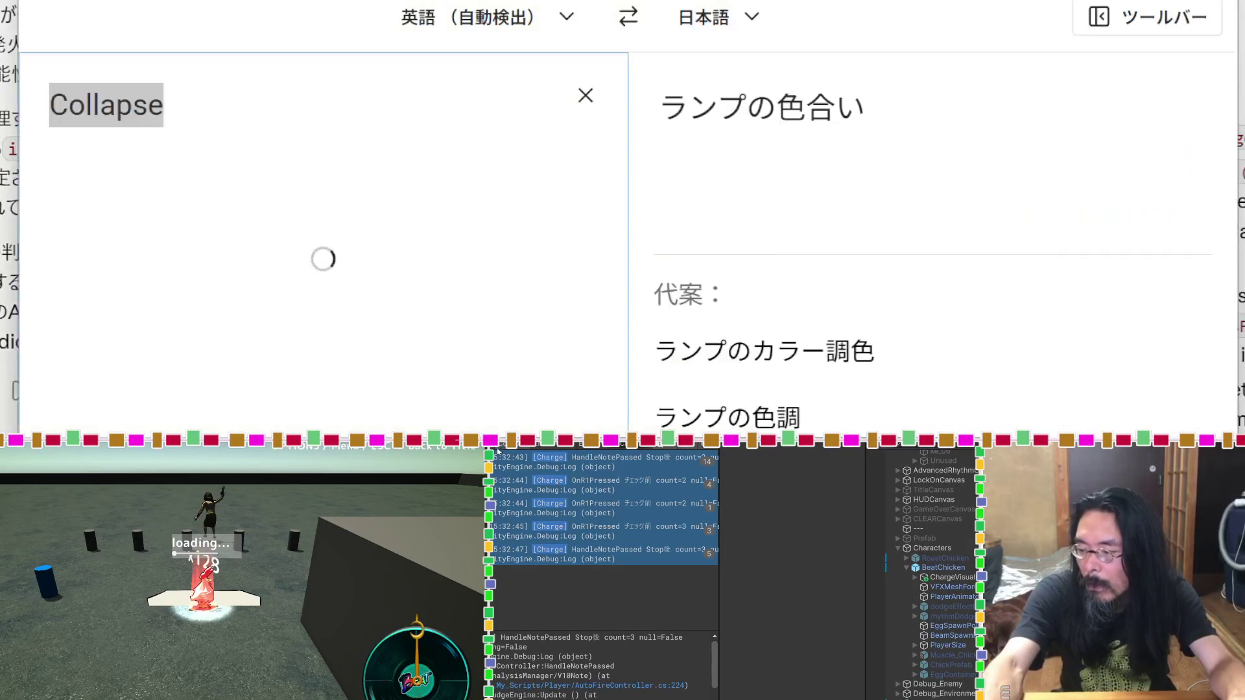
{"action": "left_click", "coordinate": [357, 105]}
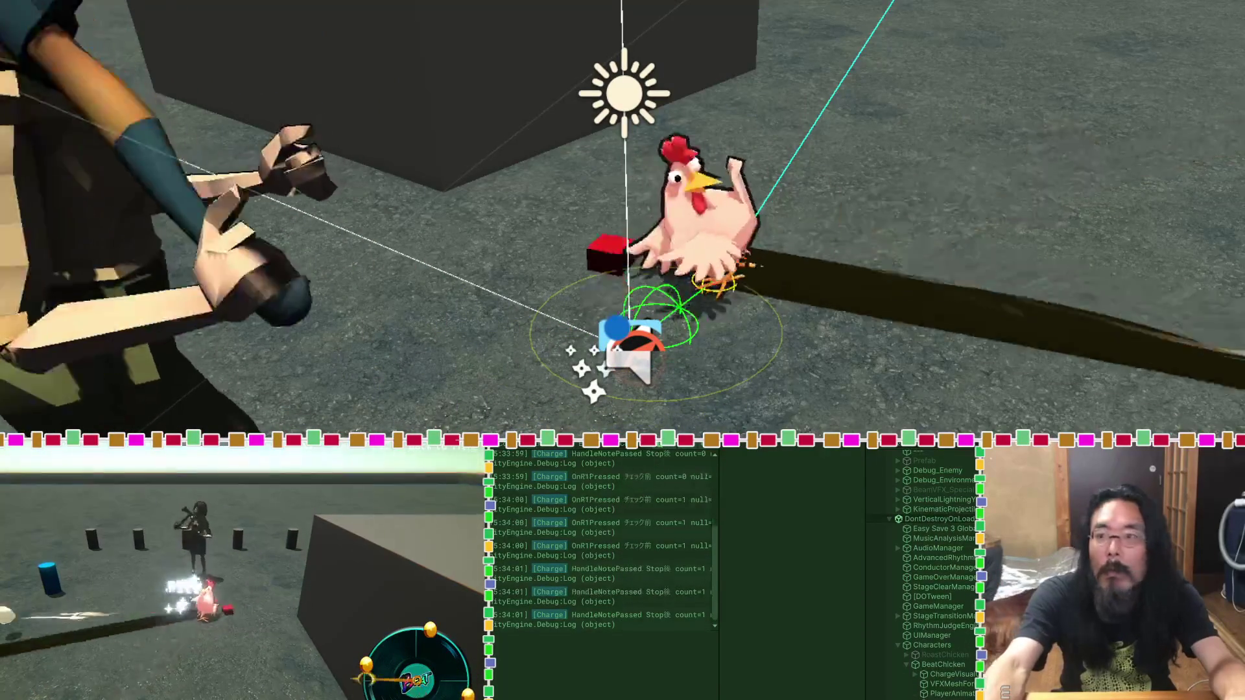
Step: Stop the play-mode test and select the keep-changes prompt's text to translate it into Japanese
{"action": "key", "text": "ctrl+p"}
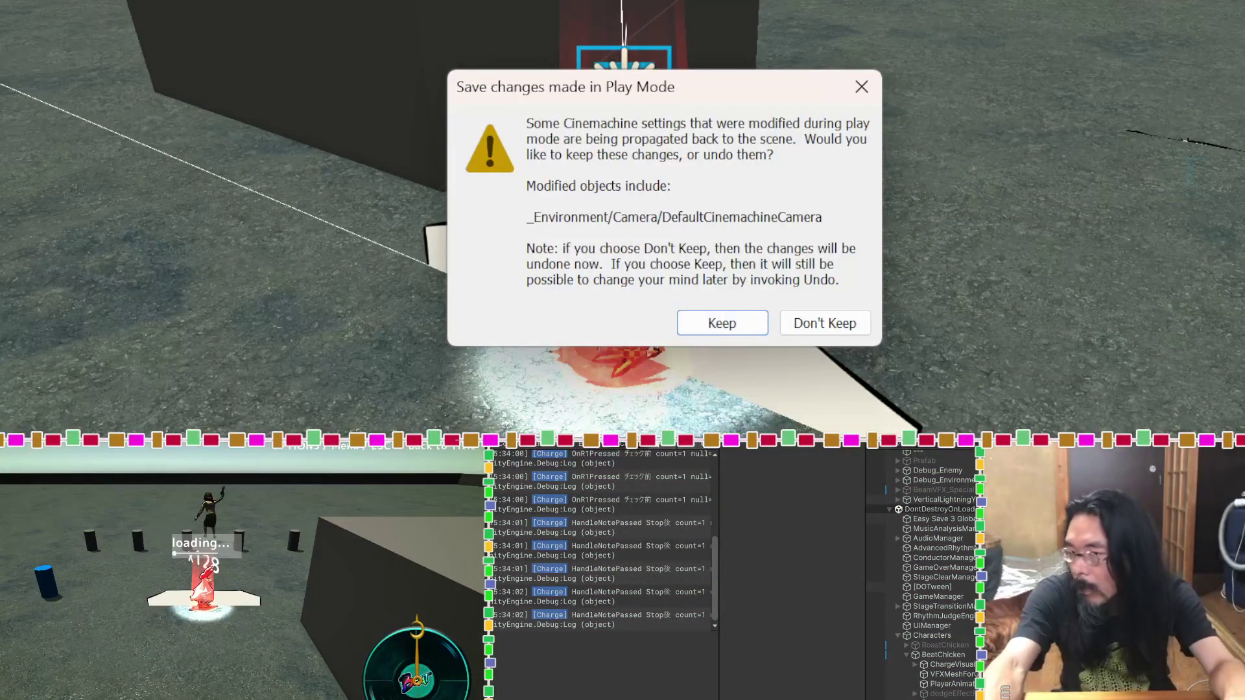
{"action": "left_click_drag", "start_coordinate": [639, 100], "coordinate": [647, 98]}
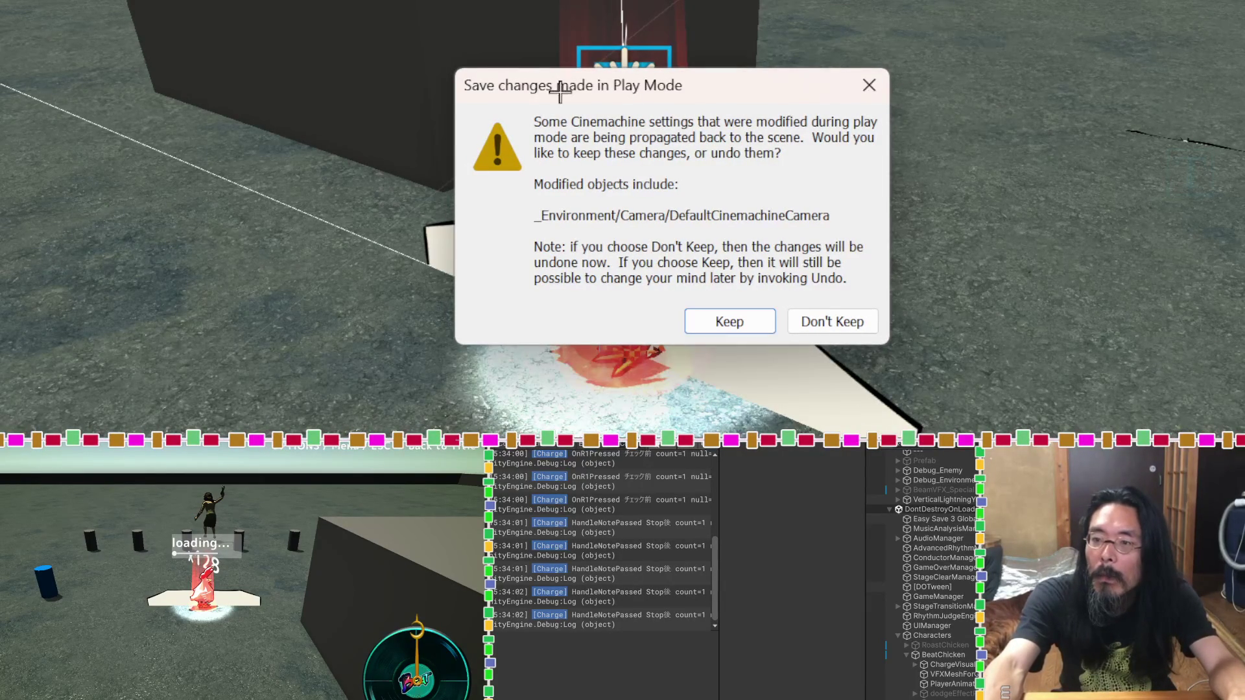
{"action": "mouse_move", "coordinate": [521, 108]}
{"action": "left_mouse_down"}
{"action": "mouse_move", "coordinate": [827, 244]}
{"action": "mouse_move", "coordinate": [886, 301]}
{"action": "left_mouse_up"}
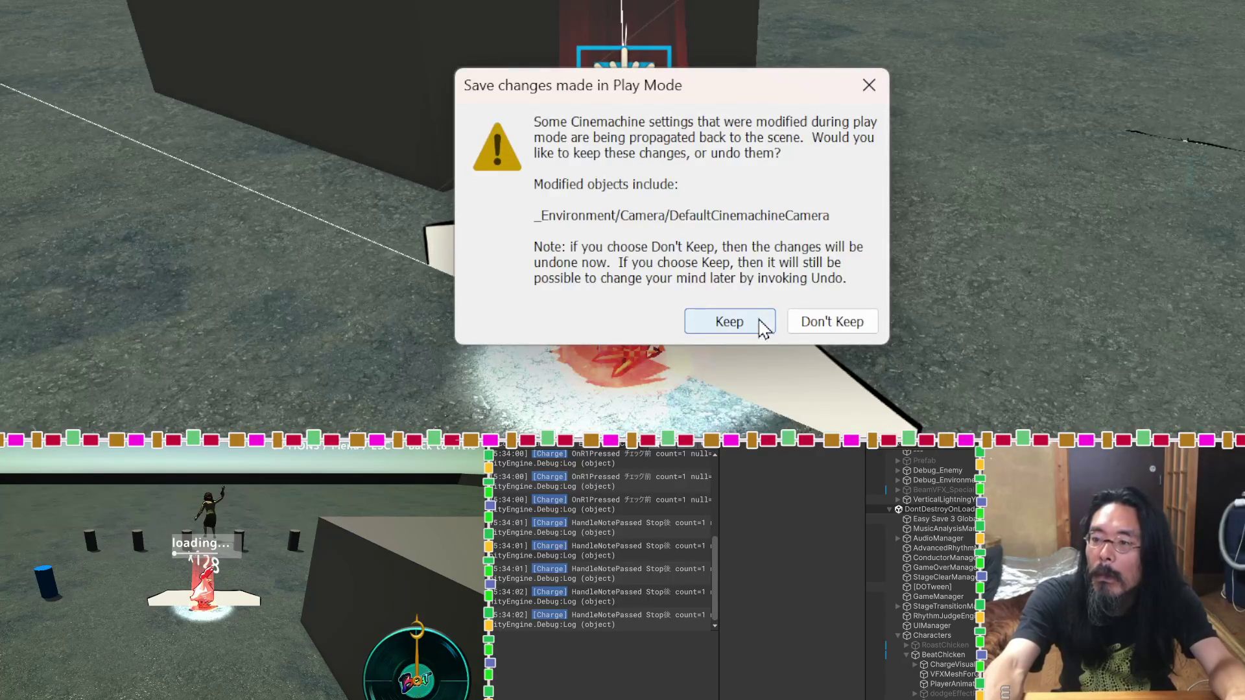
Step: Keep the camera changes and check the earliest [Charge] log's stack trace
{"action": "left_click", "coordinate": [759, 321]}
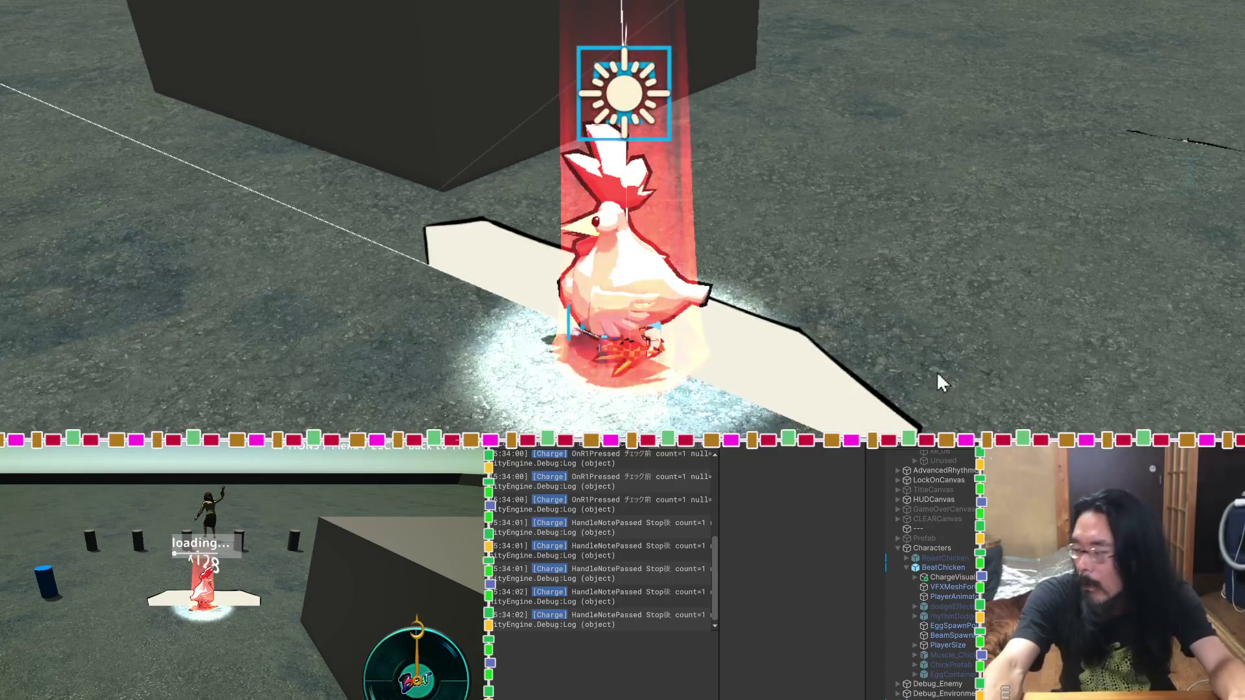
{"action": "scroll", "coordinate": [584, 473], "scroll_direction": "up", "scroll_amount": 3}
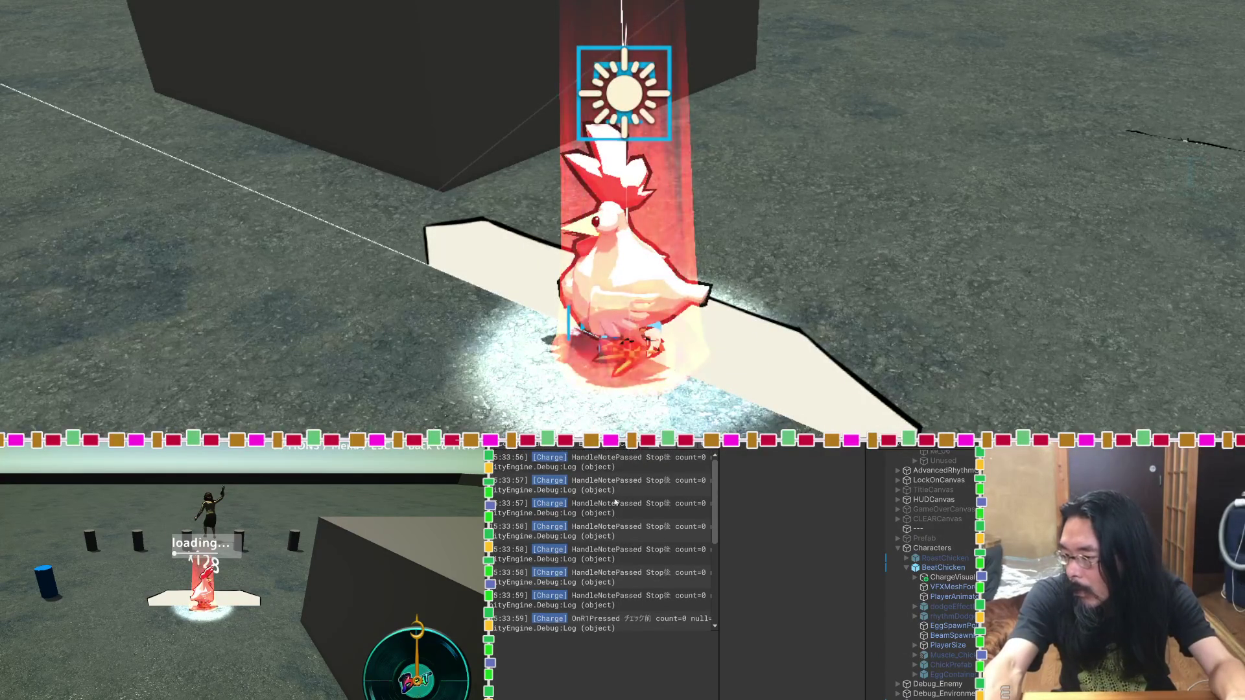
{"action": "left_click", "coordinate": [616, 462]}
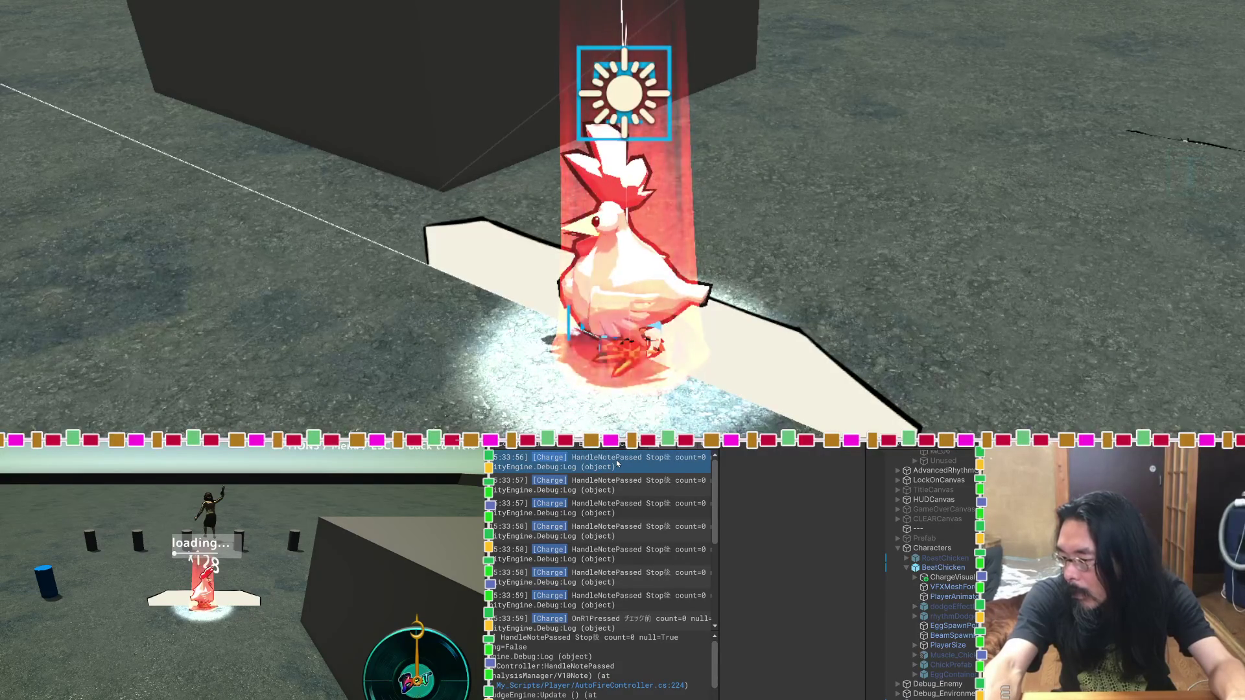
{"action": "scroll", "coordinate": [616, 460], "scroll_direction": "down", "scroll_amount": 4}
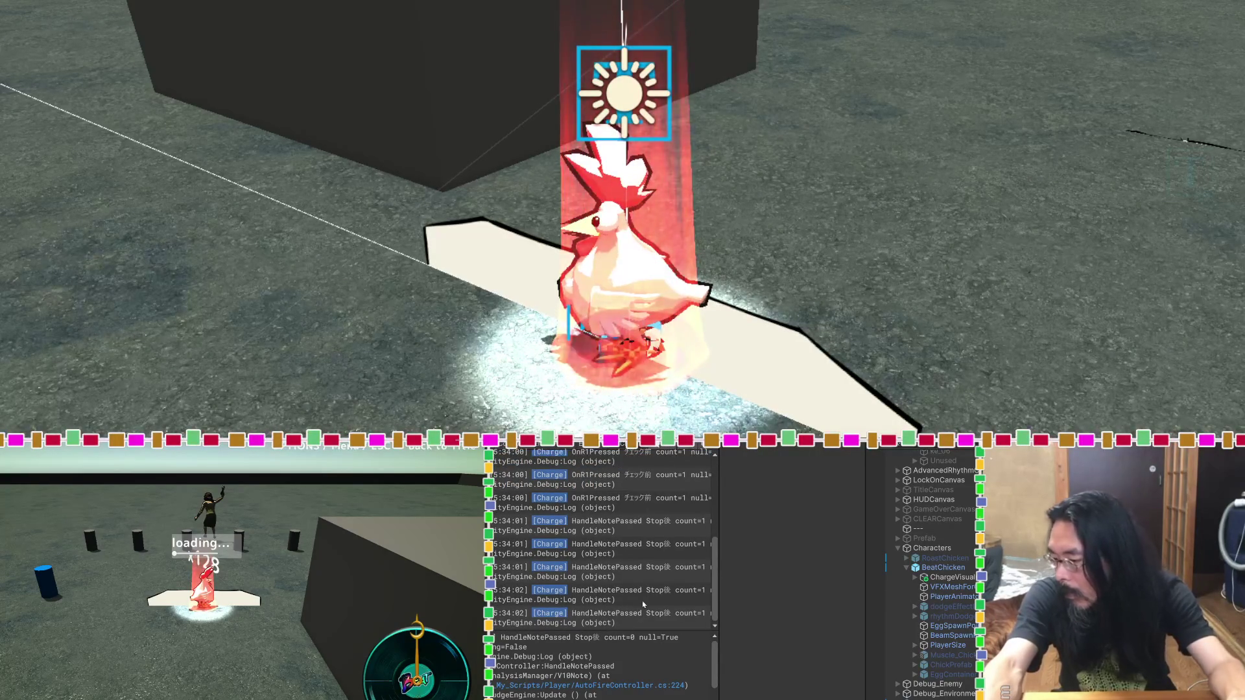
Step: Select every Console log entry and return to the Claude chat
{"action": "key", "text": "ctrl+a"}
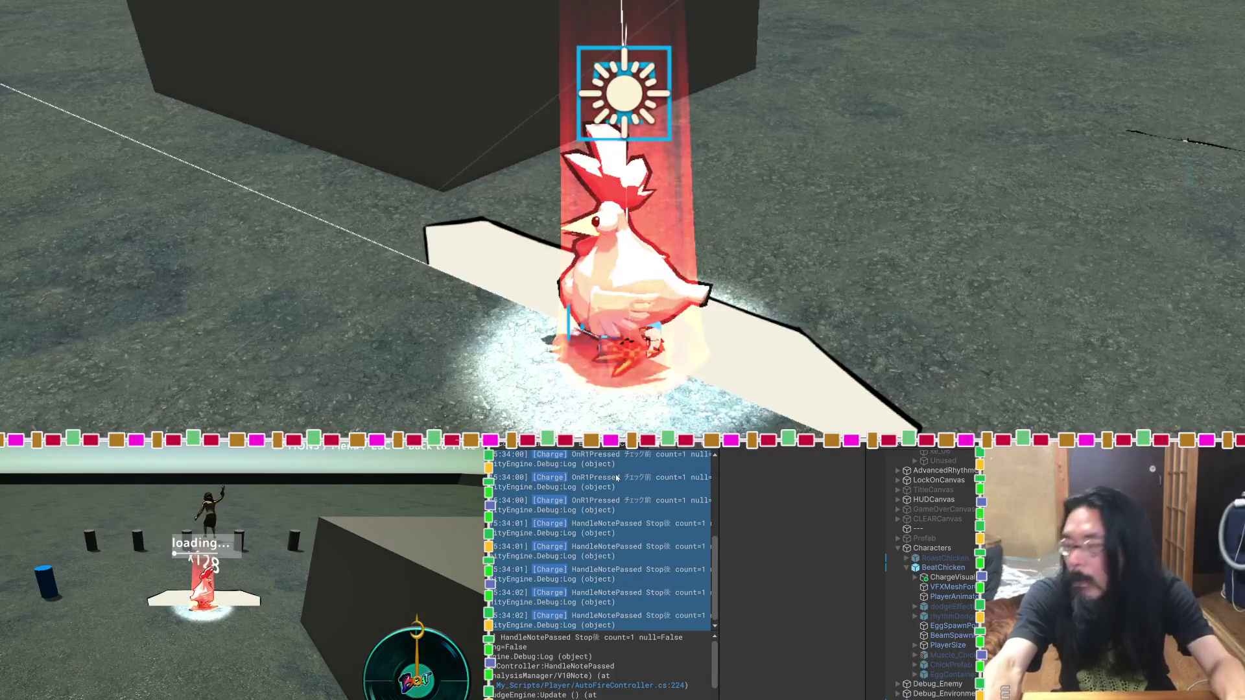
{"action": "key", "text": "alt+Tab"}
{"action": "scroll", "coordinate": [667, 50], "scroll_direction": "down", "scroll_amount": 5}
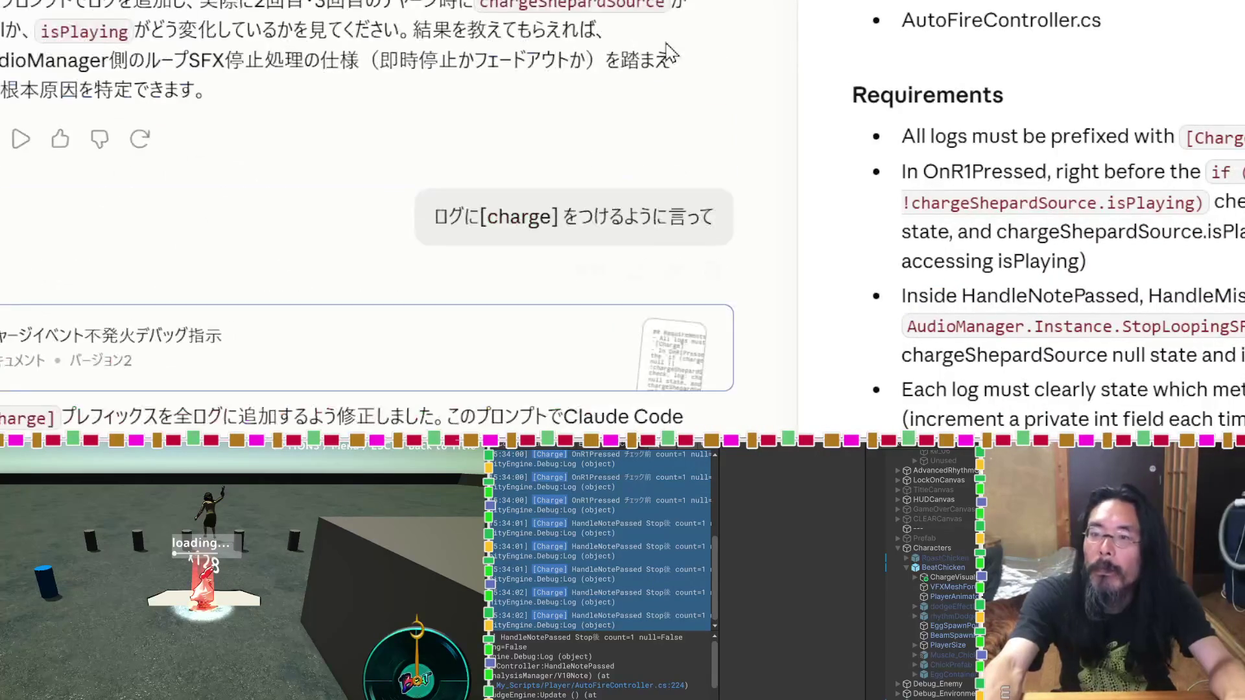
Step: Edit the earlier log message, swap in the newly copied [Charge] console logs, and resend it
{"action": "scroll", "coordinate": [609, 206], "scroll_direction": "down", "scroll_amount": 5}
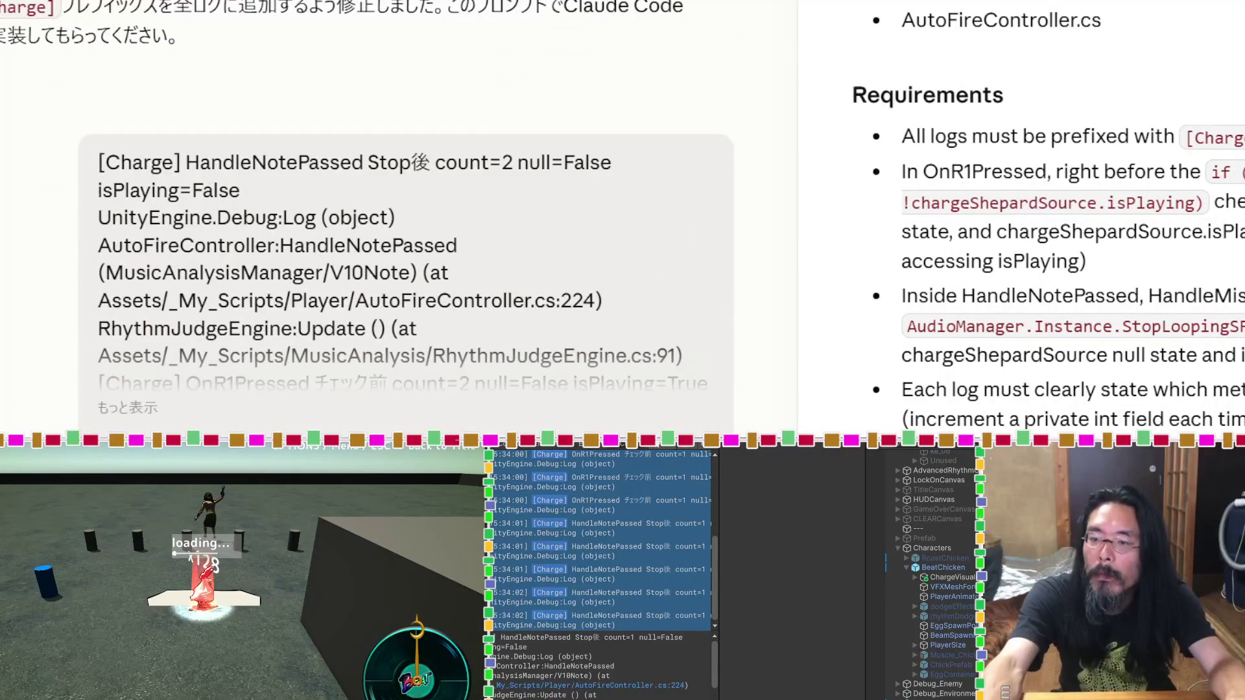
{"action": "left_click", "coordinate": [502, 335]}
{"action": "key", "text": "ctrl+a"}
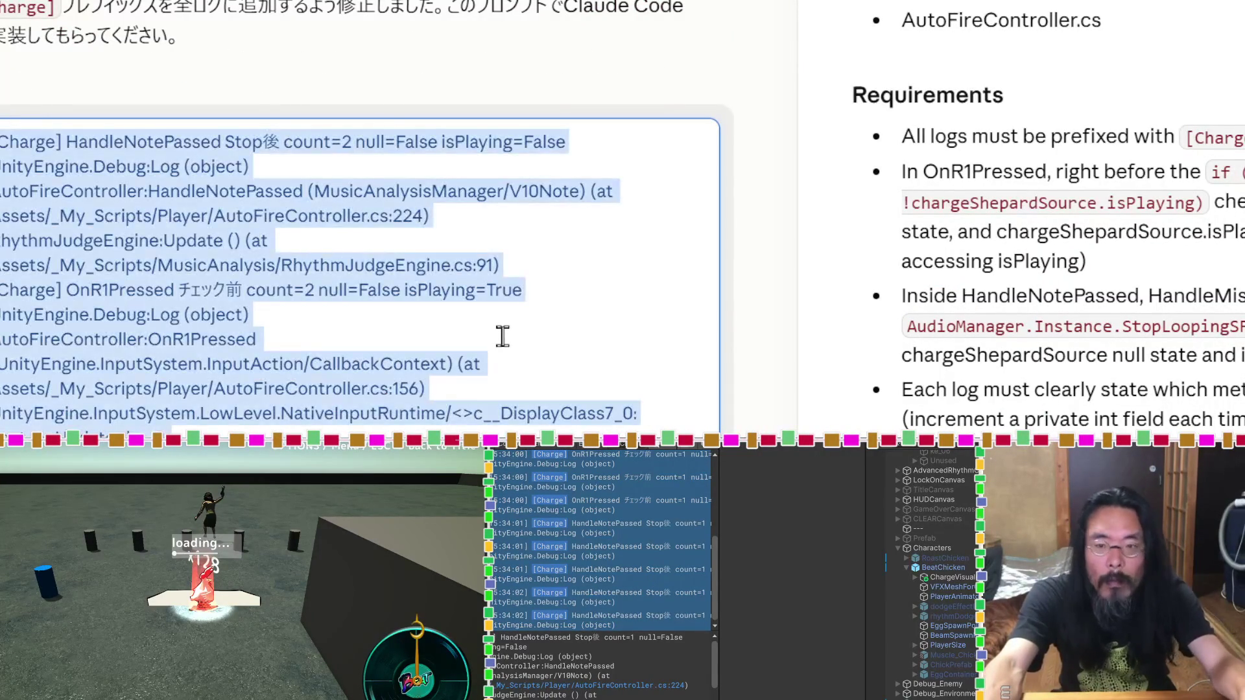
{"action": "key", "text": "ctrl+v"}
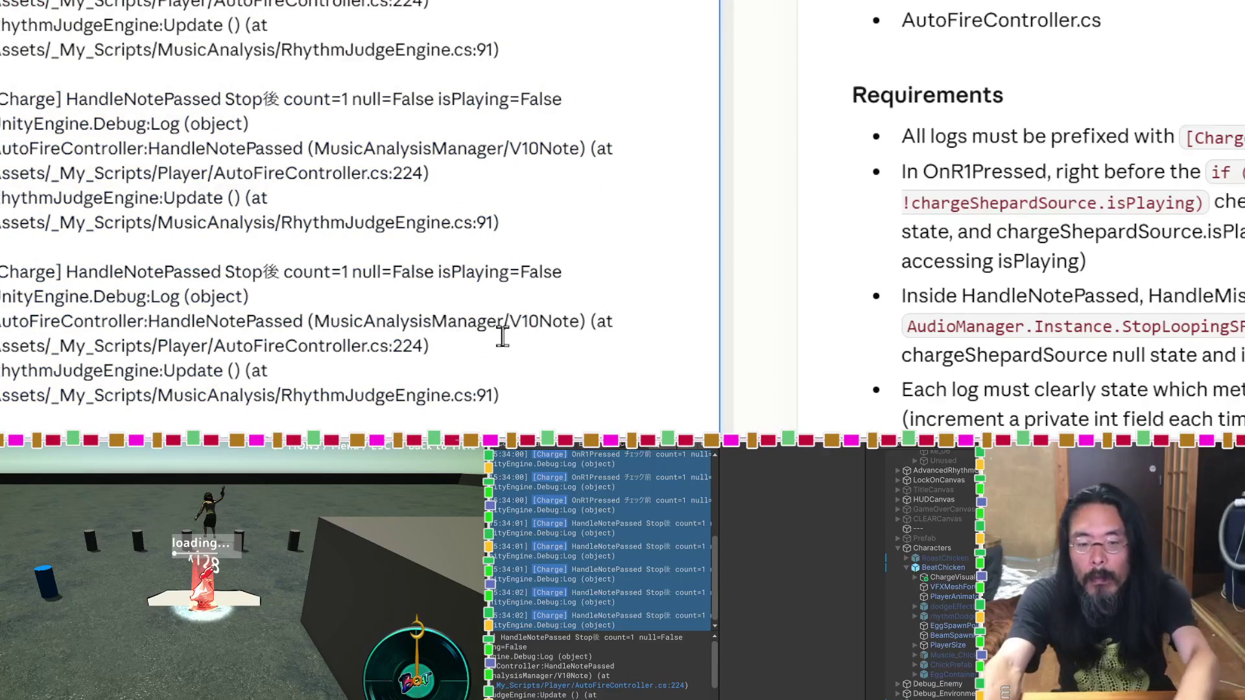
{"action": "key", "text": "Return"}
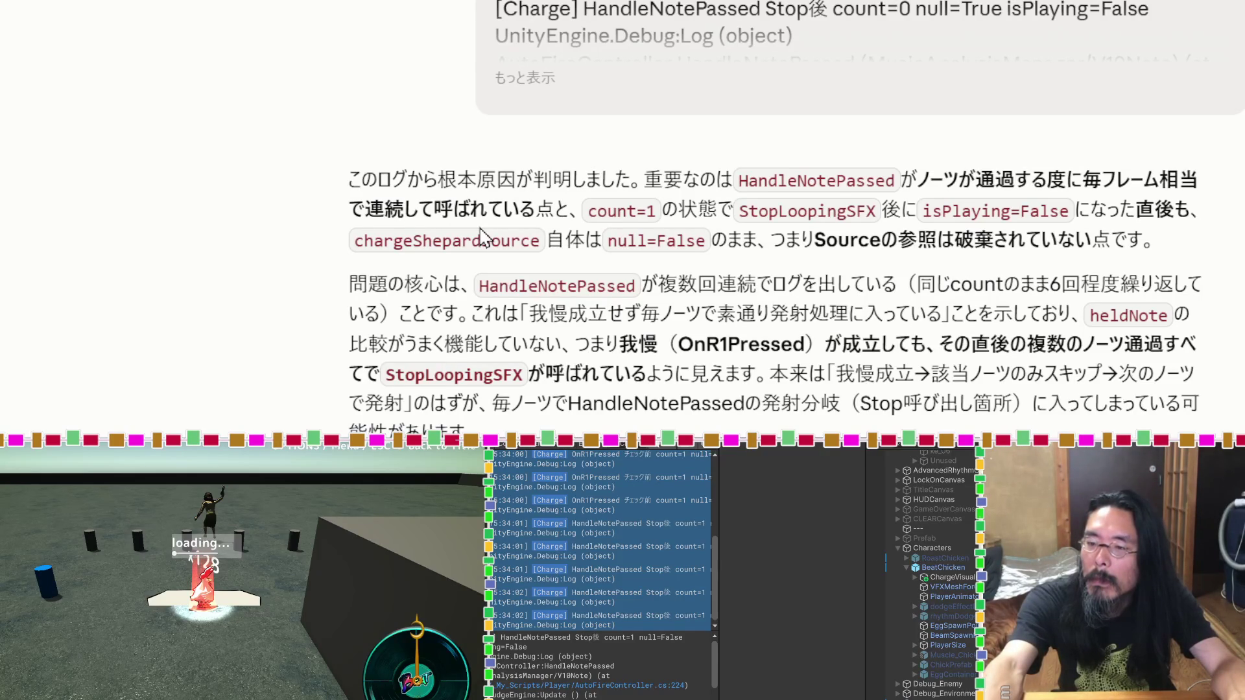
{"action": "scroll", "coordinate": [481, 235], "scroll_direction": "down", "scroll_amount": 3}
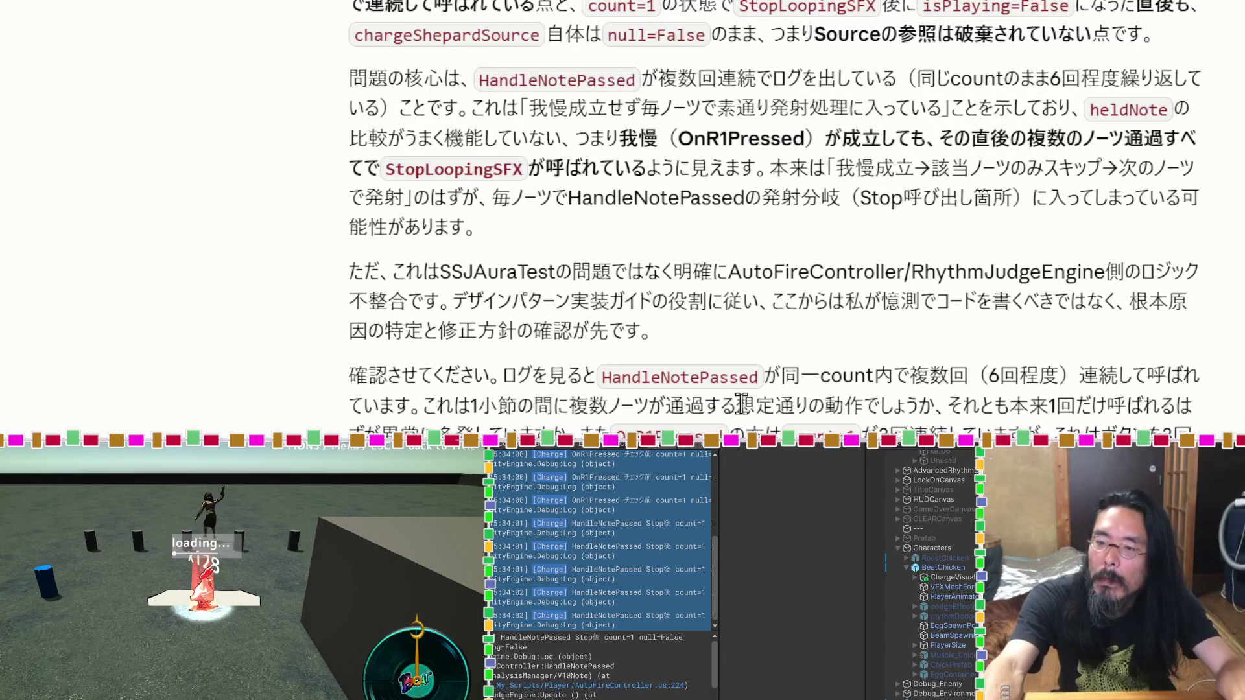
{"action": "left_click_drag", "start_coordinate": [737, 406], "coordinate": [470, 406]}
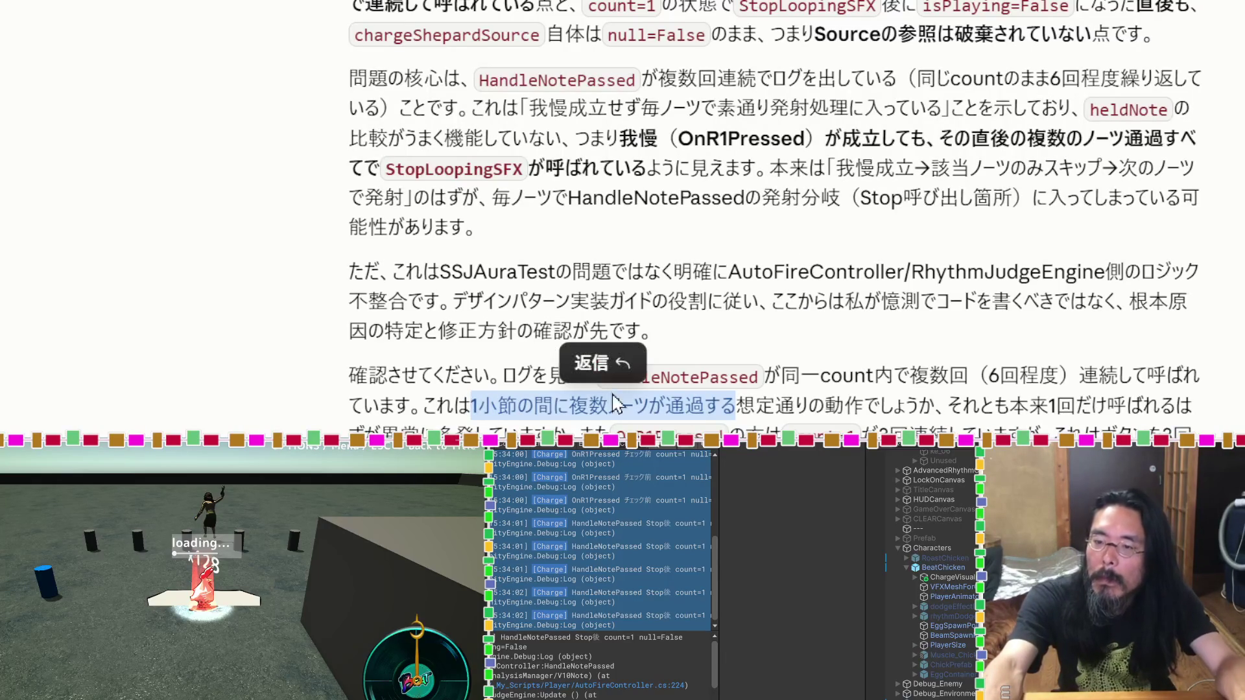
{"action": "key", "text": "Escape"}
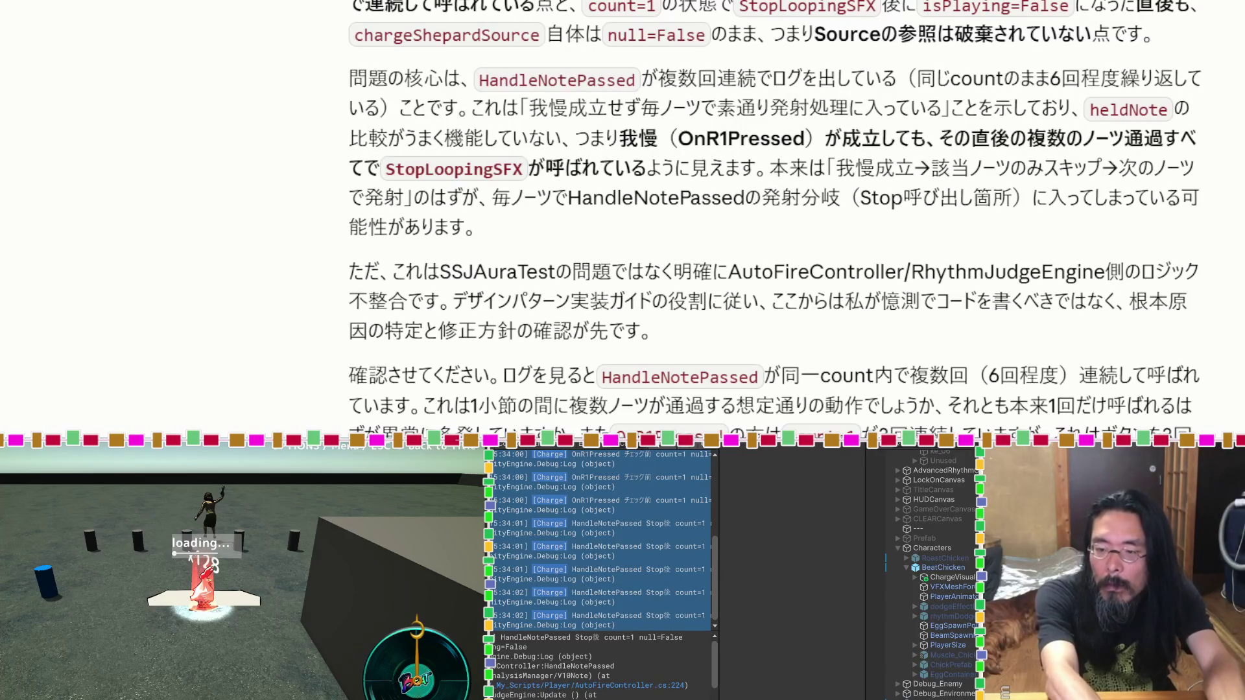
{"action": "scroll", "coordinate": [785, 395], "scroll_direction": "down", "scroll_amount": 3}
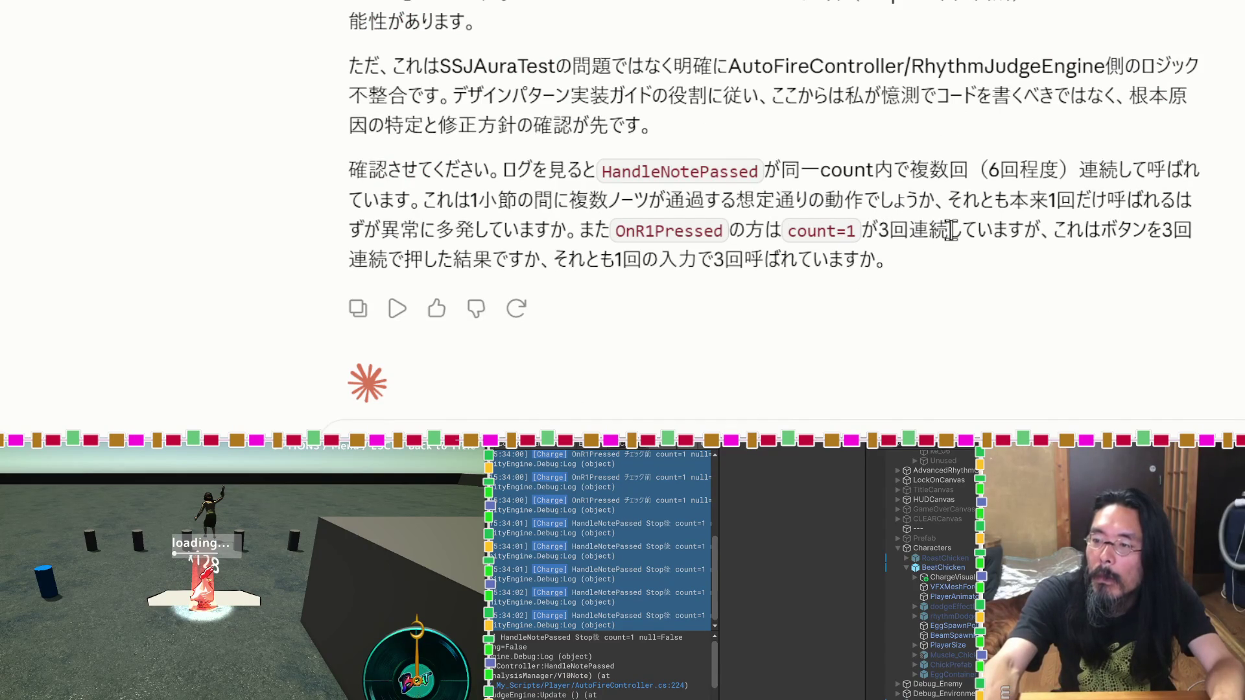
{"action": "left_click_drag", "start_coordinate": [950, 229], "coordinate": [658, 231]}
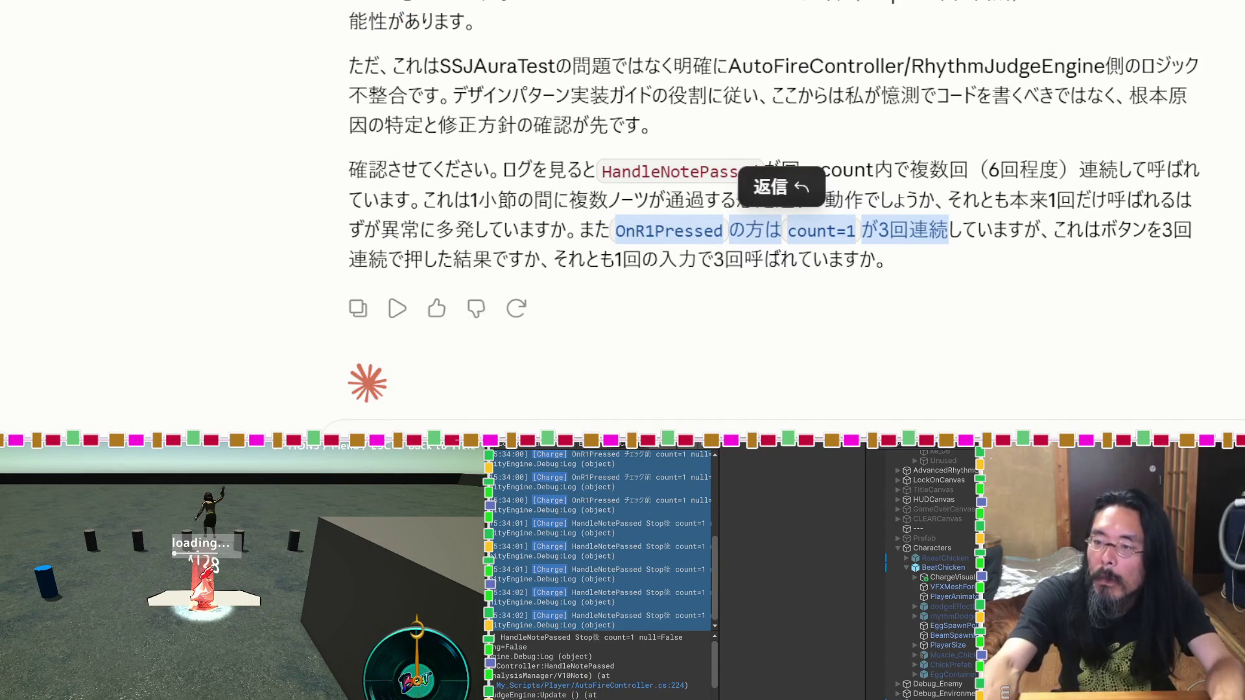
{"action": "key", "text": "Escape"}
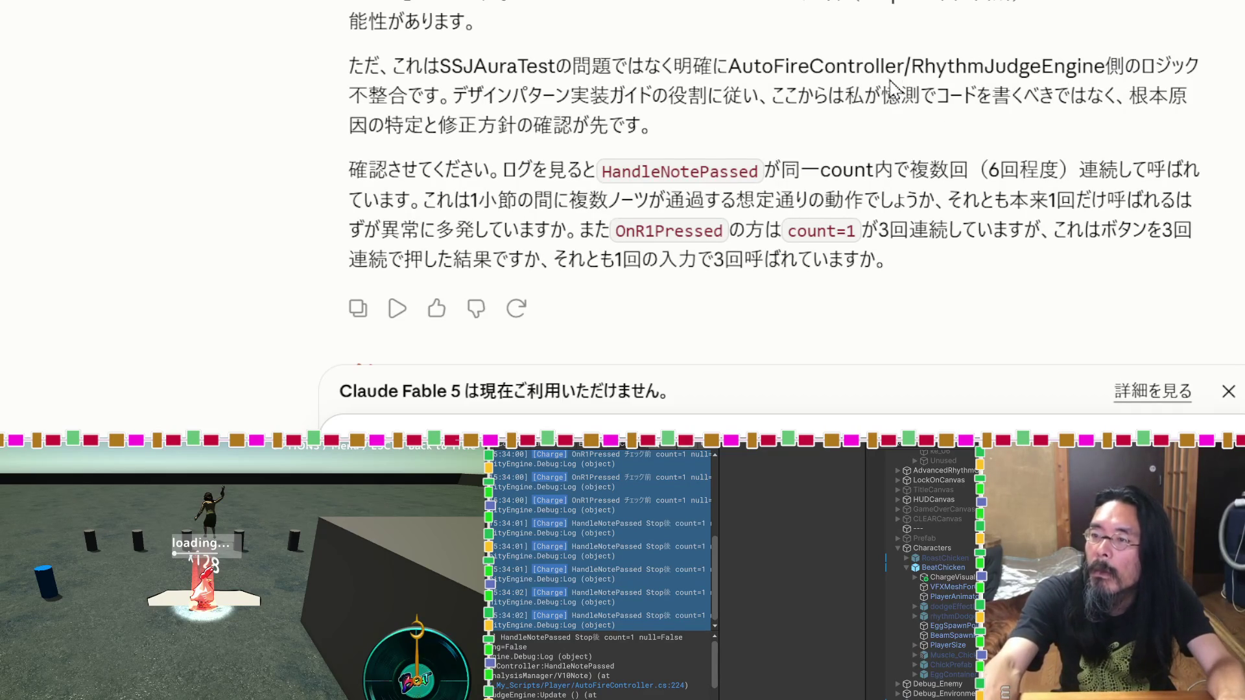
{"action": "double_click", "coordinate": [856, 57]}
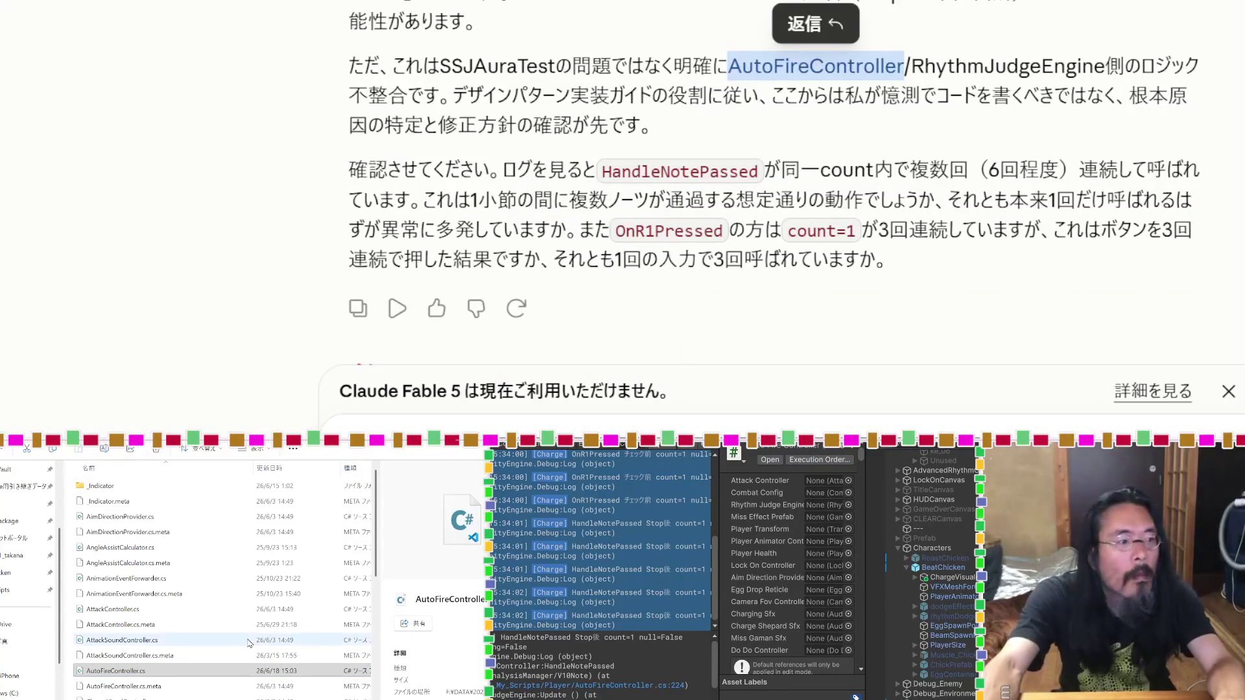
Step: Attach AutoFireController.cs and RhythmJudgeEngine.cs to the chat and note the behaviour is unstable, needing a spec recheck
{"action": "mouse_move", "coordinate": [116, 670]}
{"action": "left_mouse_down"}
{"action": "mouse_move", "coordinate": [544, 374]}
{"action": "mouse_move", "coordinate": [533, 346]}
{"action": "left_mouse_up"}
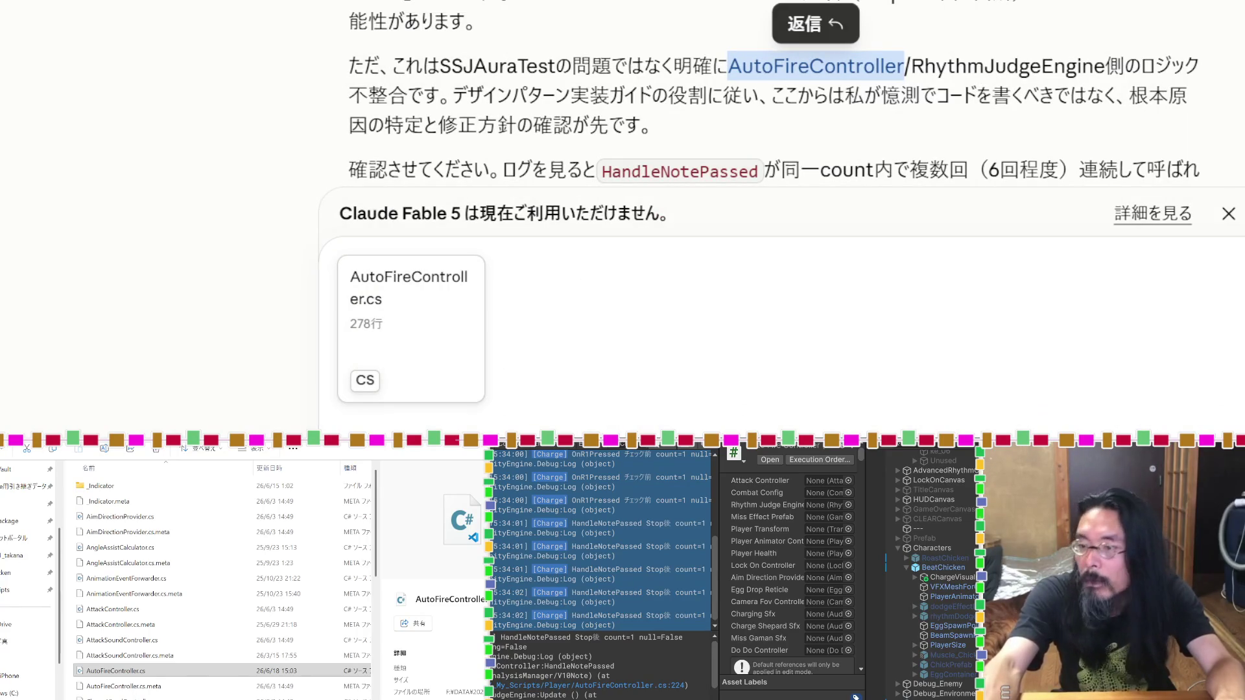
{"action": "double_click", "coordinate": [1021, 61]}
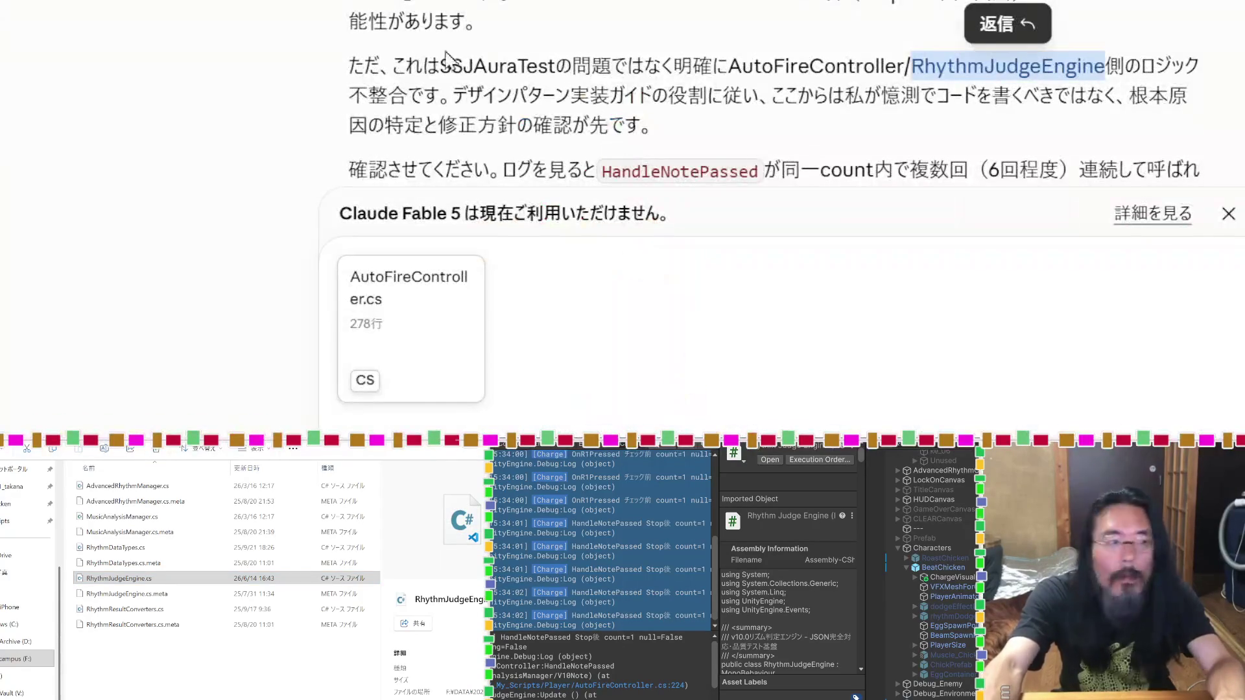
{"action": "left_click_drag", "start_coordinate": [461, 518], "coordinate": [354, 389]}
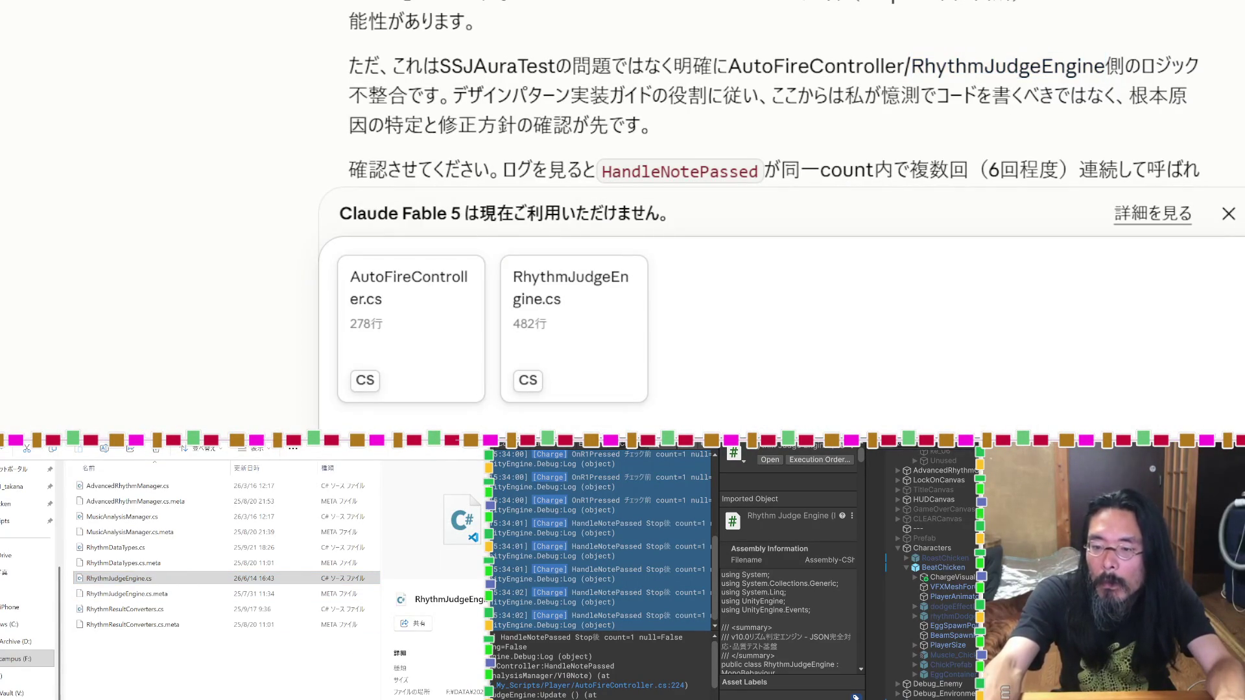
{"action": "type", "text": "ちょっとまって、挙動が不安定だから仕様を再確認させて"}
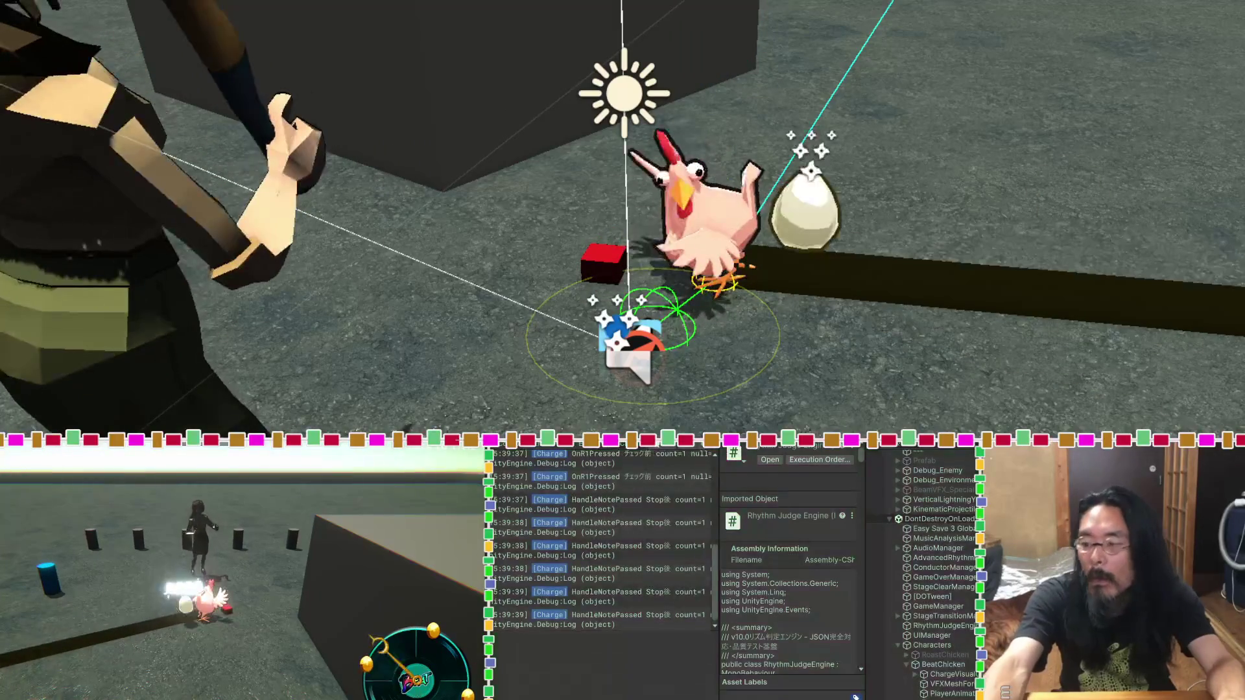
Step: Stop the play test, keep the play-mode changes, and collapse identical Console log lines
{"action": "key", "text": "ctrl+p"}
{"action": "left_click", "coordinate": [719, 322]}
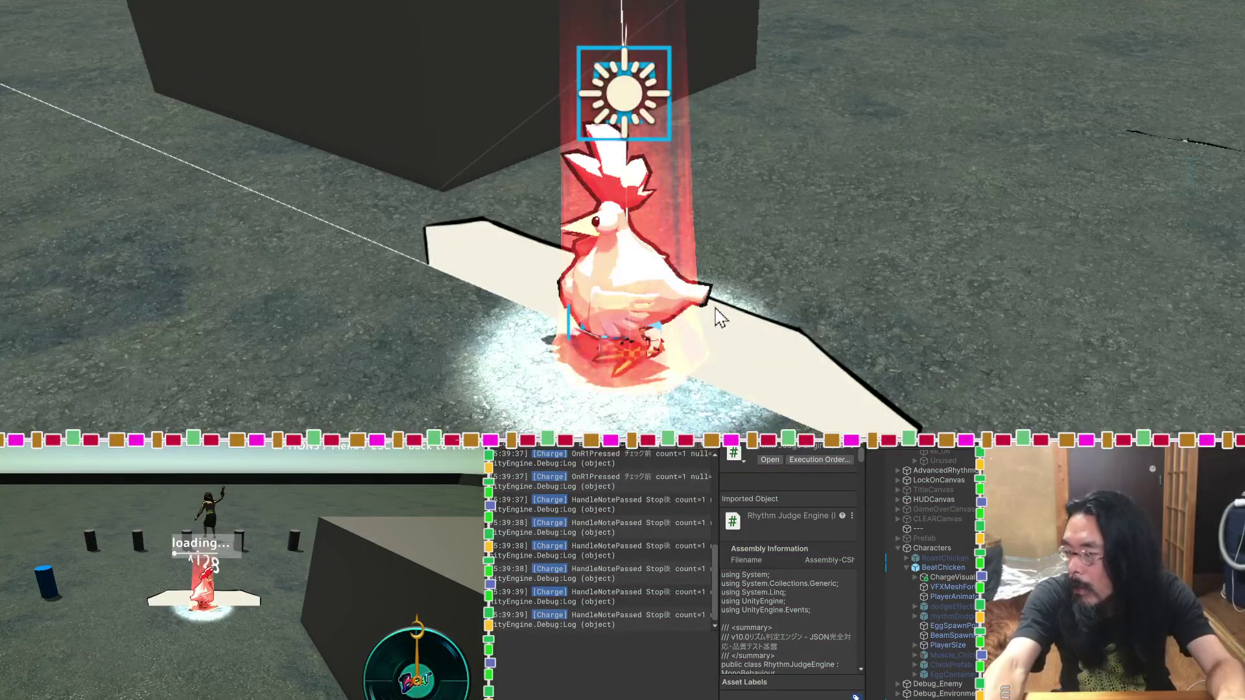
{"action": "left_click", "coordinate": [523, 446]}
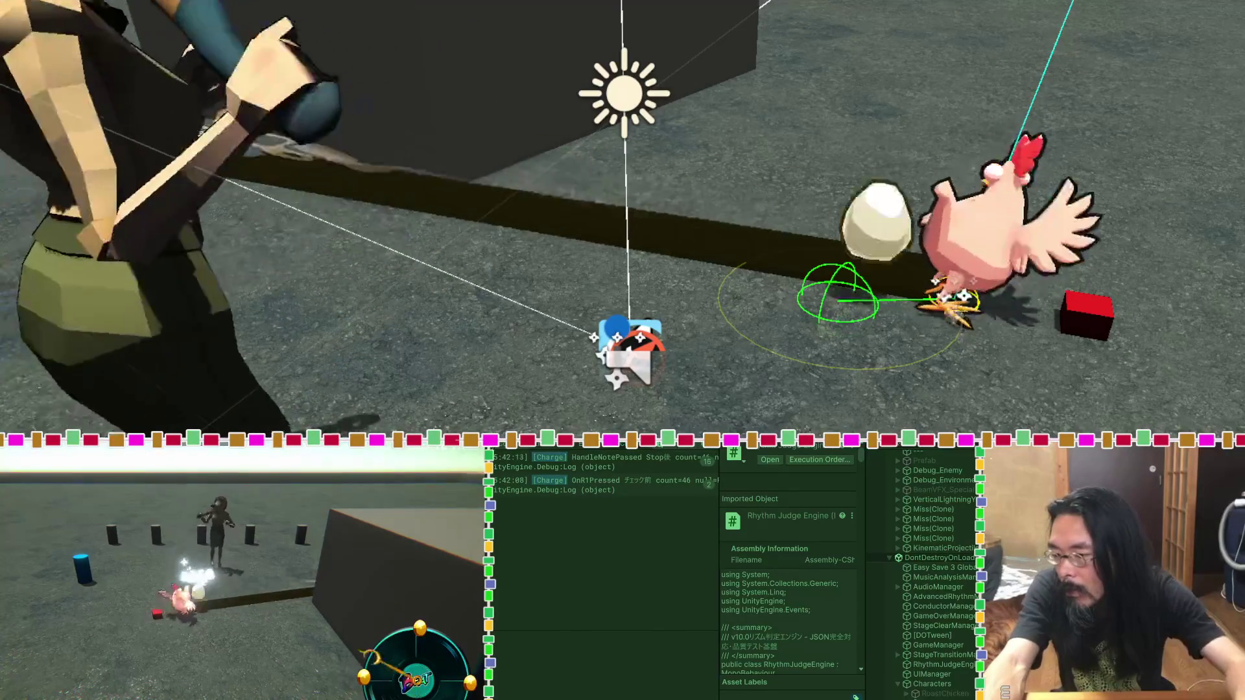
Step: View the stack traces of the first [Charge] and OnR1Pressed logs, then clear the Console
{"action": "left_click", "coordinate": [520, 460]}
{"action": "left_click", "coordinate": [592, 487]}
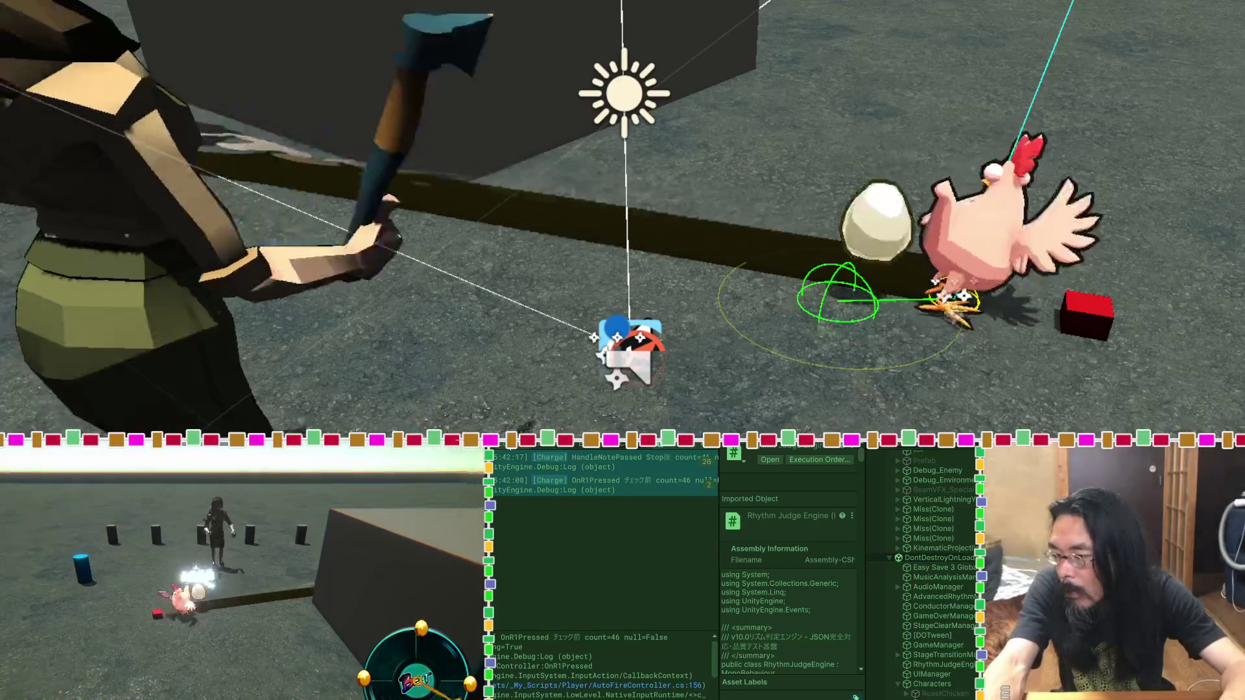
{"action": "left_click", "coordinate": [572, 448]}
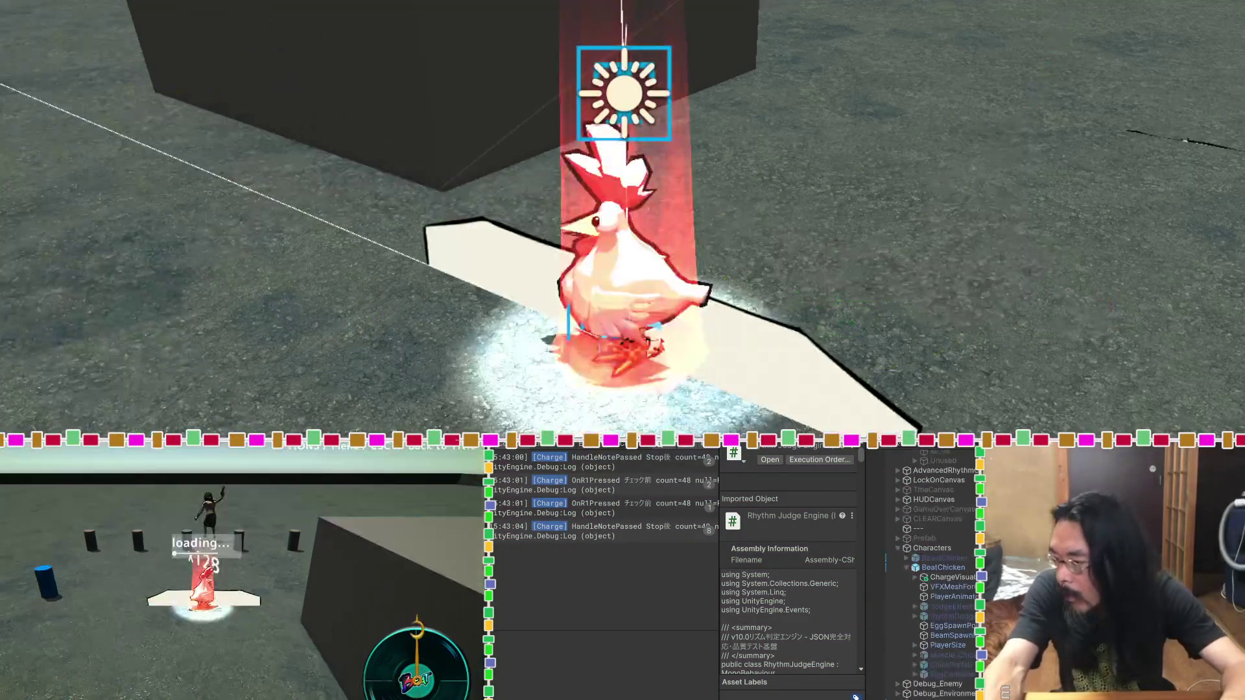
Step: Select the four newest [Charge] log entries in the Console and return to the Claude chat
{"action": "left_click", "coordinate": [637, 537]}
{"action": "left_click", "coordinate": [637, 538], "text": "shift"}
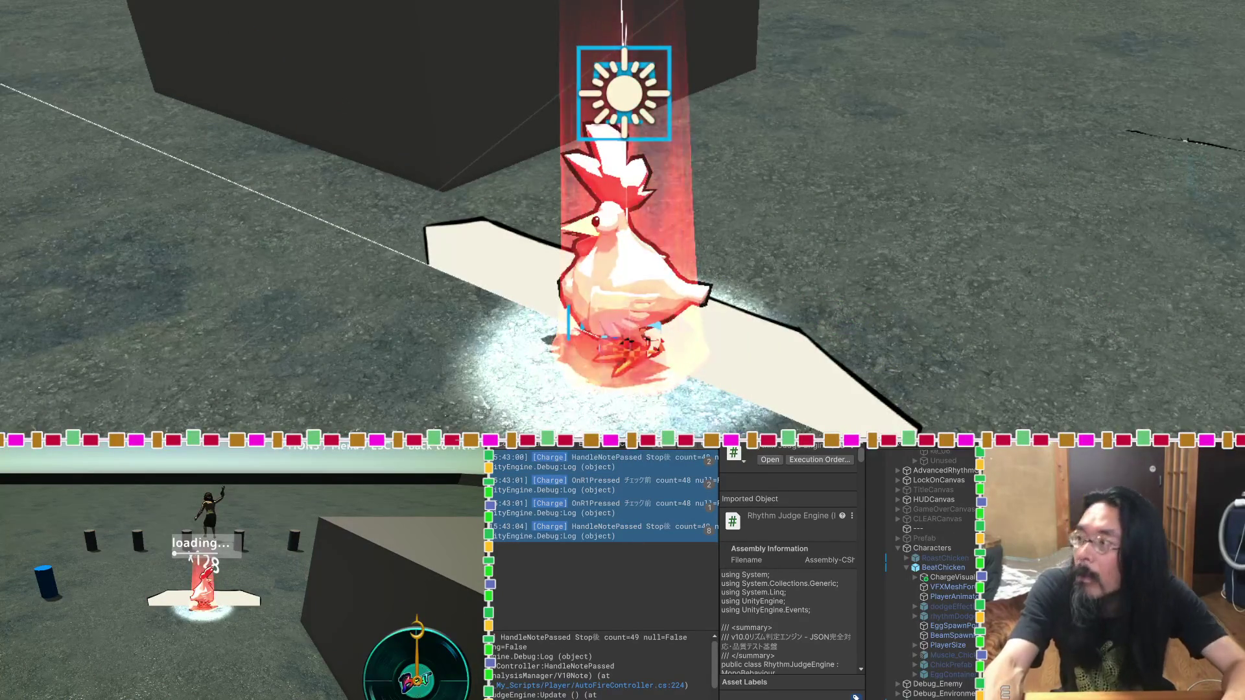
{"action": "key", "text": "alt+Tab"}
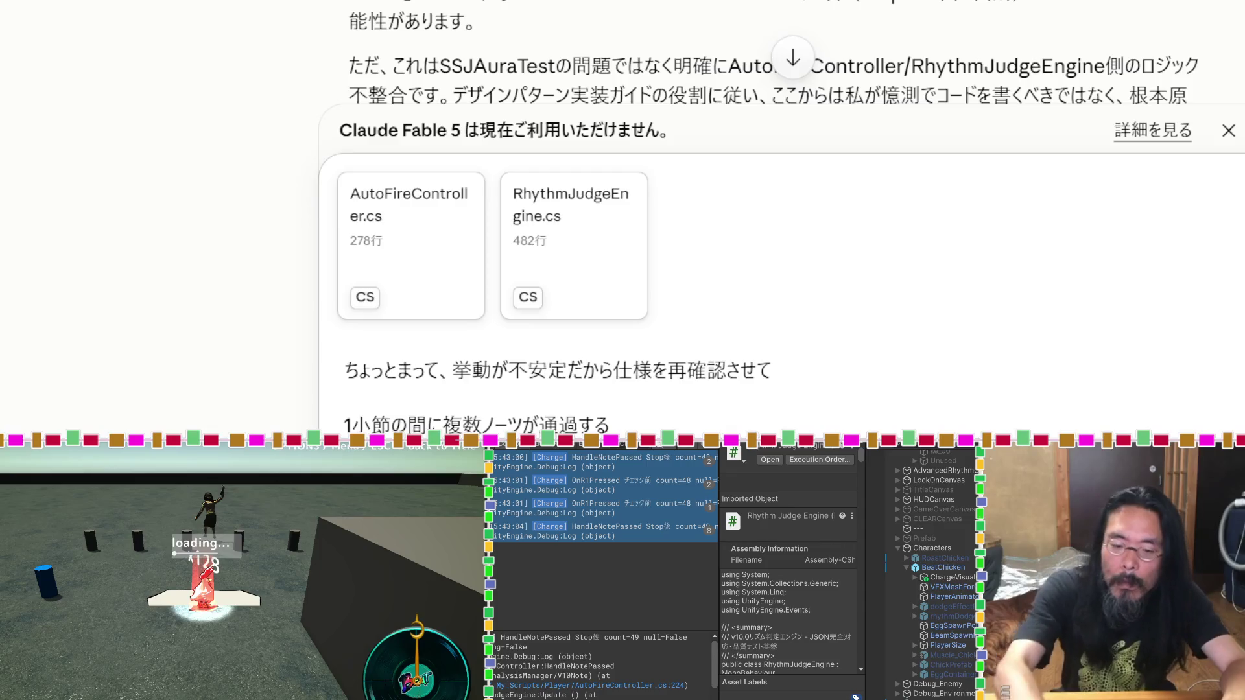
Step: Paste the copied [Charge] OnR1Pressed console log onto a new line of the Claude draft
{"action": "key", "text": "BackSpace"}
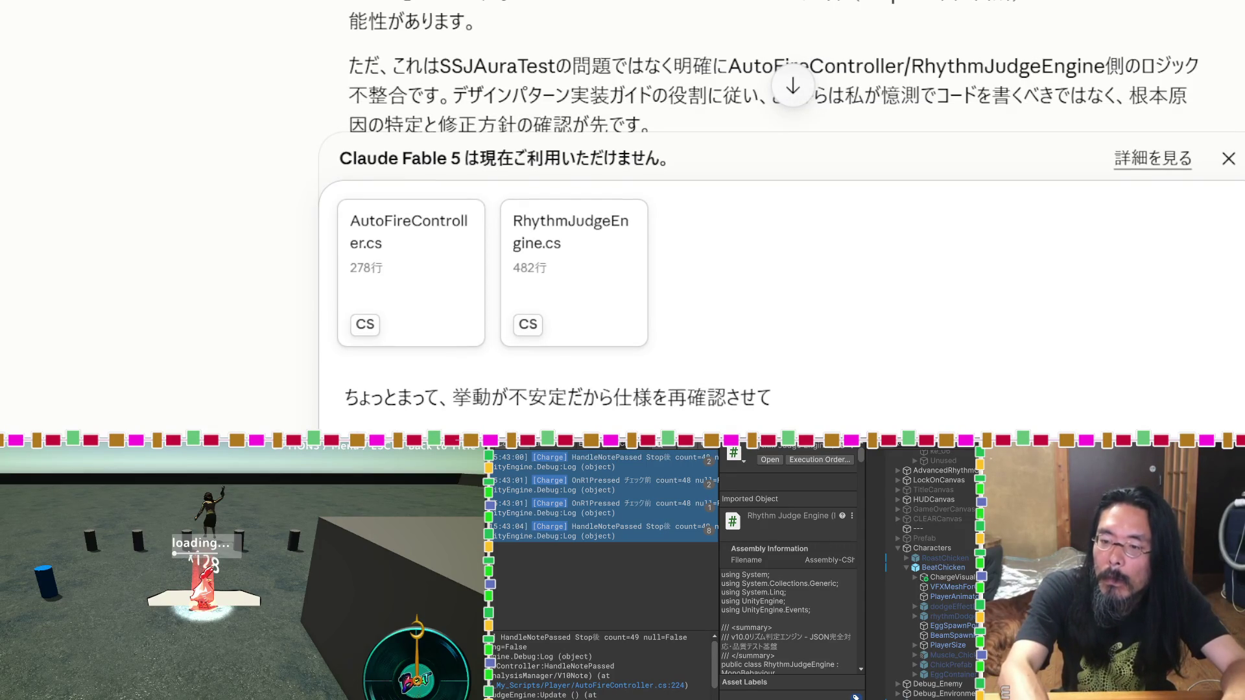
{"action": "key", "text": "ctrl+v"}
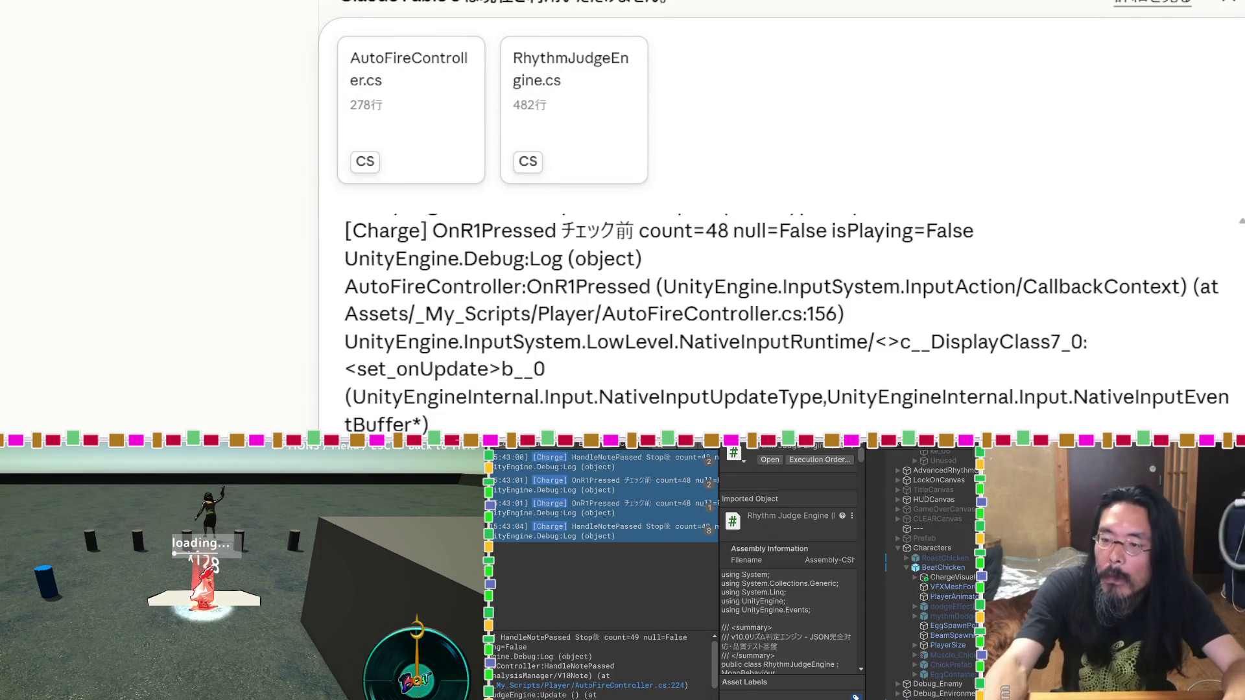
{"action": "scroll", "coordinate": [778, 324], "scroll_direction": "up", "scroll_amount": 4}
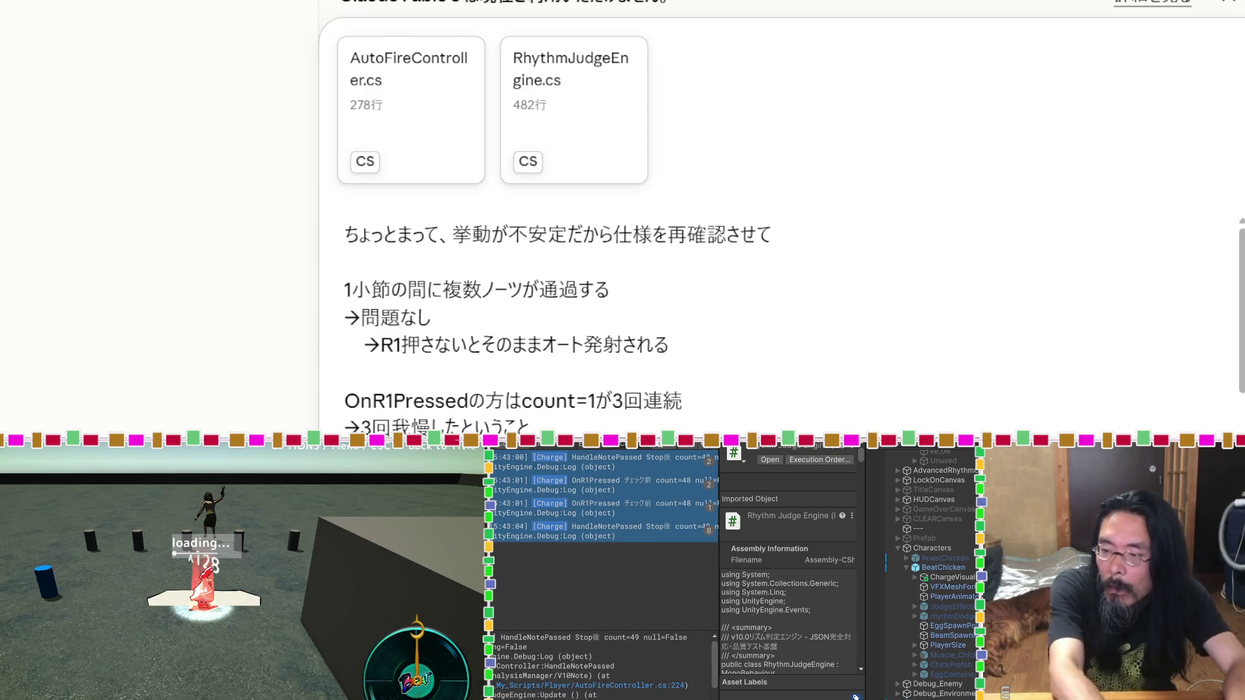
{"action": "key", "text": "super+v"}
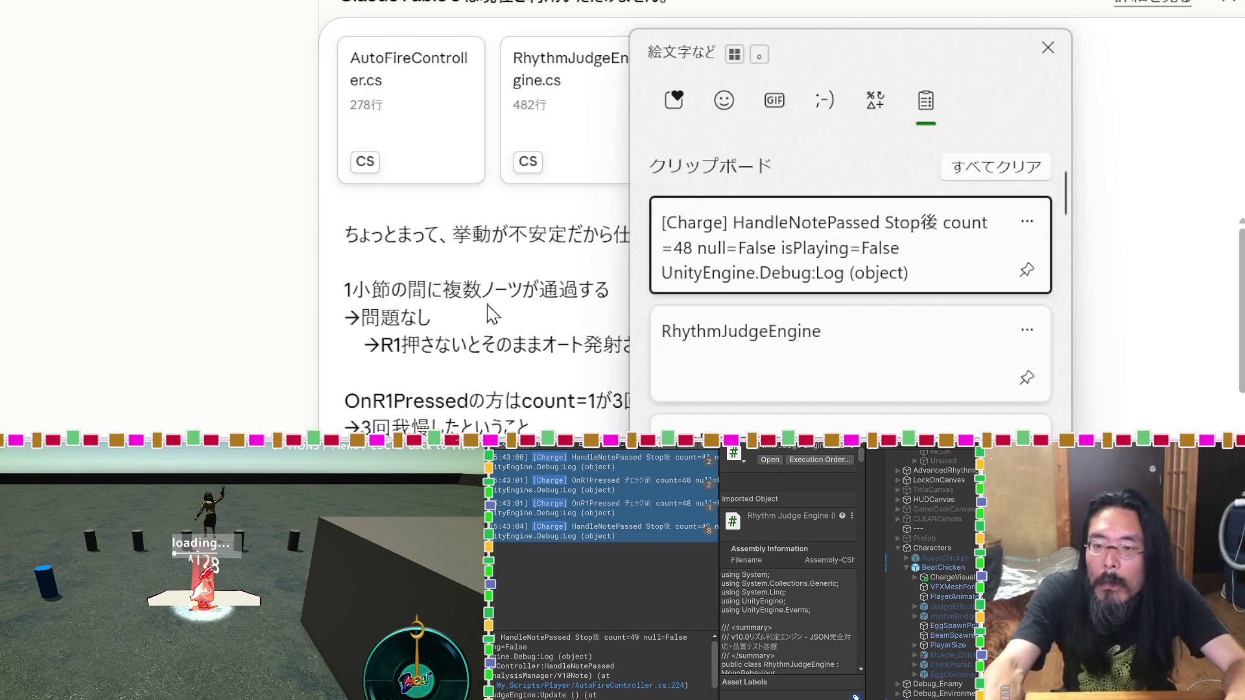
{"action": "scroll", "coordinate": [800, 347], "scroll_direction": "down", "scroll_amount": 6}
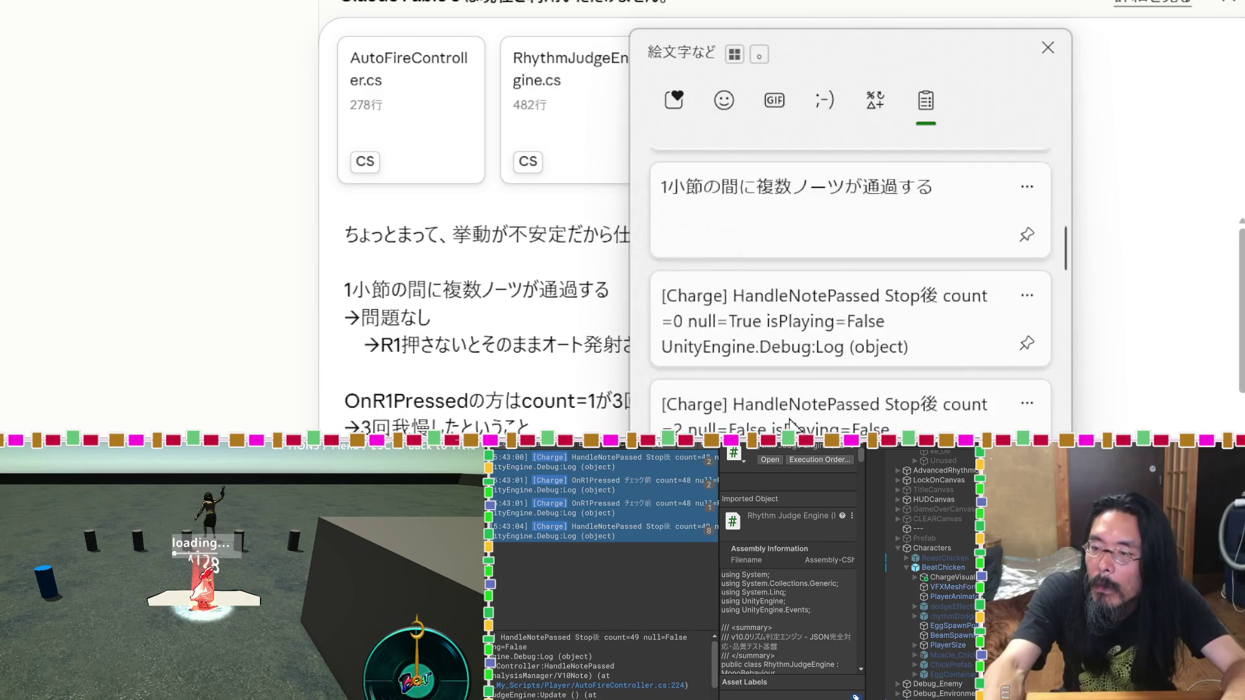
{"action": "scroll", "coordinate": [791, 431], "scroll_direction": "down", "scroll_amount": 3}
{"action": "scroll", "coordinate": [795, 361], "scroll_direction": "down", "scroll_amount": 5}
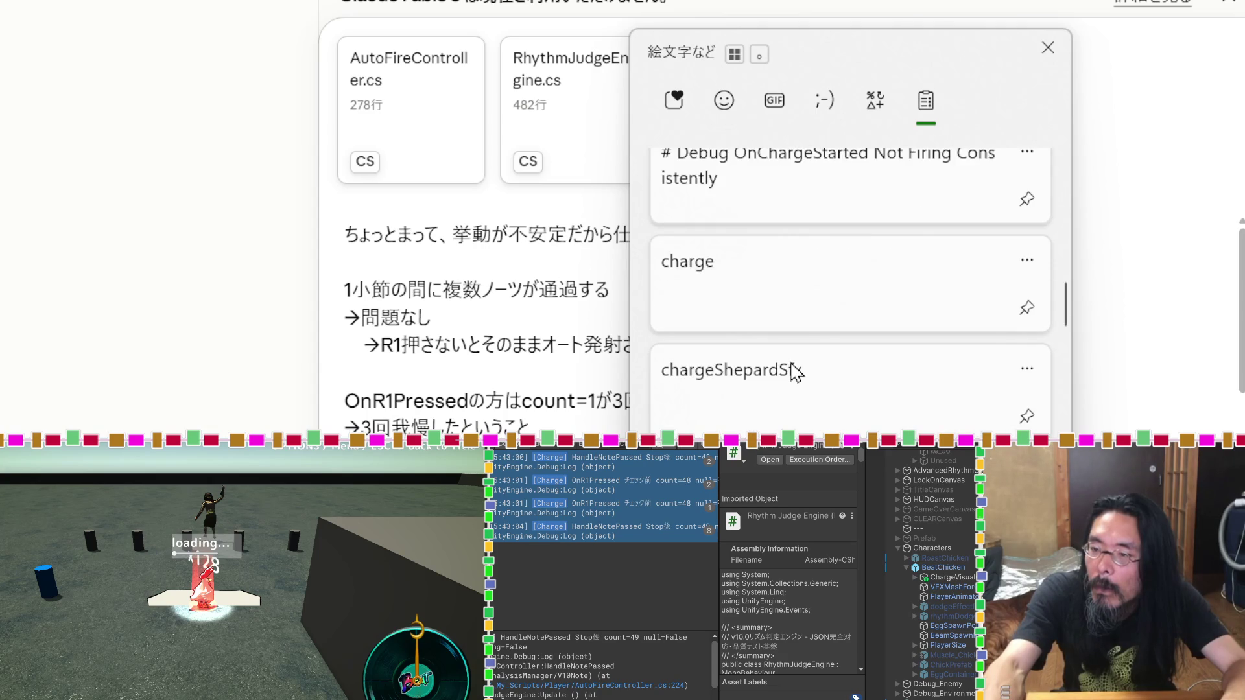
{"action": "scroll", "coordinate": [791, 406], "scroll_direction": "down", "scroll_amount": 5}
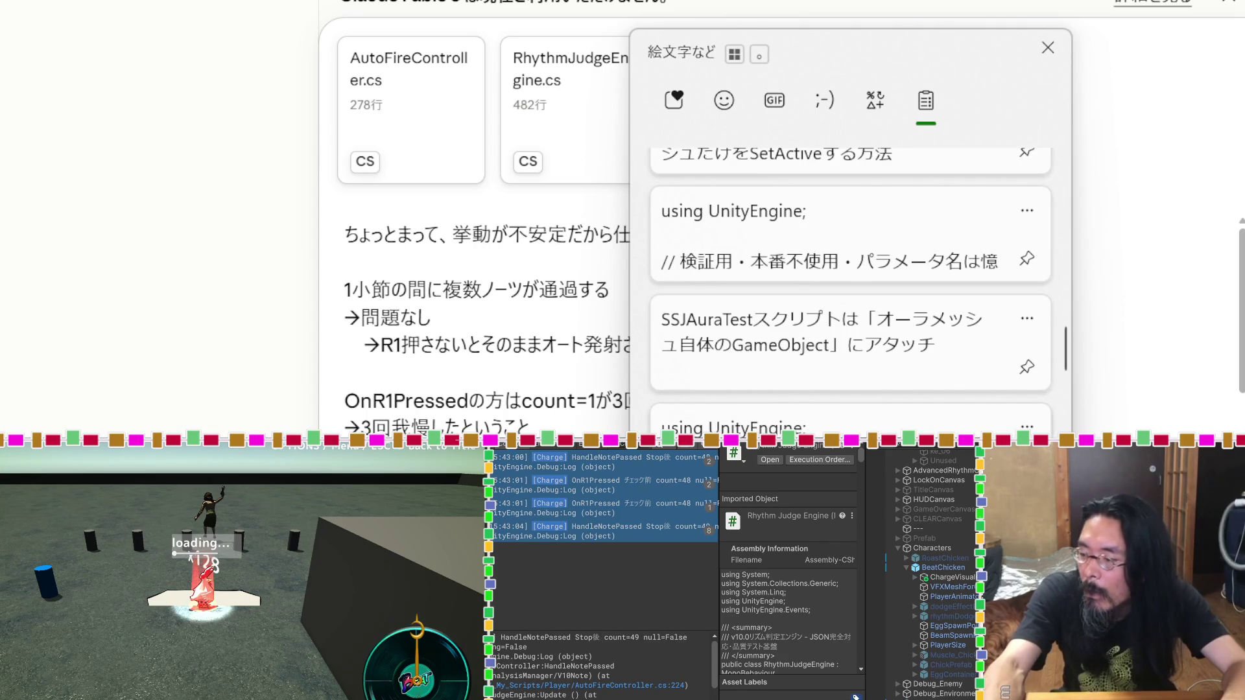
{"action": "scroll", "coordinate": [825, 352], "scroll_direction": "down", "scroll_amount": 10}
{"action": "scroll", "coordinate": [829, 357], "scroll_direction": "up", "scroll_amount": 5}
{"action": "scroll", "coordinate": [830, 356], "scroll_direction": "down", "scroll_amount": 6}
{"action": "scroll", "coordinate": [827, 355], "scroll_direction": "up", "scroll_amount": 15}
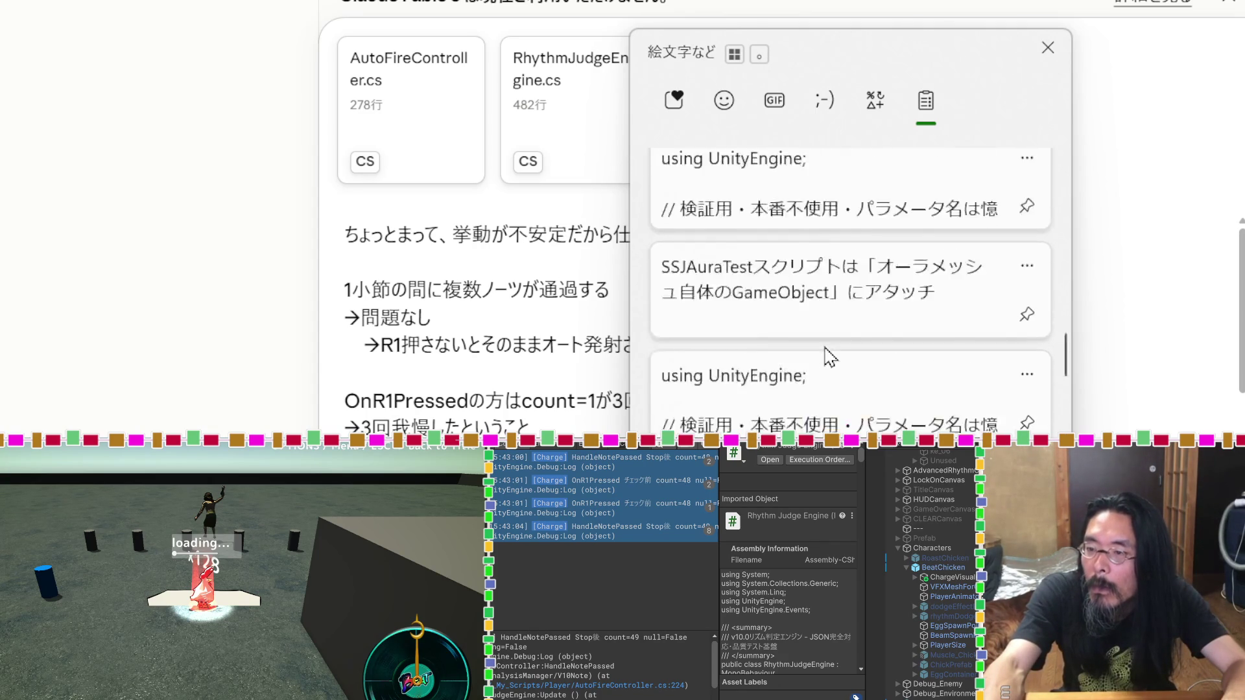
{"action": "scroll", "coordinate": [827, 356], "scroll_direction": "down", "scroll_amount": 2}
{"action": "scroll", "coordinate": [827, 356], "scroll_direction": "down", "scroll_amount": 6}
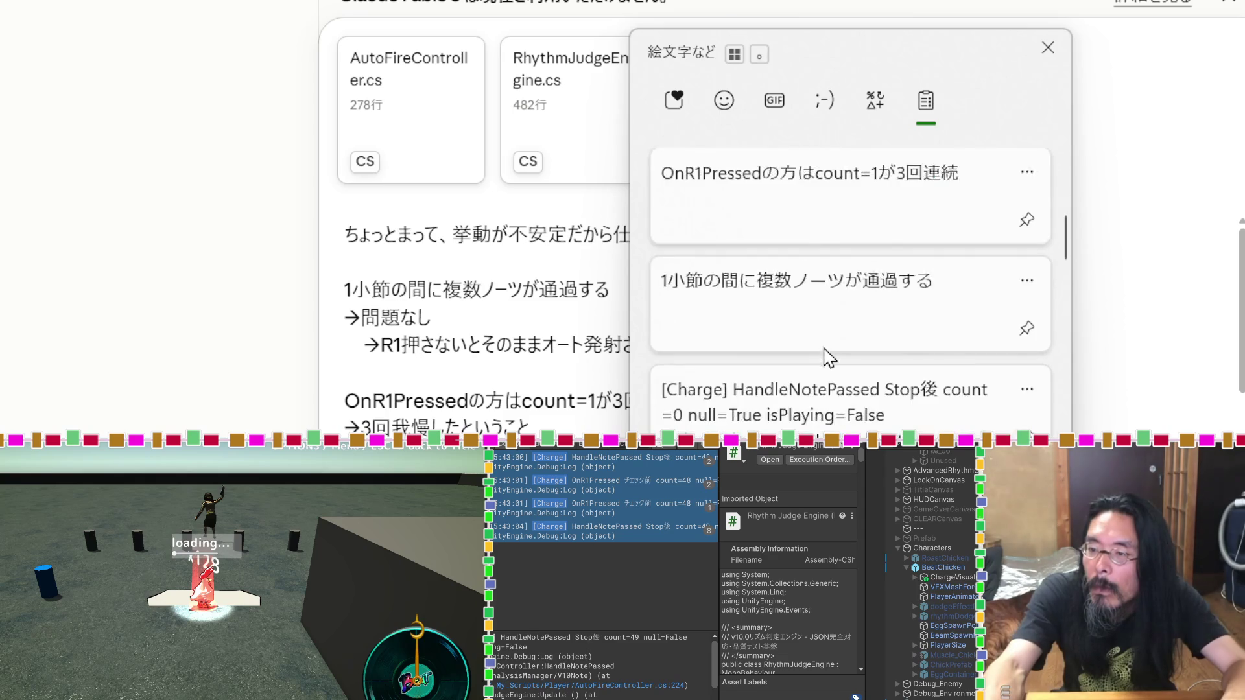
{"action": "scroll", "coordinate": [829, 357], "scroll_direction": "down", "scroll_amount": 5}
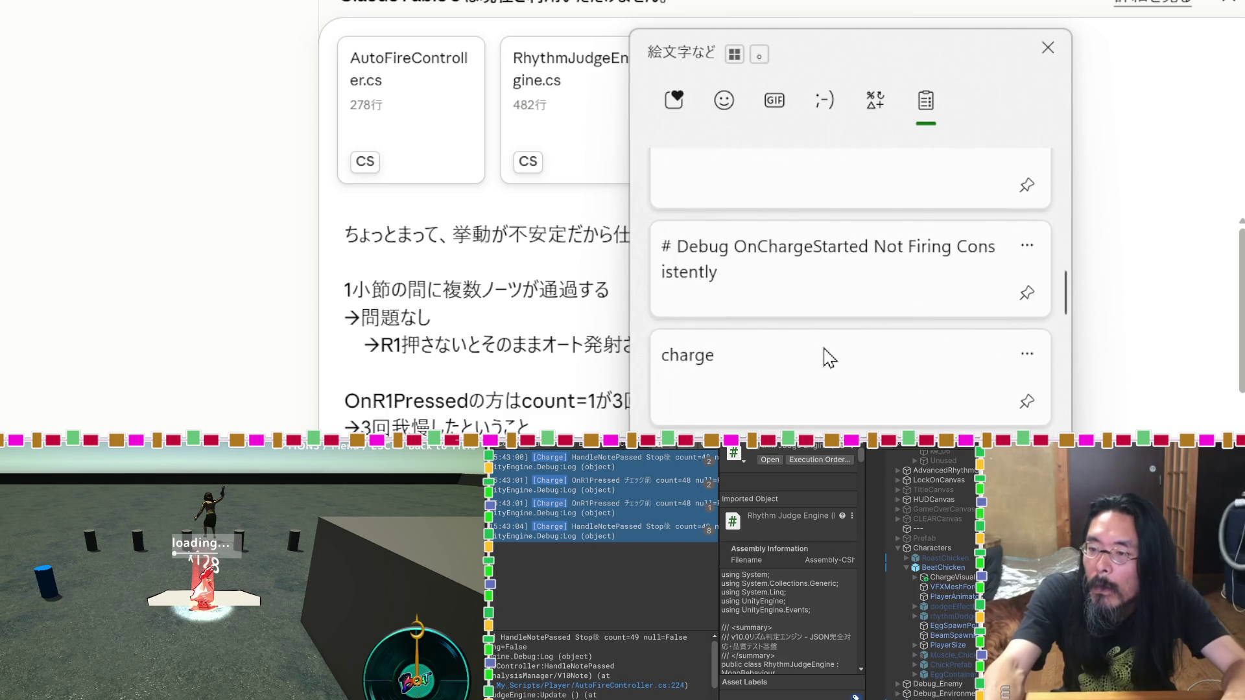
{"action": "key", "text": "Escape"}
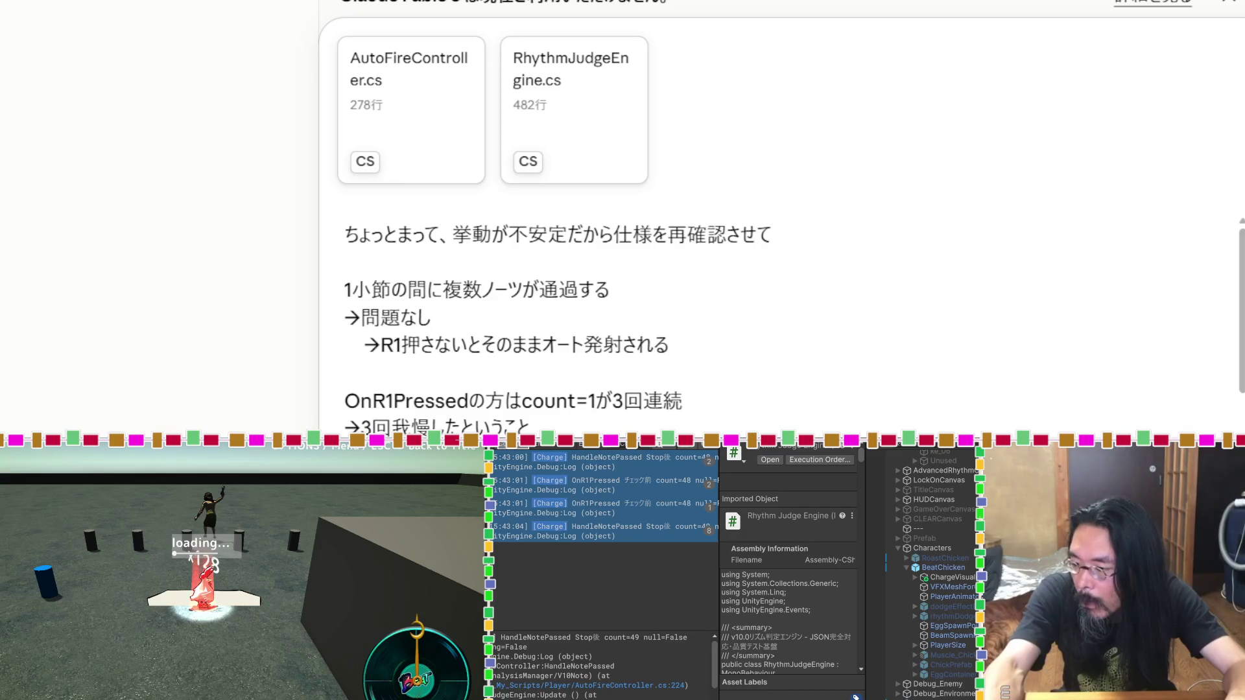
{"action": "key", "text": "ctrl+c"}
{"action": "key", "text": "ctrl+c"}
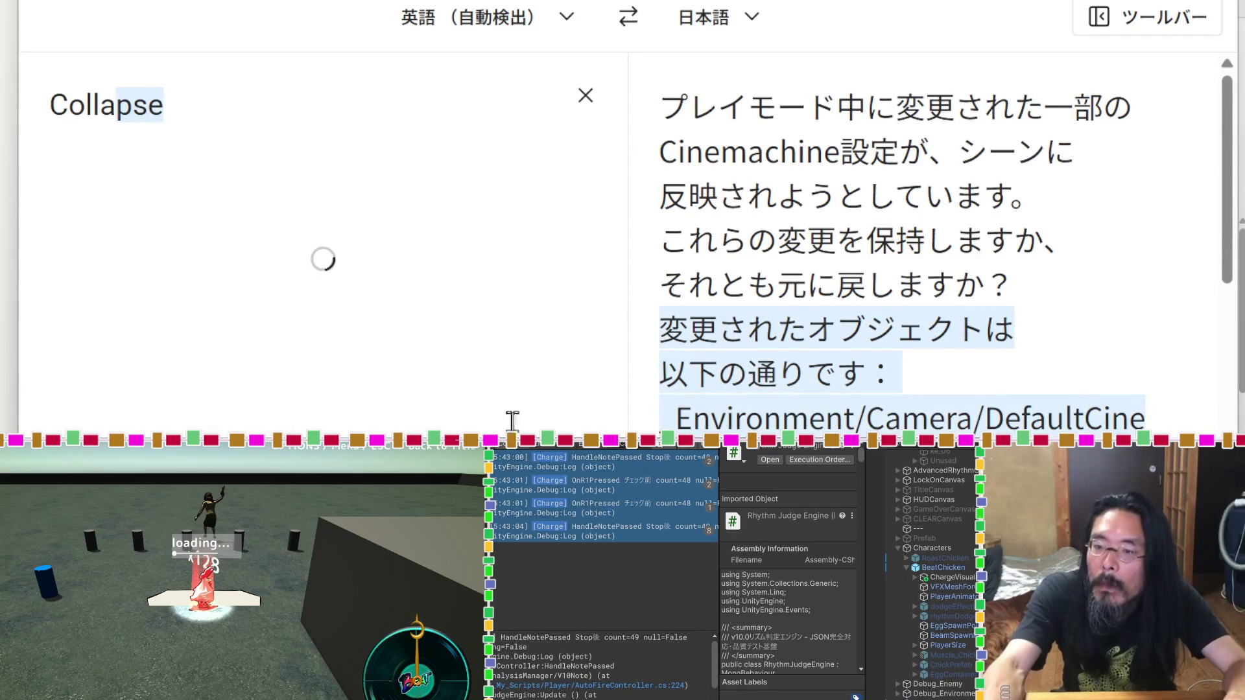
Step: Close the DeepL lookup and send the message with AutoFireController.cs and RhythmJudgeEngine.cs attached
{"action": "key", "text": "Escape"}
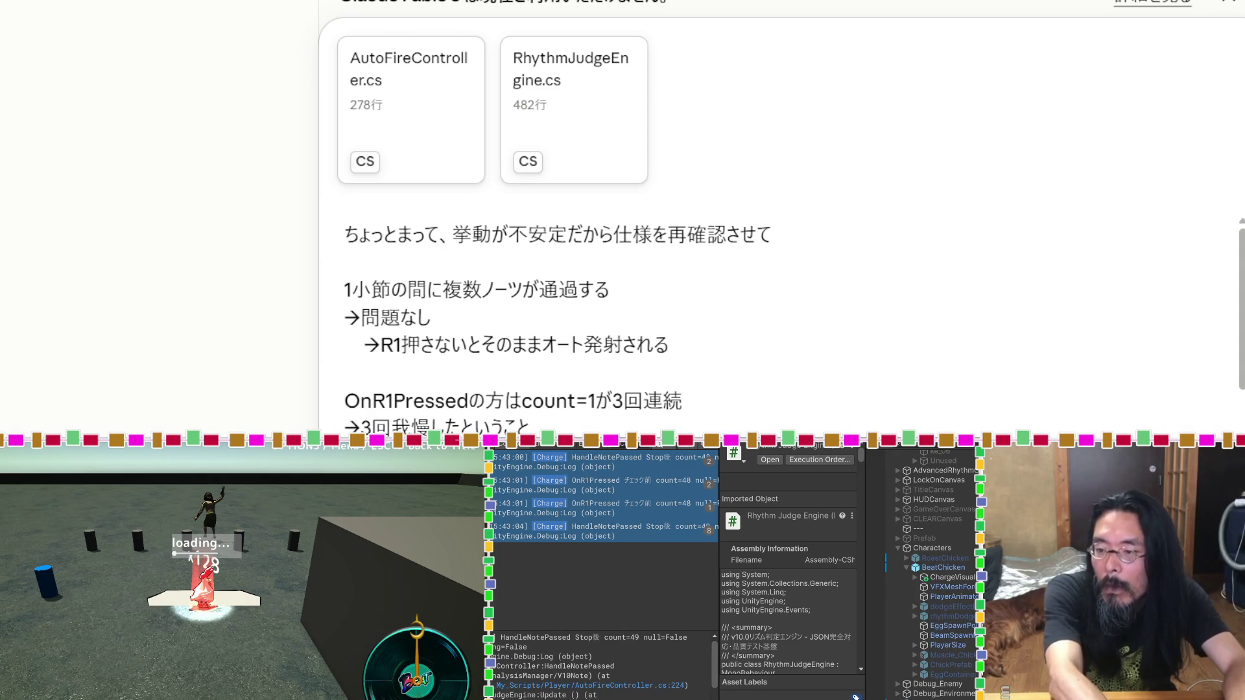
{"action": "key", "text": "Return"}
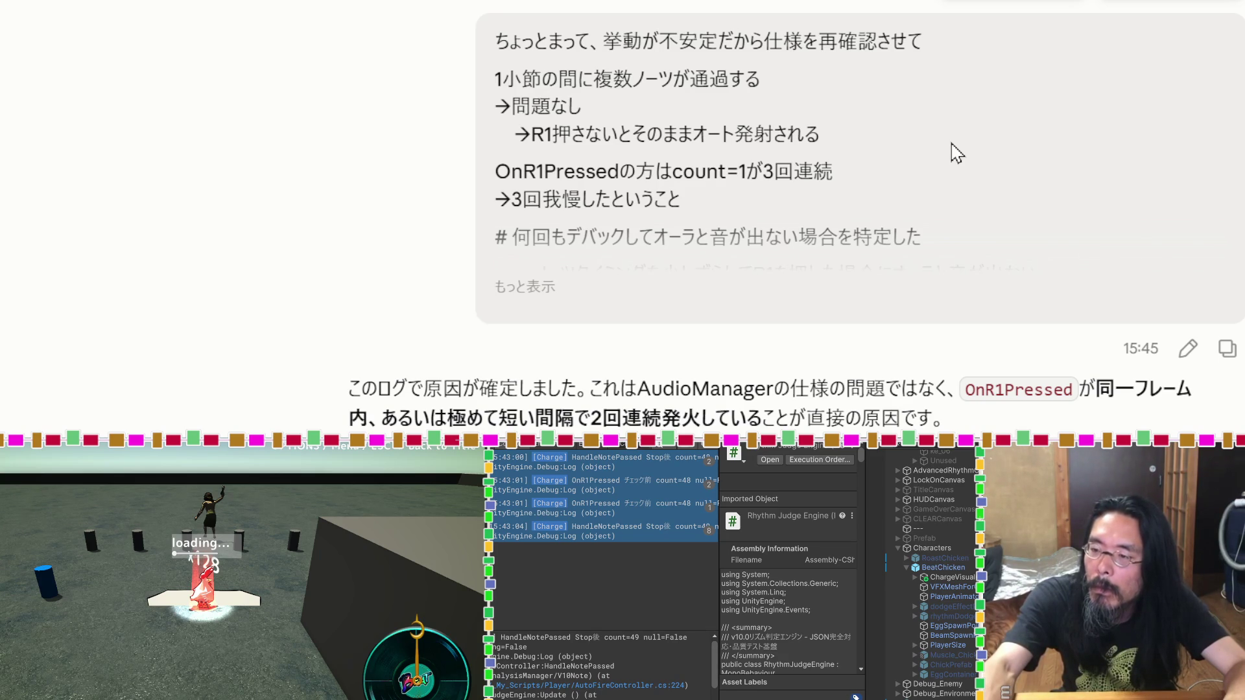
{"action": "scroll", "coordinate": [953, 152], "scroll_direction": "down", "scroll_amount": 3}
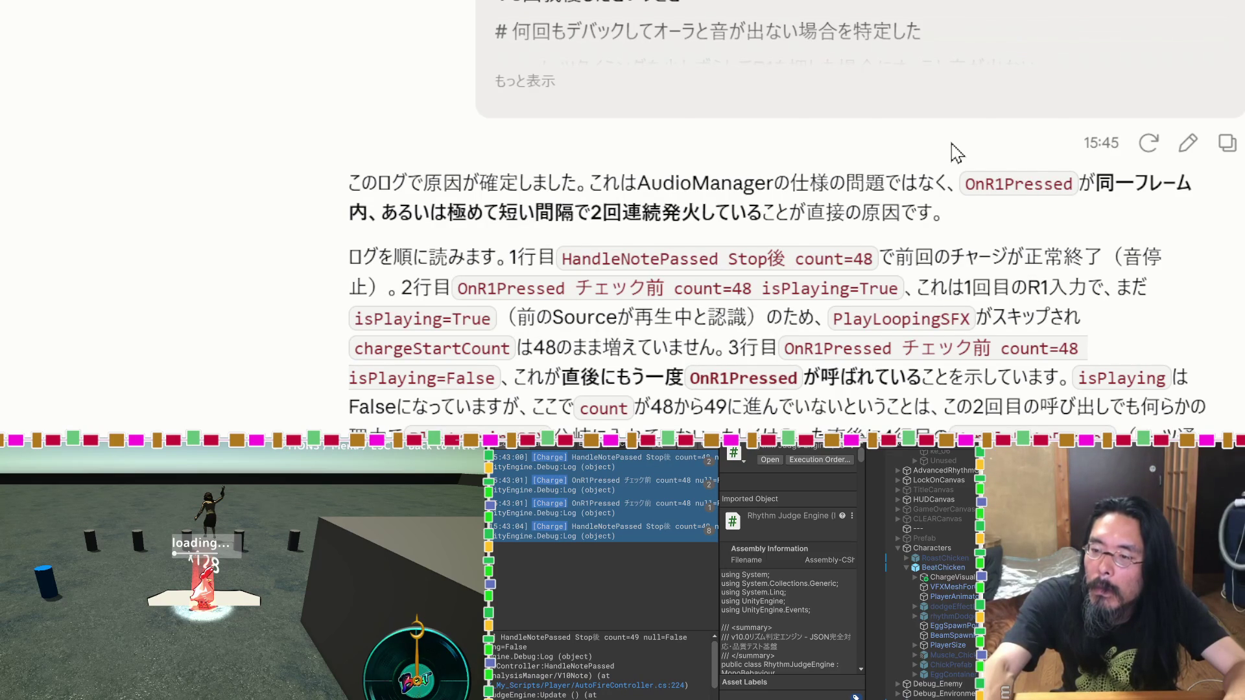
{"action": "scroll", "coordinate": [953, 148], "scroll_direction": "down", "scroll_amount": 3}
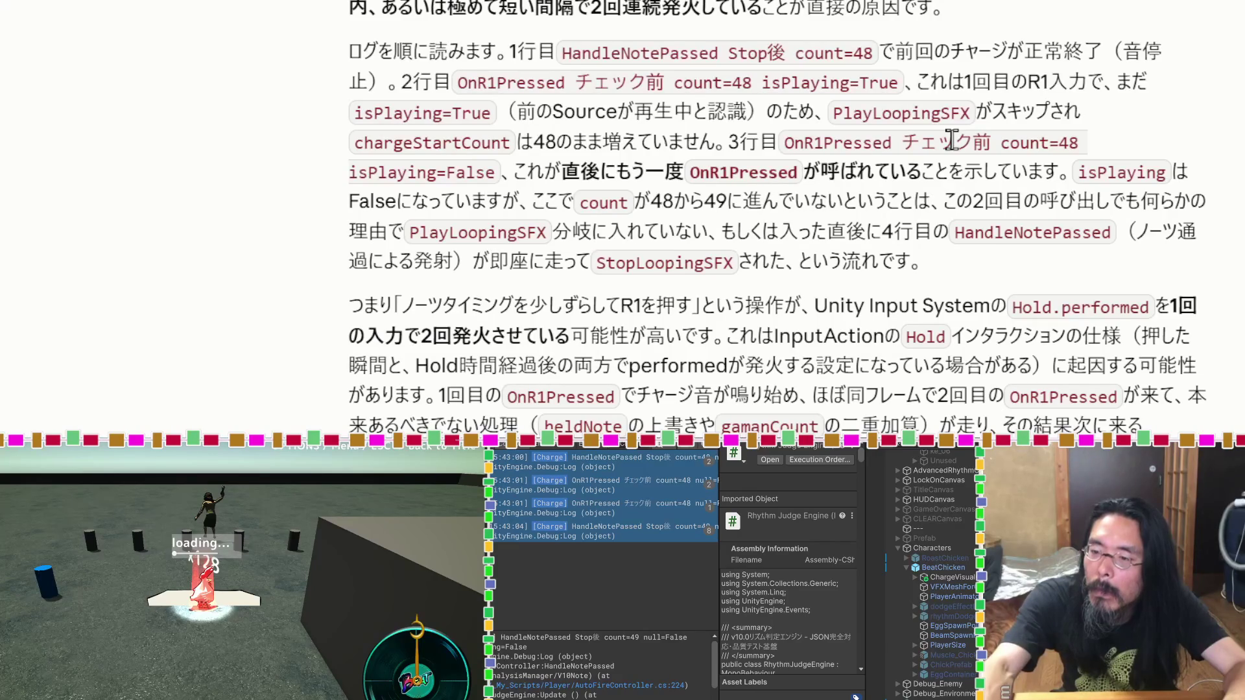
{"action": "scroll", "coordinate": [951, 139], "scroll_direction": "down", "scroll_amount": 3}
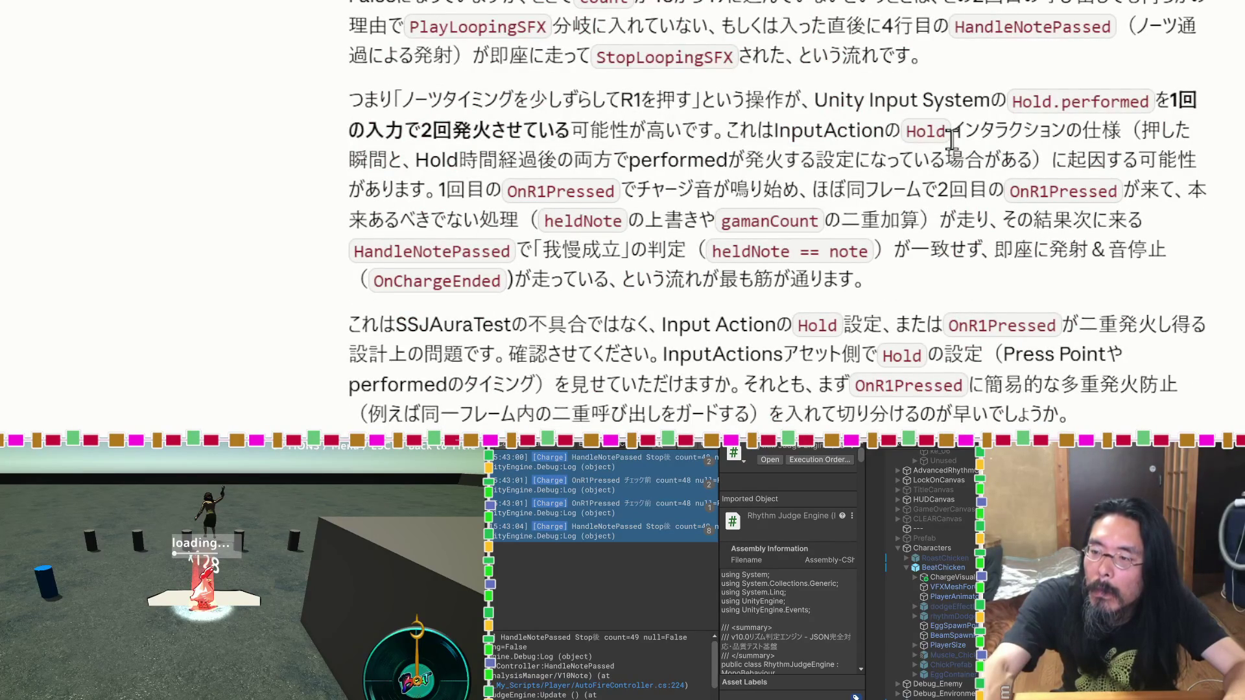
{"action": "scroll", "coordinate": [951, 136], "scroll_direction": "up", "scroll_amount": 9}
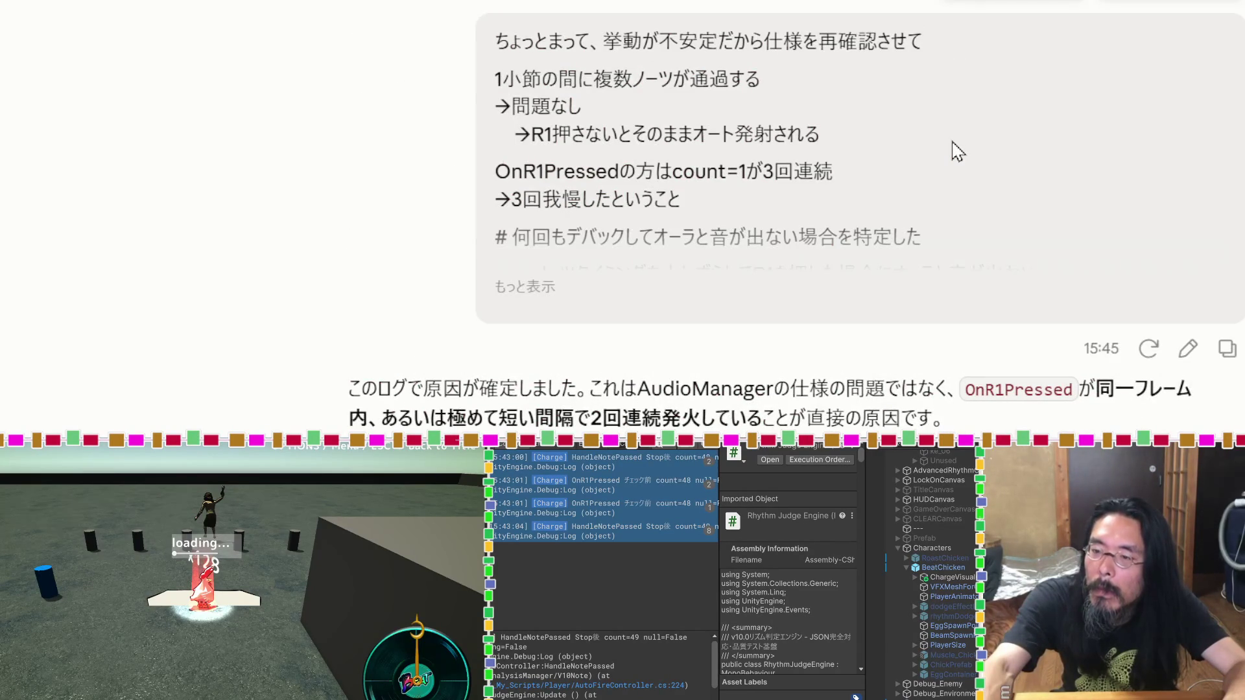
{"action": "scroll", "coordinate": [954, 147], "scroll_direction": "down", "scroll_amount": 3}
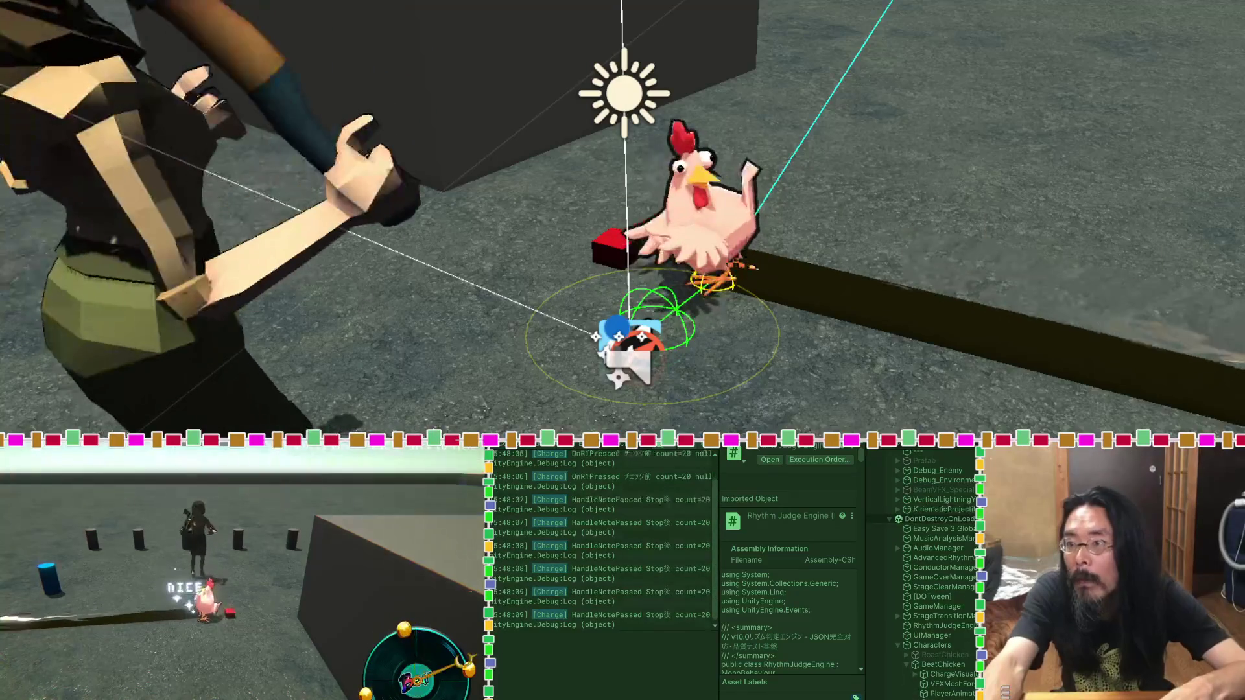
Step: Show the stack trace of a new [Charge] HandleNotePassed entry, pointing to AutoFireController.cs line 224
{"action": "scroll", "coordinate": [603, 523], "scroll_direction": "up", "scroll_amount": 1}
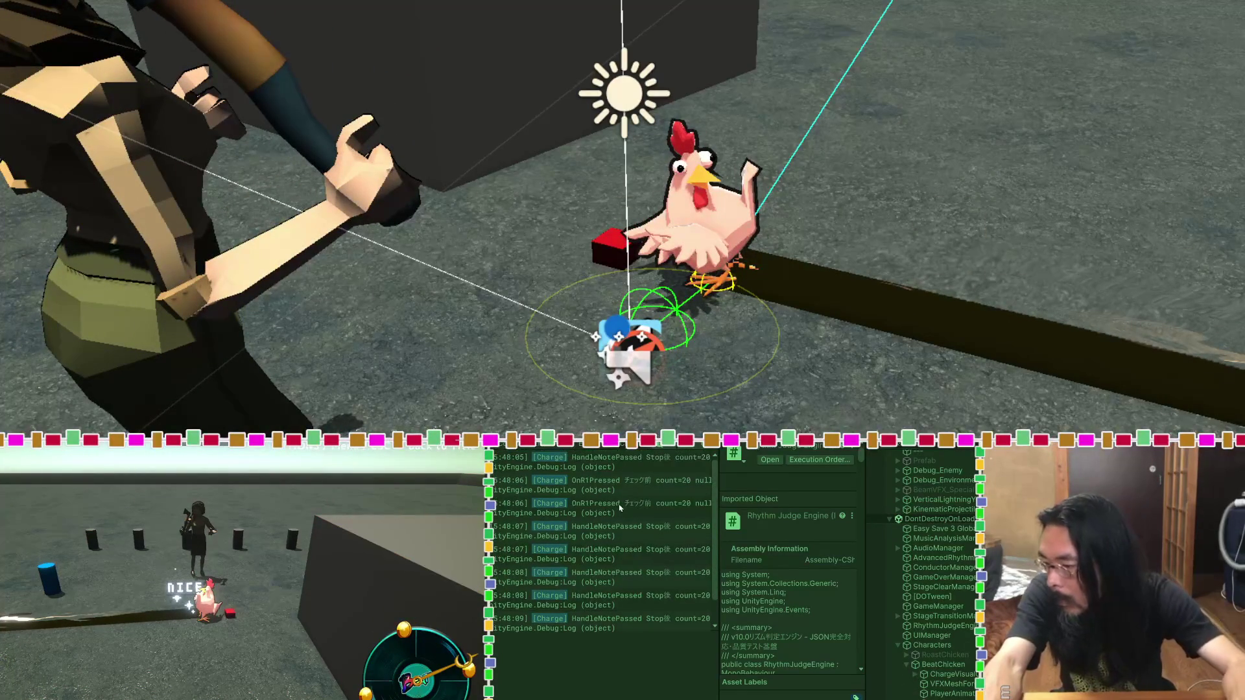
{"action": "left_click", "coordinate": [621, 469]}
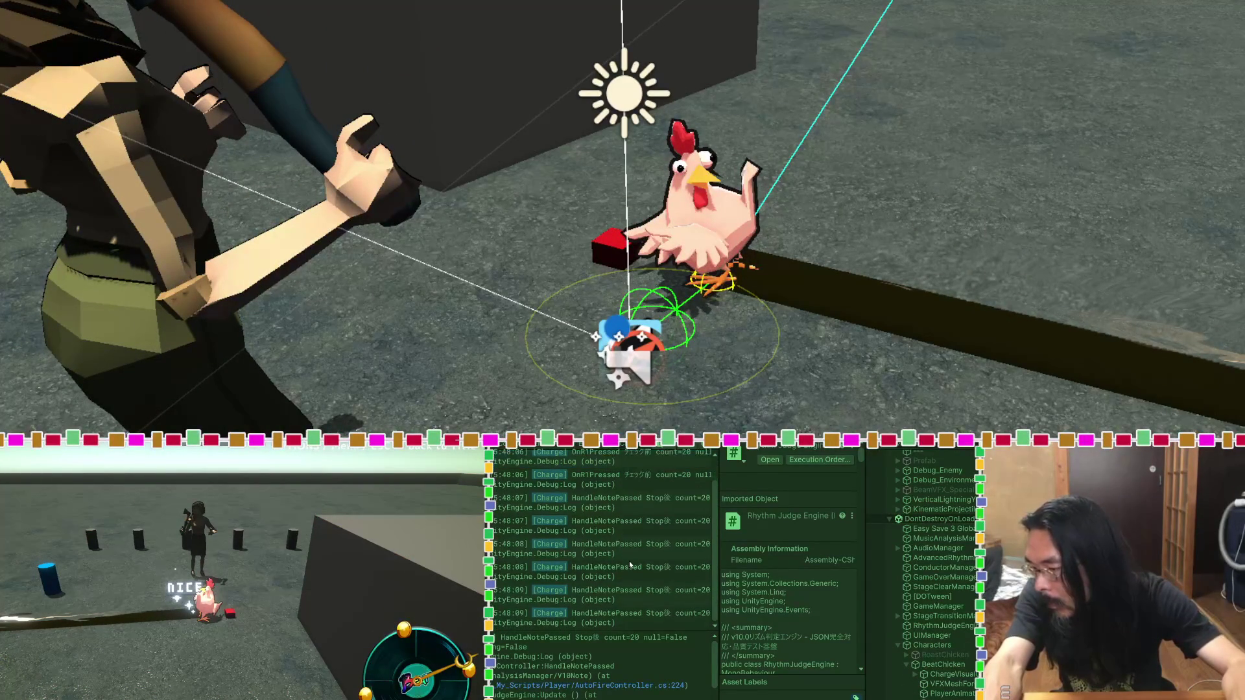
{"action": "scroll", "coordinate": [629, 561], "scroll_direction": "down", "scroll_amount": 1}
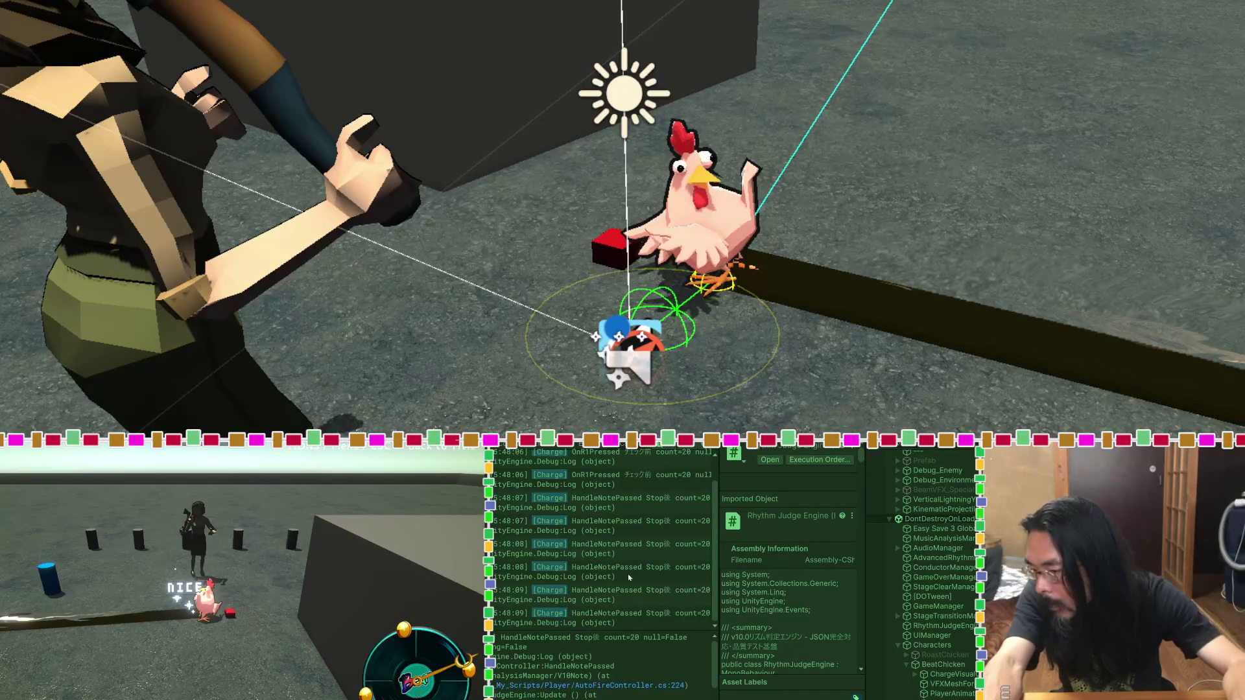
{"action": "scroll", "coordinate": [628, 577], "scroll_direction": "up", "scroll_amount": 1}
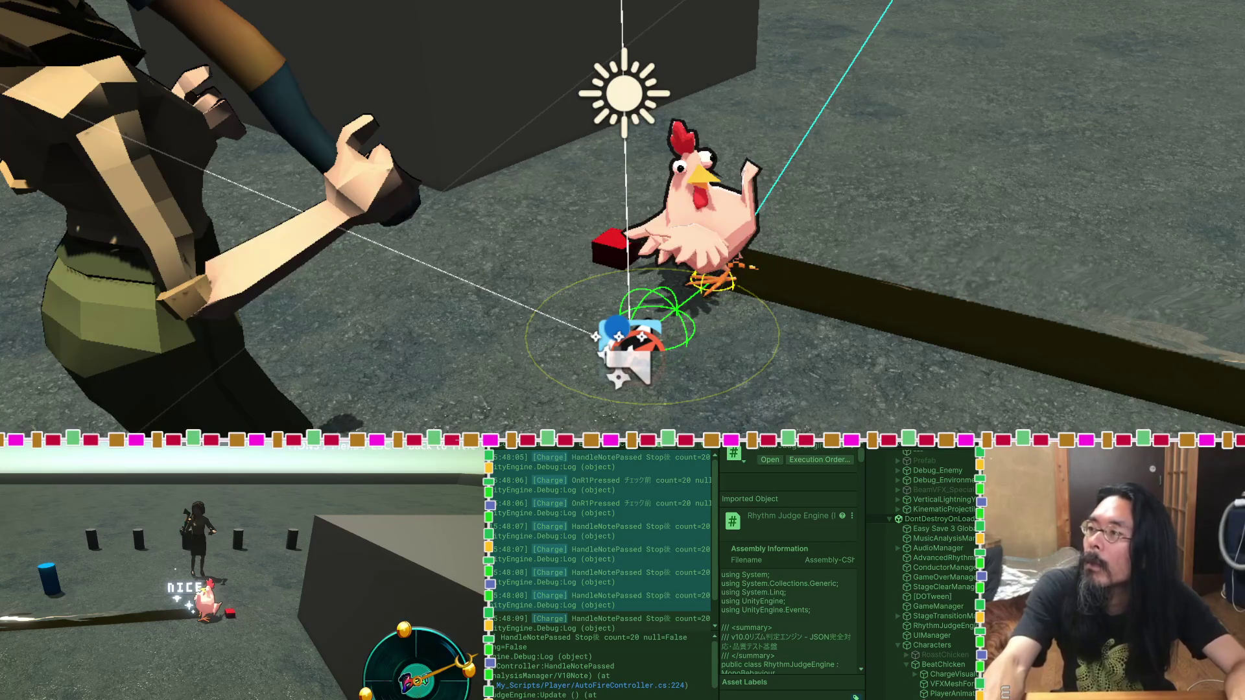
Step: Paste the new [Charge] log lines with repeated HandleNotePassed Stop entries into Claude's message box and review them
{"action": "key", "text": "alt+Tab"}
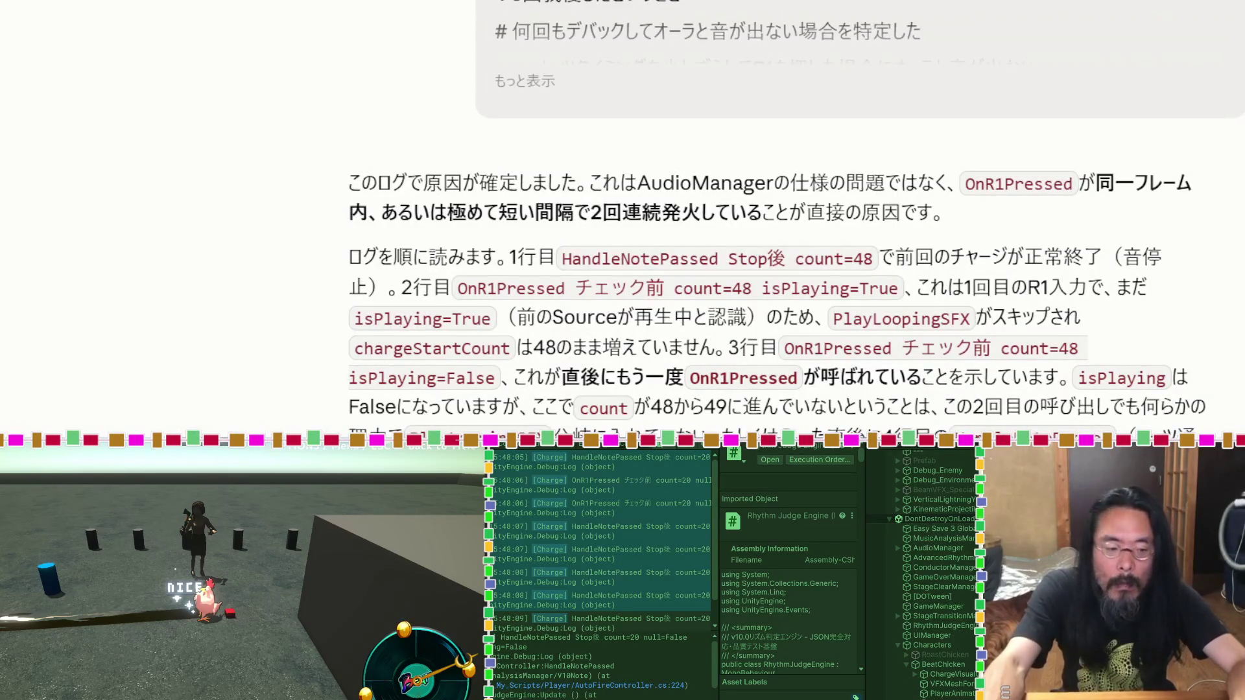
{"action": "key", "text": "ctrl+v"}
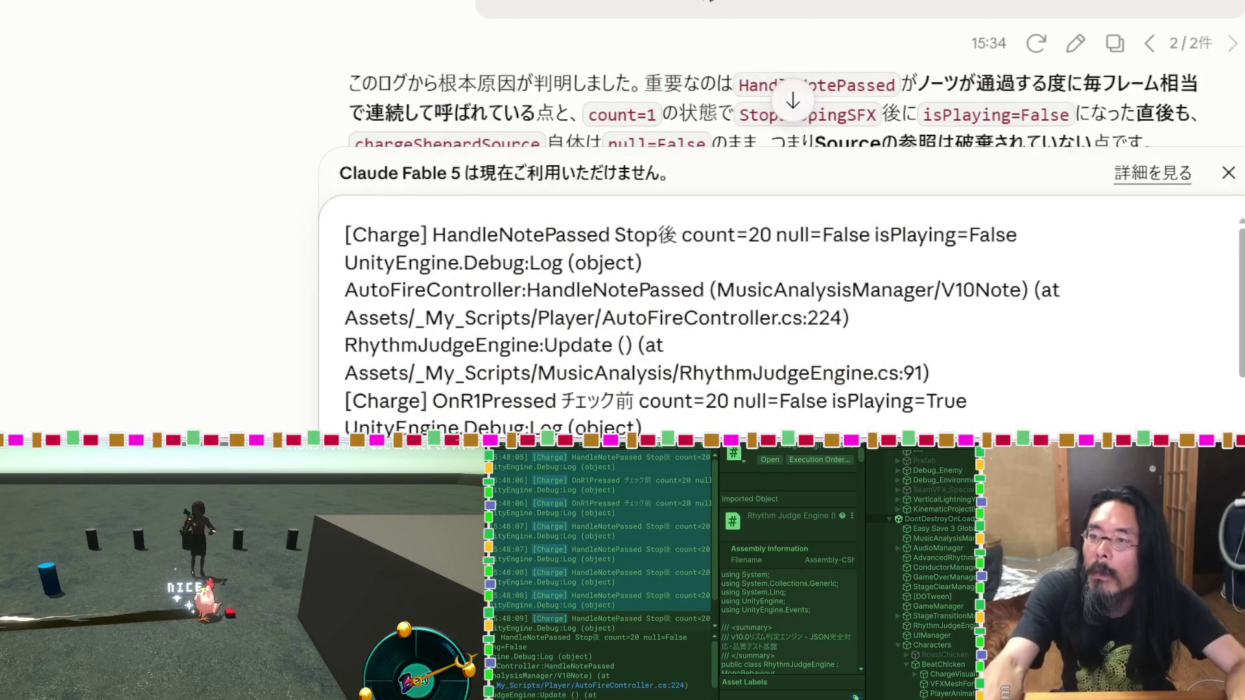
{"action": "scroll", "coordinate": [626, 103], "scroll_direction": "down", "scroll_amount": 5}
{"action": "scroll", "coordinate": [778, 77], "scroll_direction": "up", "scroll_amount": 5}
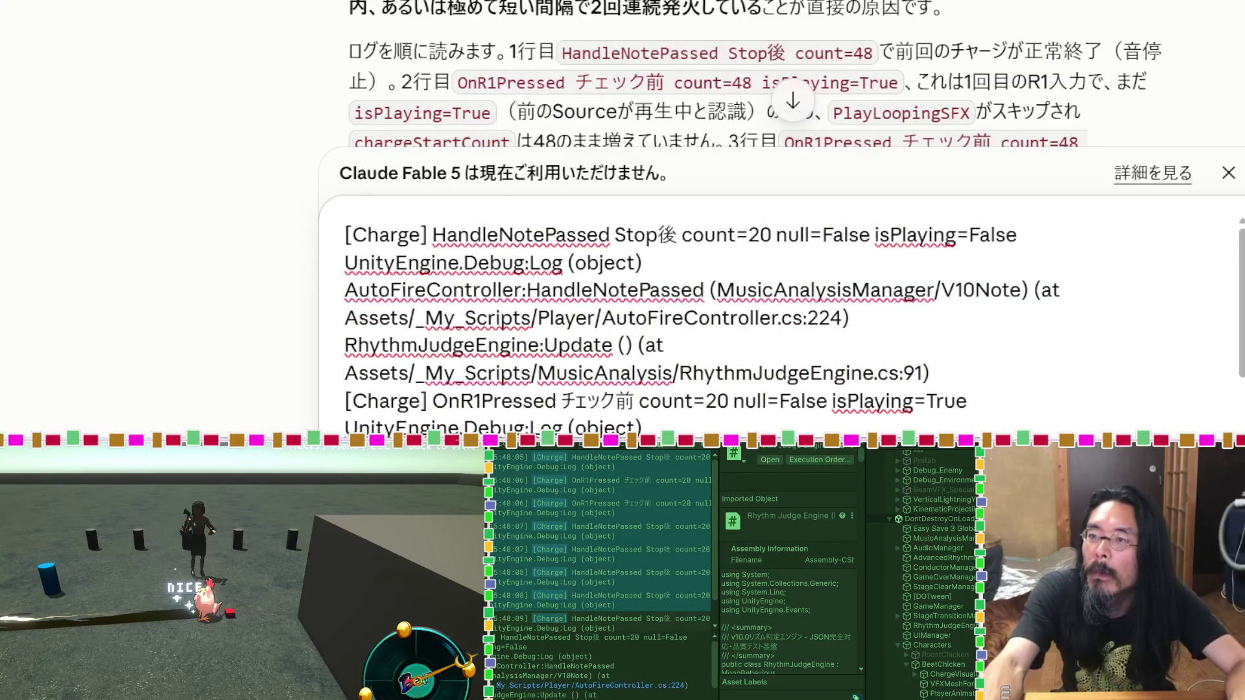
{"action": "scroll", "coordinate": [778, 77], "scroll_direction": "up", "scroll_amount": 5}
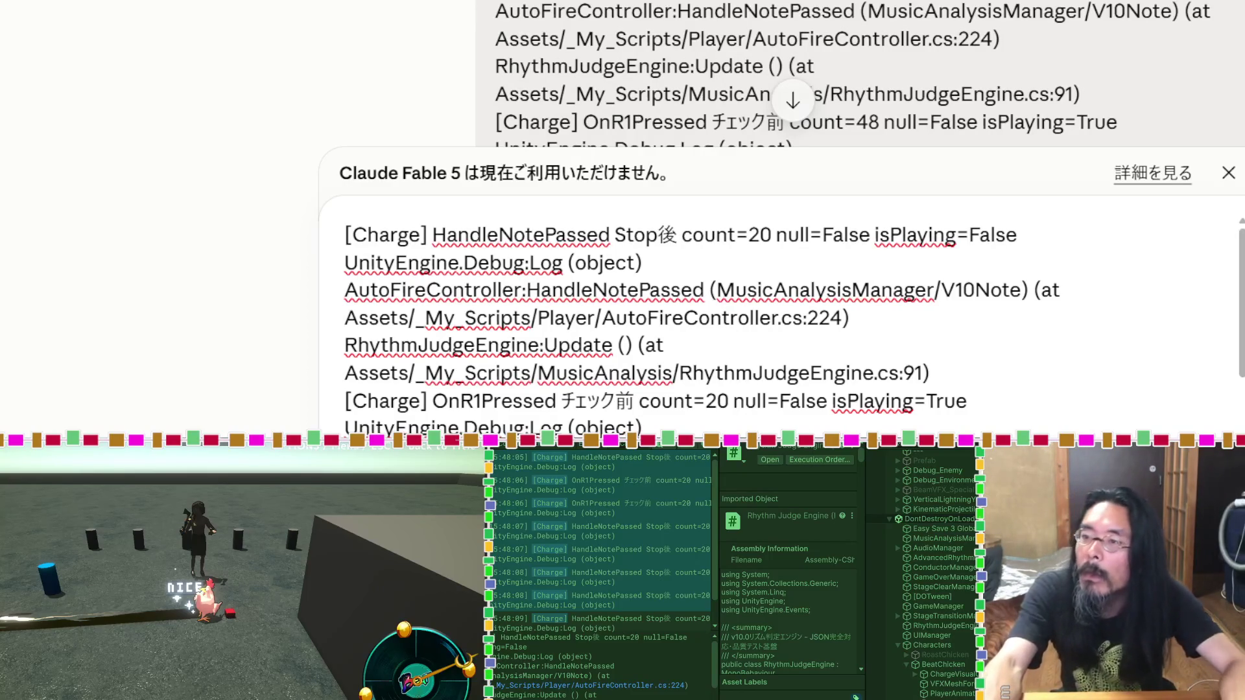
{"action": "scroll", "coordinate": [777, 77], "scroll_direction": "down", "scroll_amount": 10}
{"action": "scroll", "coordinate": [778, 71], "scroll_direction": "up", "scroll_amount": 5}
{"action": "scroll", "coordinate": [554, 100], "scroll_direction": "down", "scroll_amount": 5}
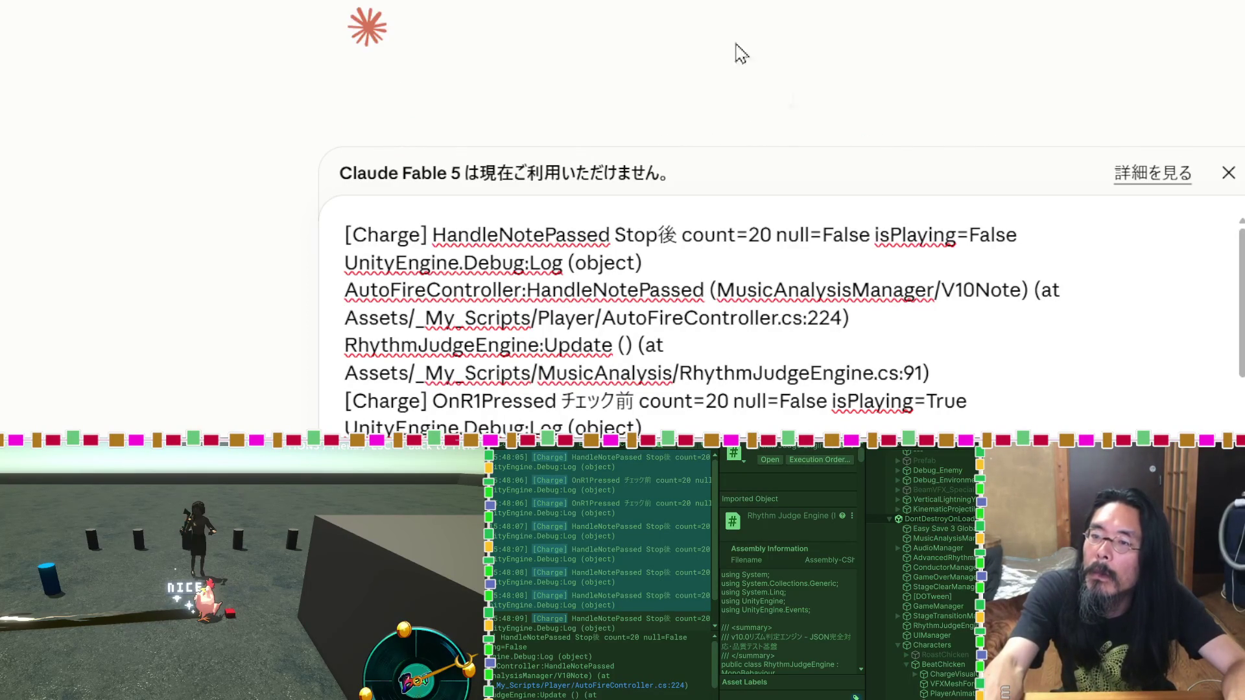
{"action": "scroll", "coordinate": [768, 26], "scroll_direction": "down", "scroll_amount": 3}
{"action": "scroll", "coordinate": [770, 26], "scroll_direction": "up", "scroll_amount": 2}
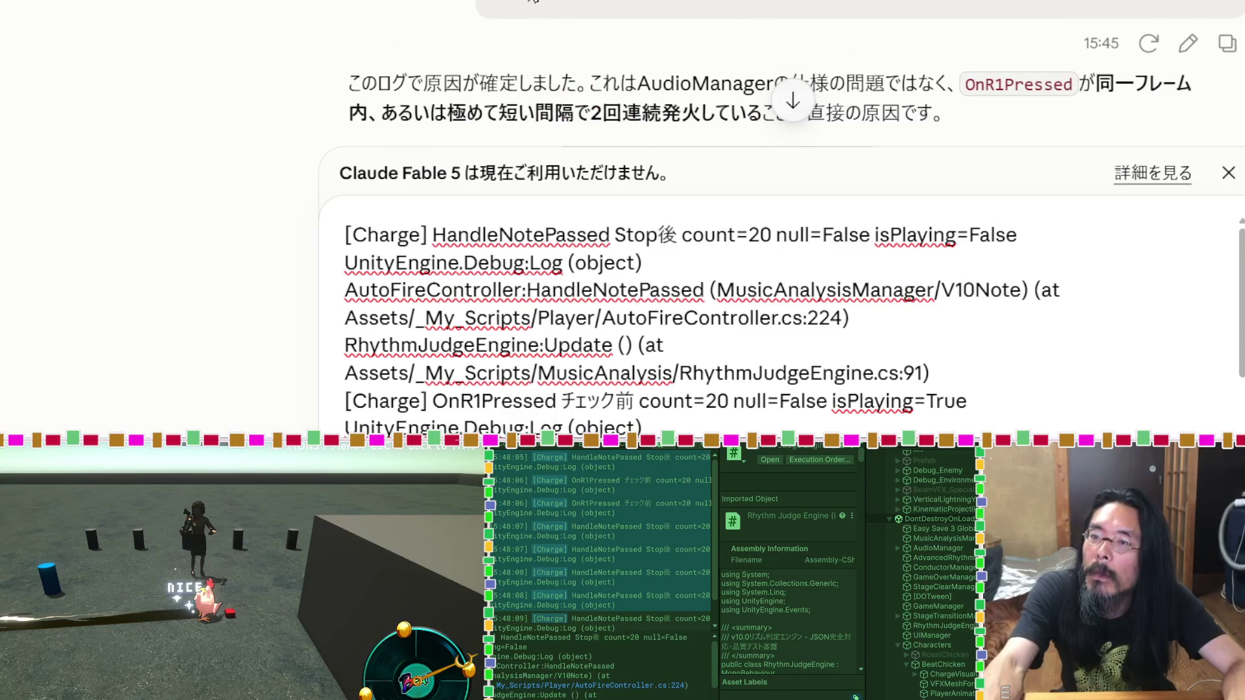
{"action": "scroll", "coordinate": [767, 17], "scroll_direction": "up", "scroll_amount": 5}
Step: Select the word Collapse in the earlier message, then send the pasted debug log
{"action": "left_click_drag", "start_coordinate": [864, 3], "coordinate": [777, 3]}
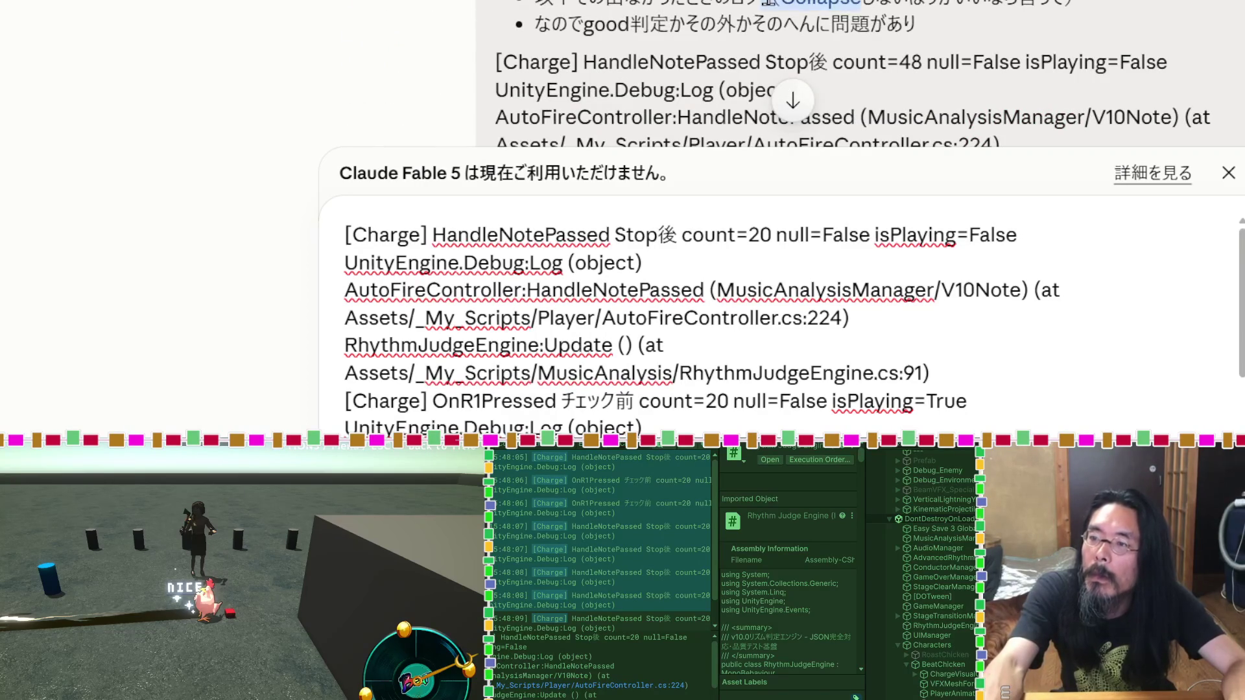
{"action": "scroll", "coordinate": [778, 311], "scroll_direction": "down", "scroll_amount": 10}
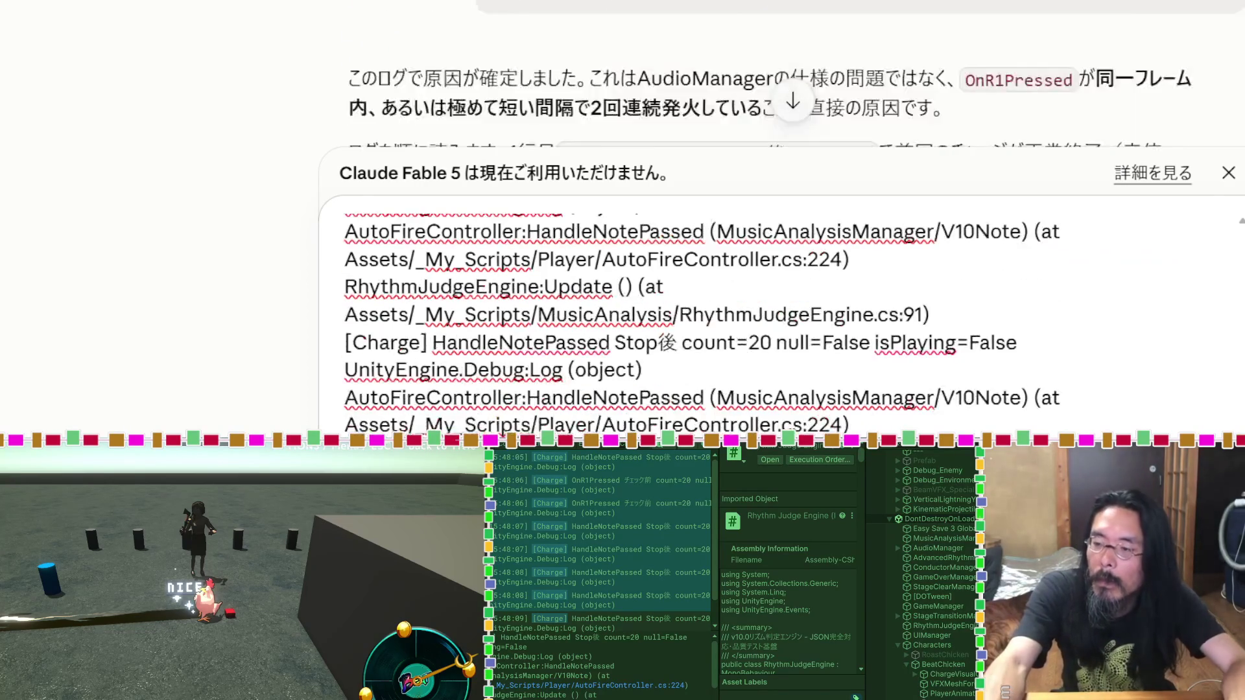
{"action": "scroll", "coordinate": [778, 312], "scroll_direction": "down", "scroll_amount": 2}
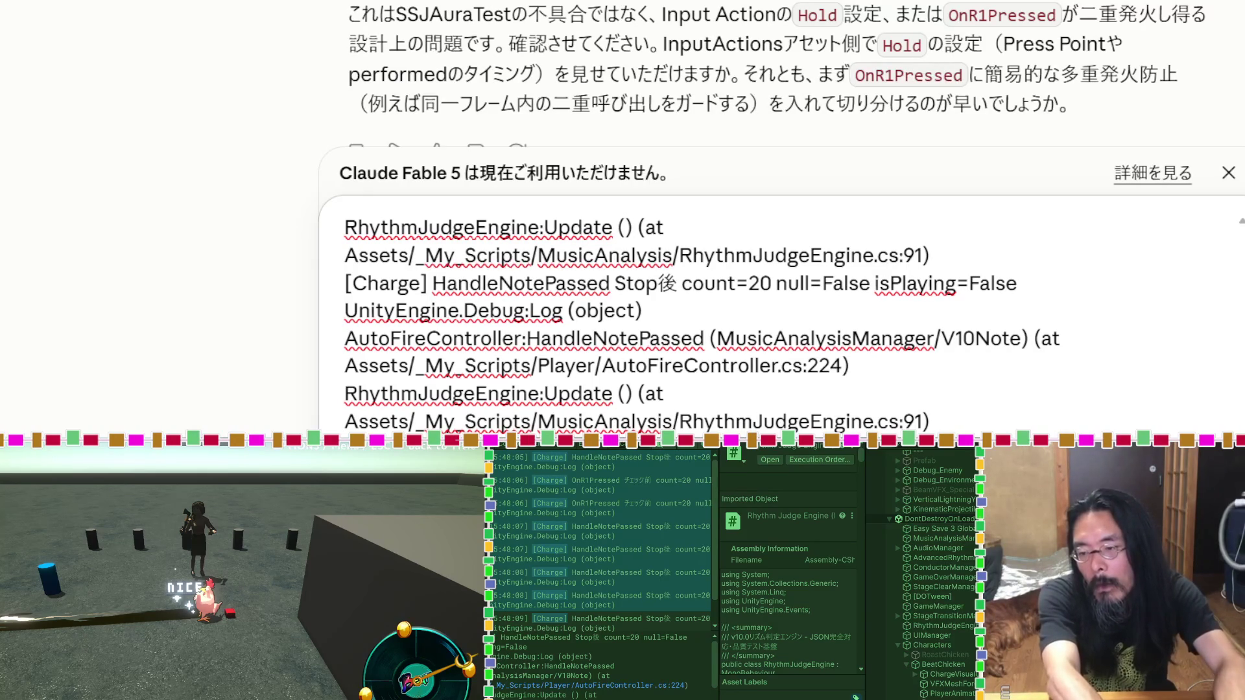
{"action": "scroll", "coordinate": [701, 324], "scroll_direction": "down", "scroll_amount": 1}
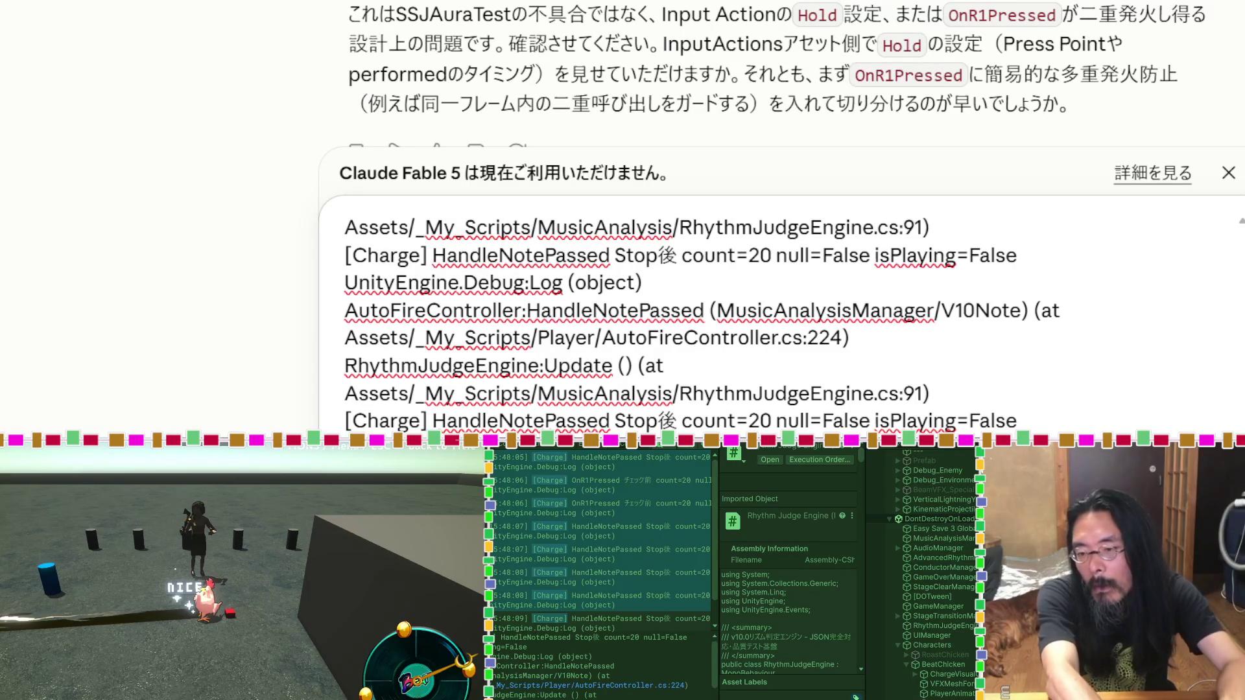
{"action": "scroll", "coordinate": [700, 324], "scroll_direction": "down", "scroll_amount": 2}
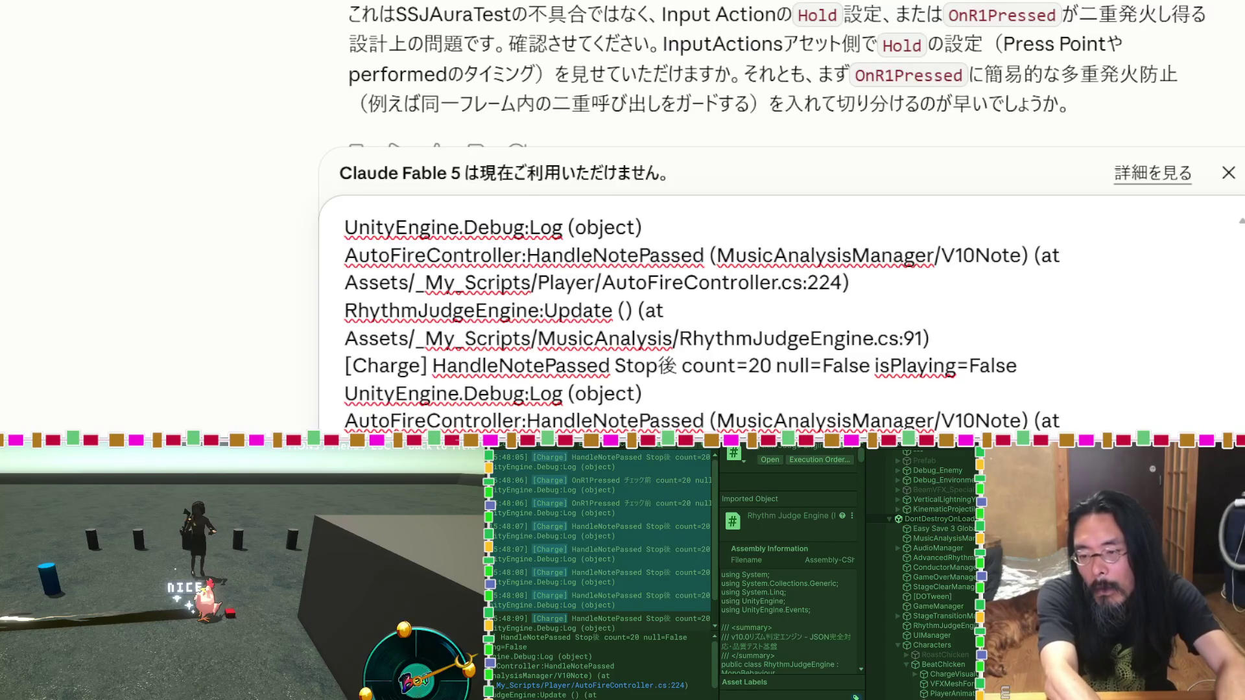
{"action": "scroll", "coordinate": [700, 324], "scroll_direction": "down", "scroll_amount": 1}
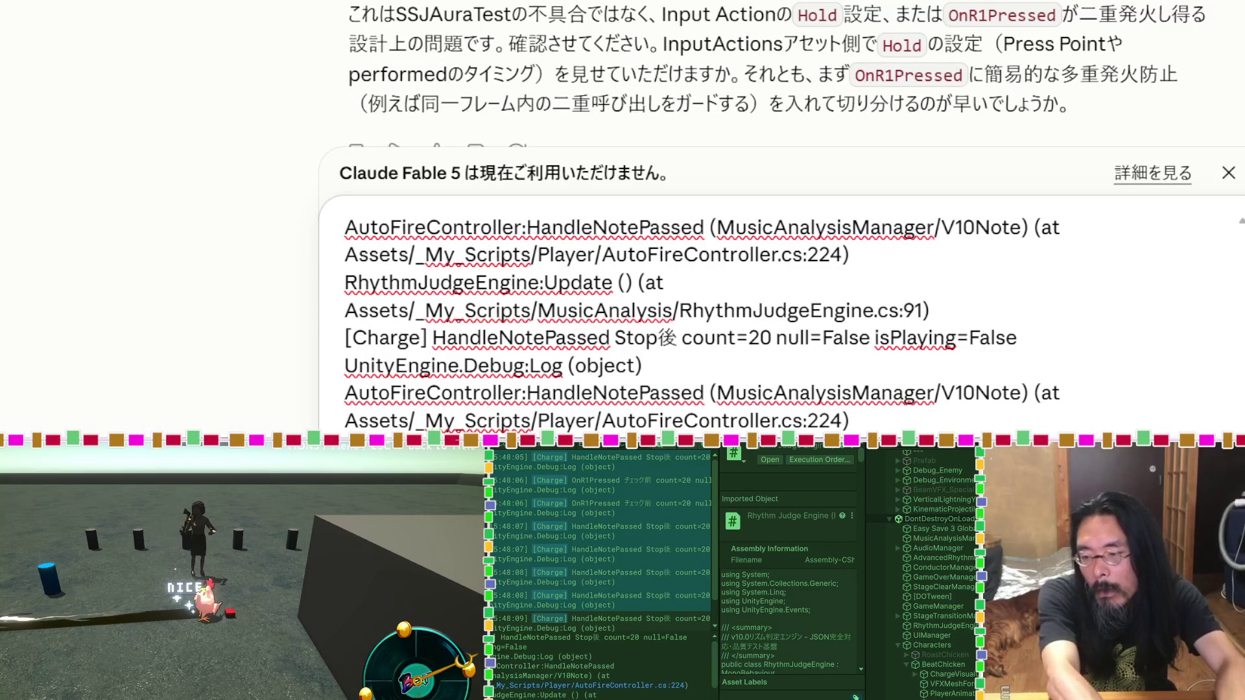
{"action": "key", "text": "Return"}
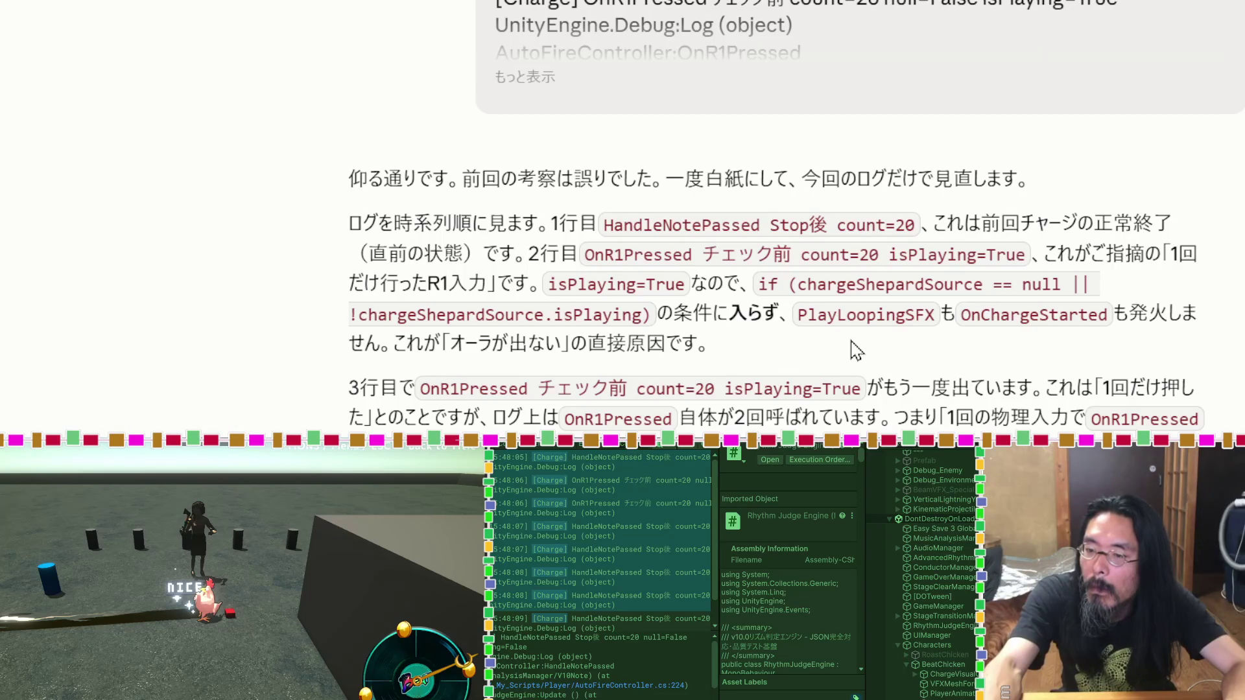
{"action": "scroll", "coordinate": [851, 350], "scroll_direction": "down", "scroll_amount": 3}
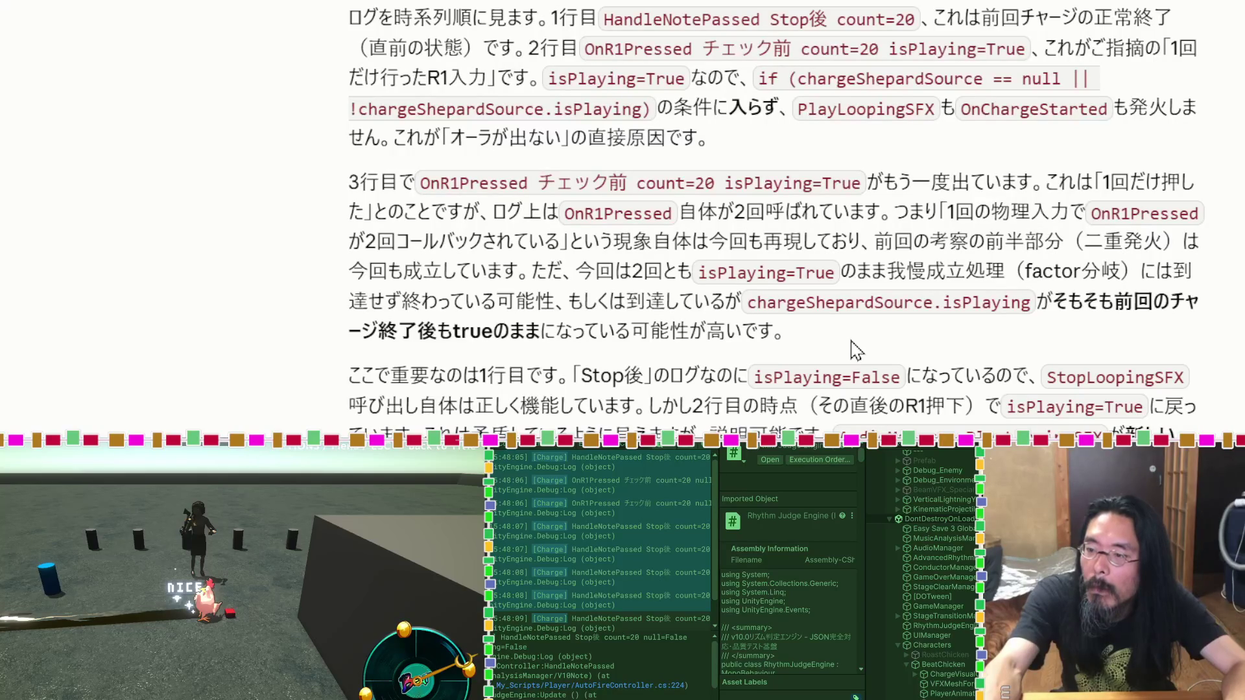
{"action": "scroll", "coordinate": [857, 351], "scroll_direction": "down", "scroll_amount": 5}
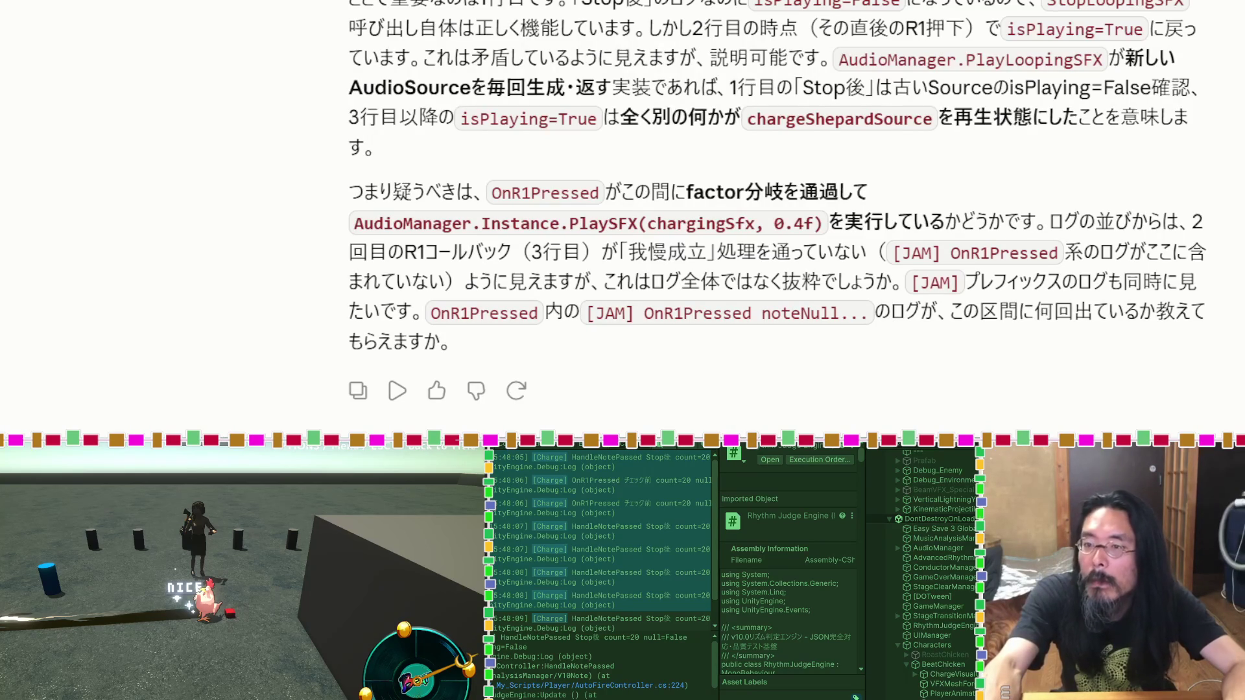
{"action": "scroll", "coordinate": [796, 214], "scroll_direction": "up", "scroll_amount": 20}
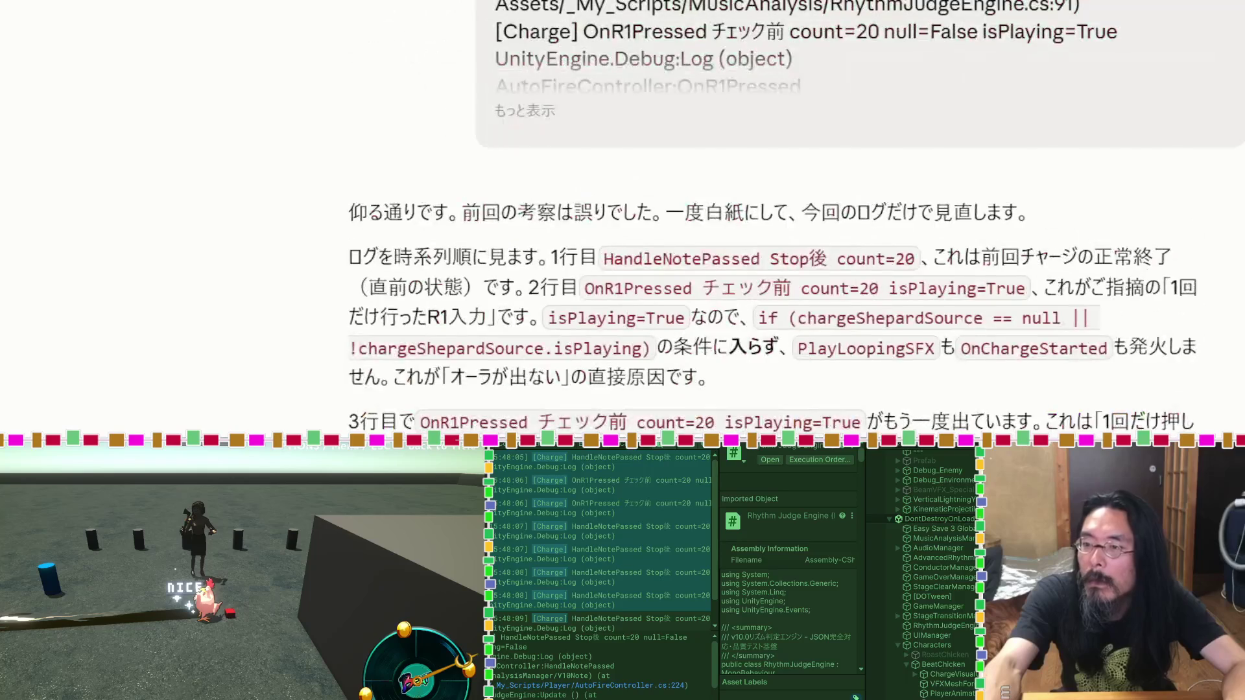
{"action": "scroll", "coordinate": [796, 214], "scroll_direction": "down", "scroll_amount": 20}
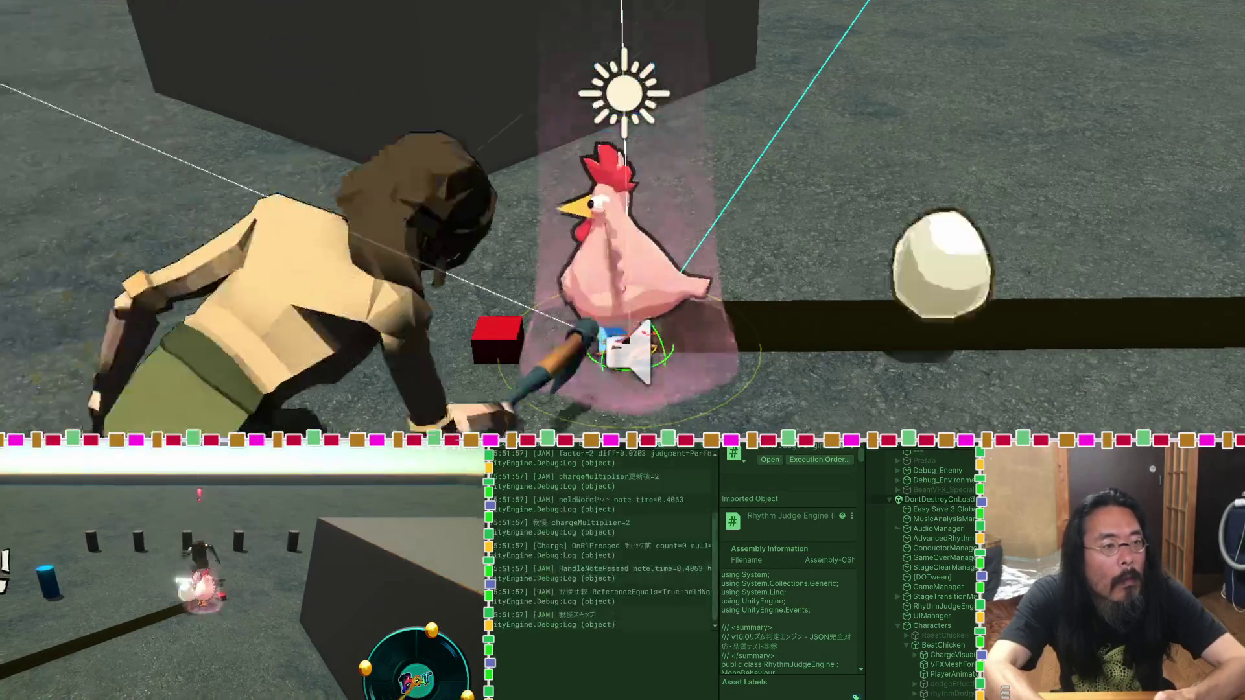
Step: Stop Play mode keeping the Cinemachine camera changes, then select the latest [DIFF] console entries to share
{"action": "key", "text": "ctrl+p"}
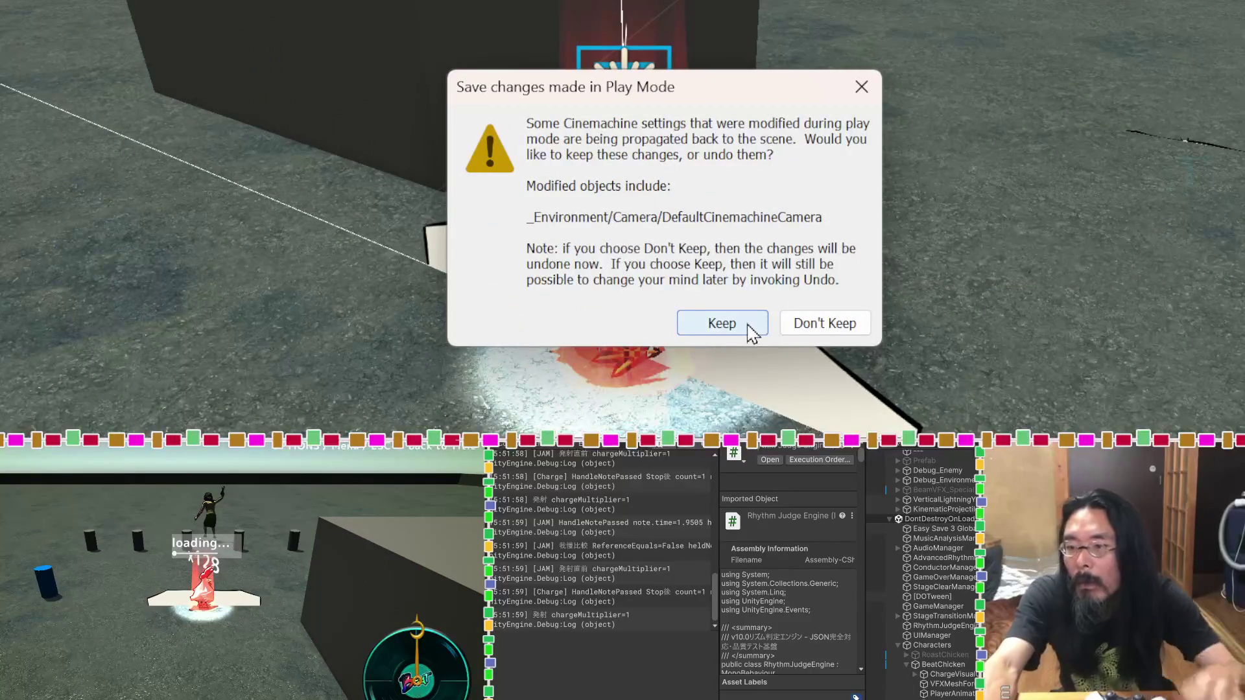
{"action": "left_click", "coordinate": [721, 323]}
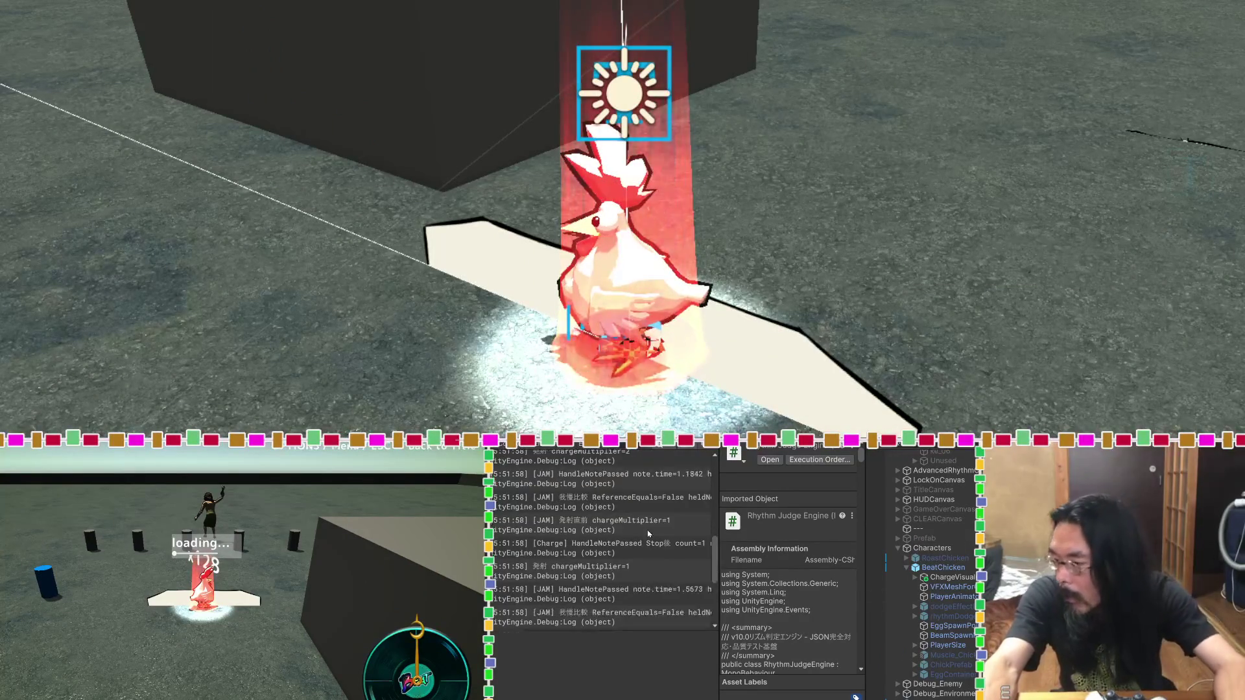
{"action": "left_click", "coordinate": [649, 464]}
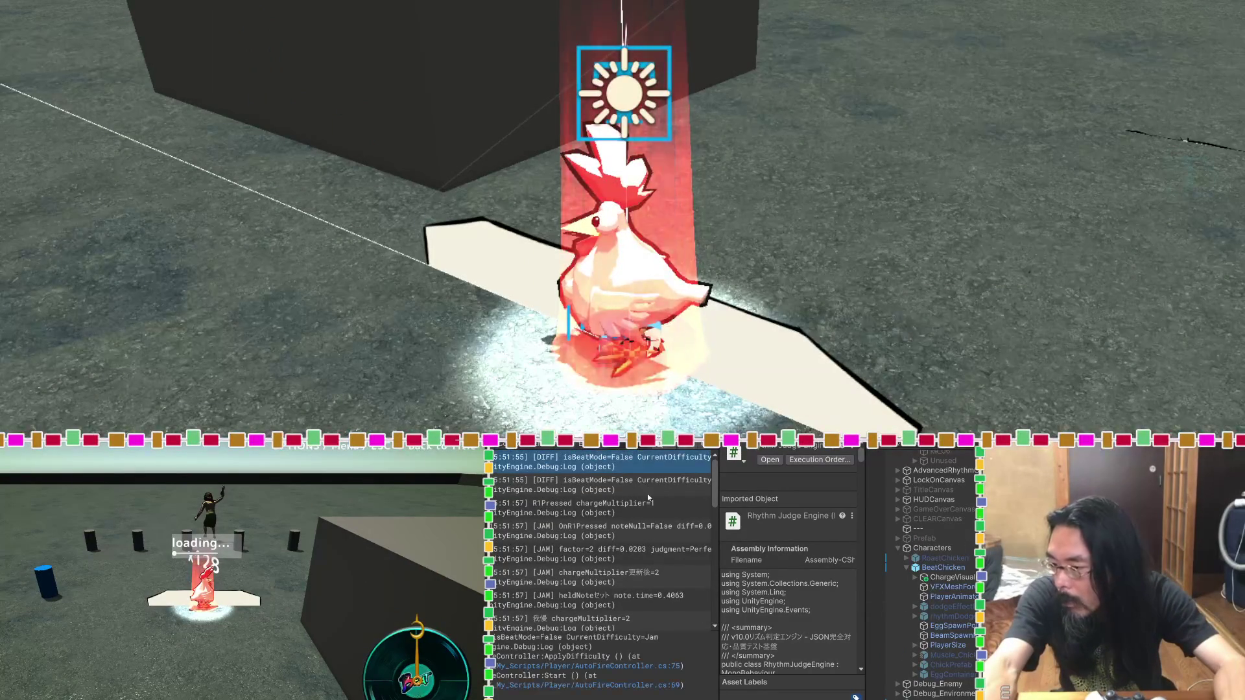
{"action": "scroll", "coordinate": [647, 496], "scroll_direction": "down", "scroll_amount": 10}
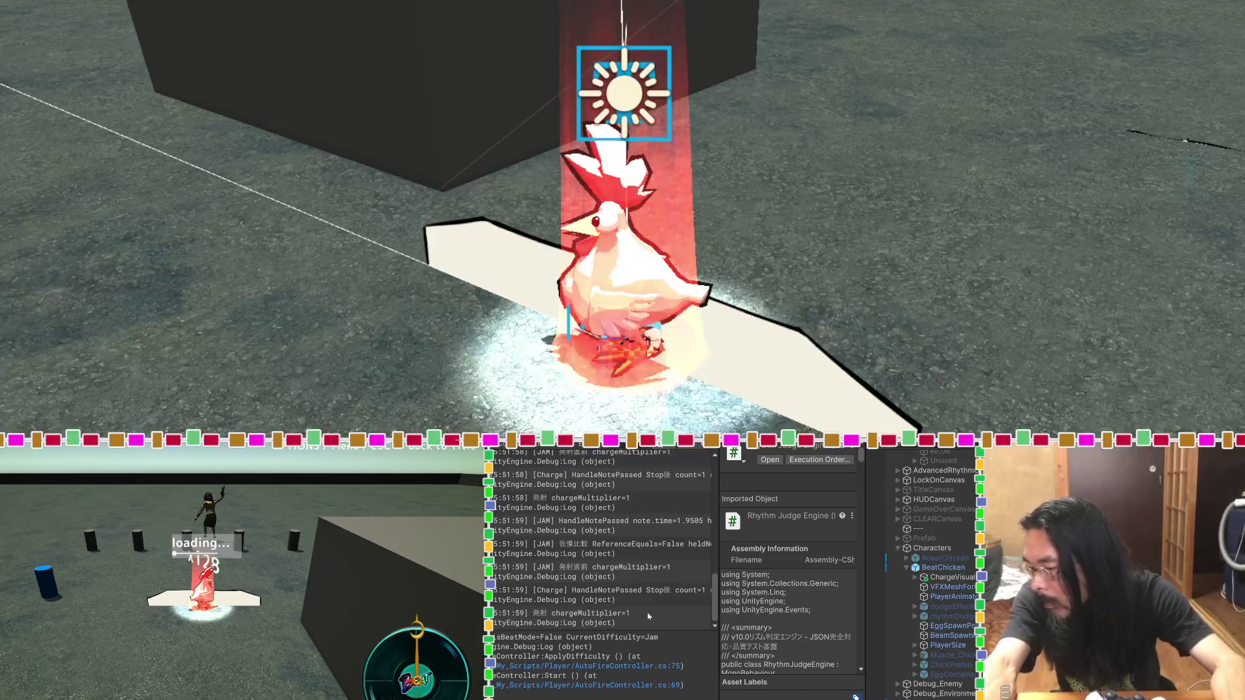
{"action": "left_click", "coordinate": [648, 609], "text": "shift"}
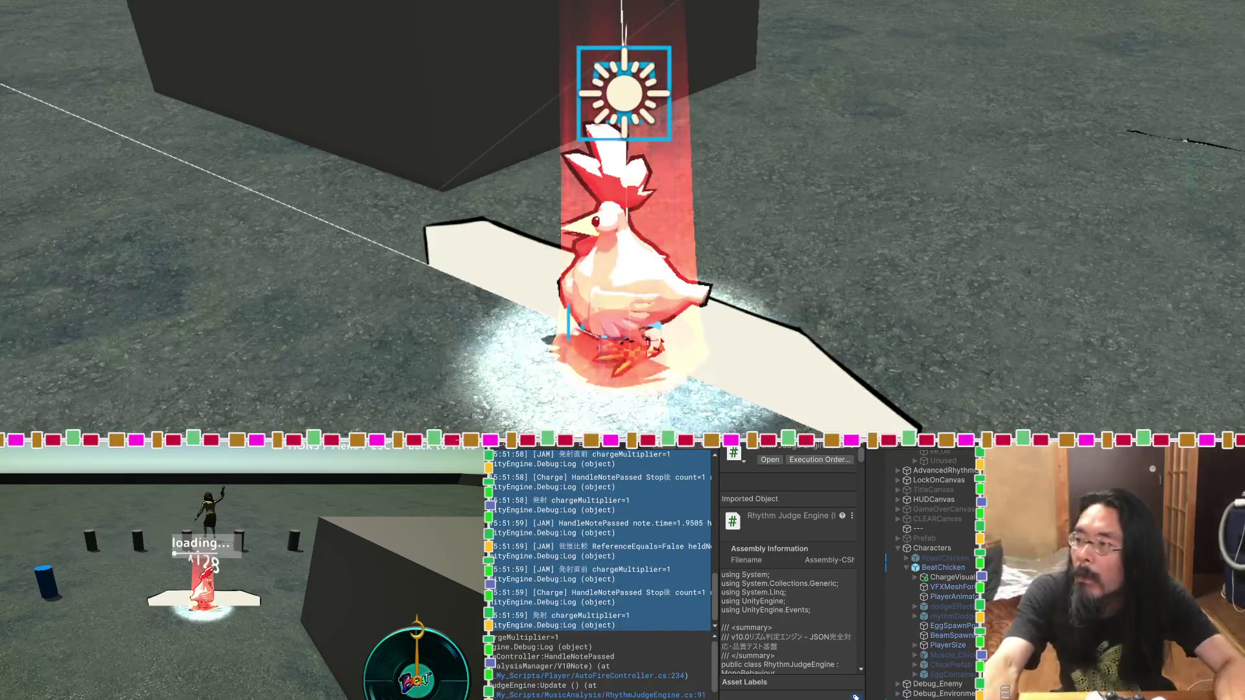
{"action": "key", "text": "alt+Tab"}
{"action": "scroll", "coordinate": [887, 154], "scroll_direction": "down", "scroll_amount": 10}
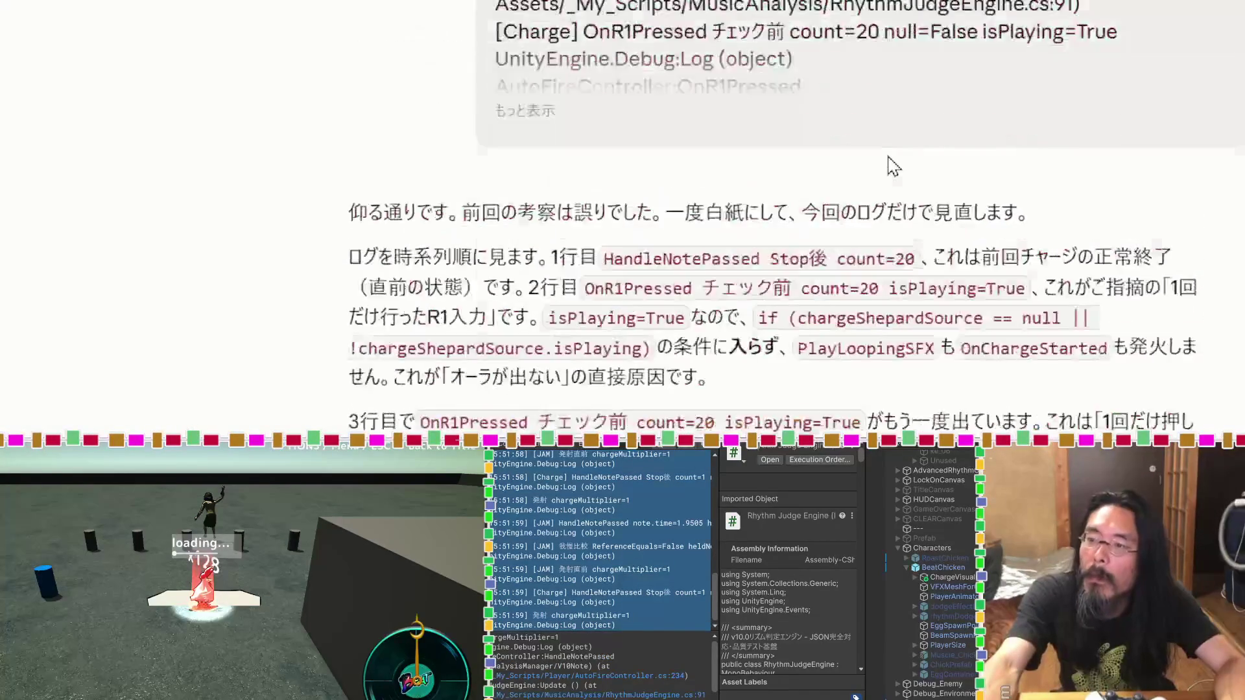
Step: Close the 'Claude Fable 5 is currently unavailable' banner in the Claude conversation
{"action": "scroll", "coordinate": [887, 154], "scroll_direction": "up", "scroll_amount": 10}
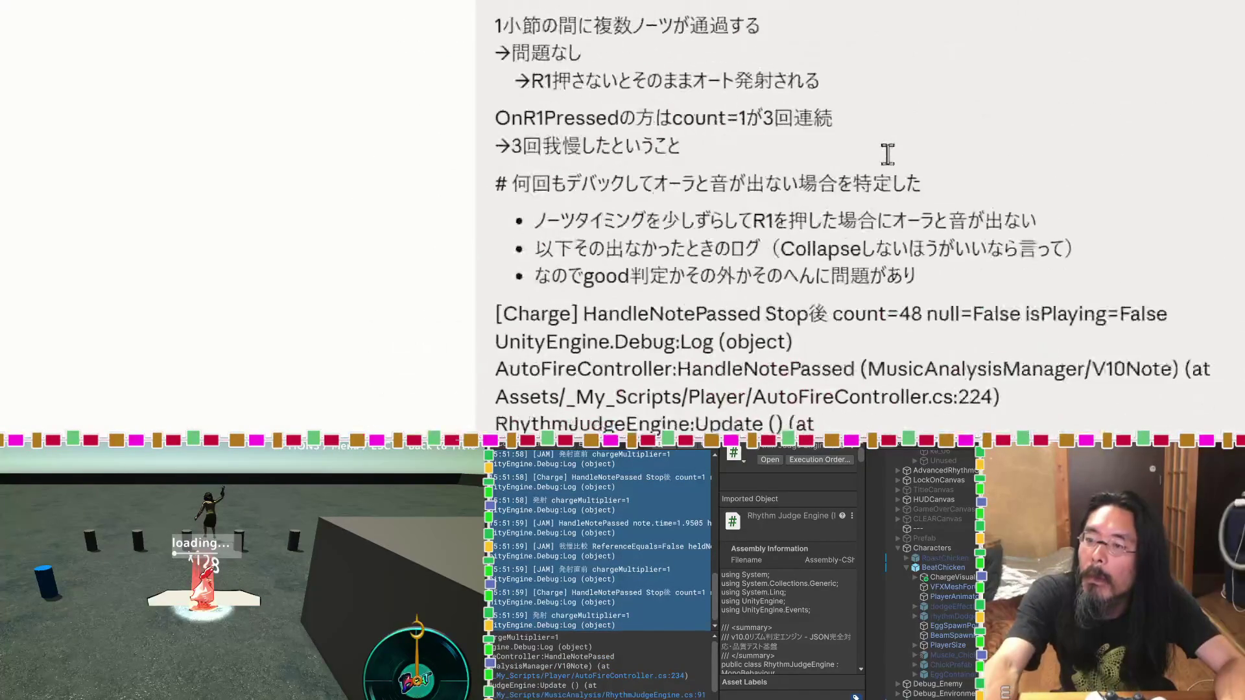
{"action": "scroll", "coordinate": [888, 163], "scroll_direction": "down", "scroll_amount": 5}
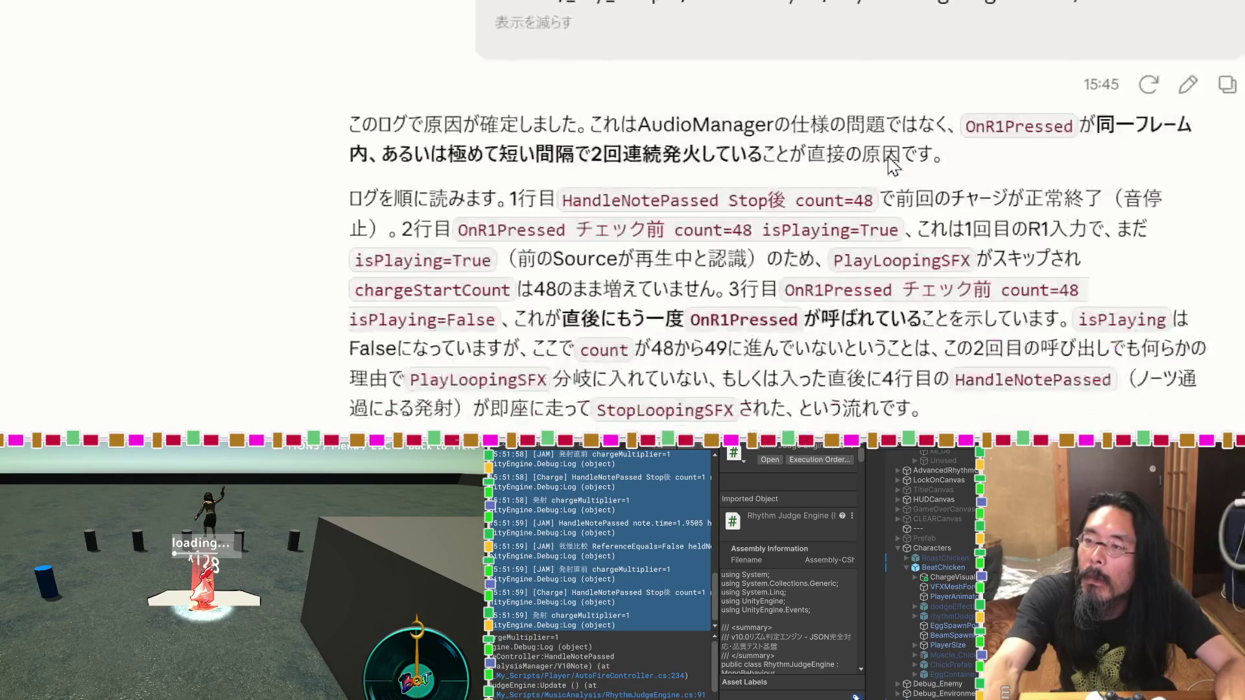
{"action": "scroll", "coordinate": [889, 164], "scroll_direction": "down", "scroll_amount": 5}
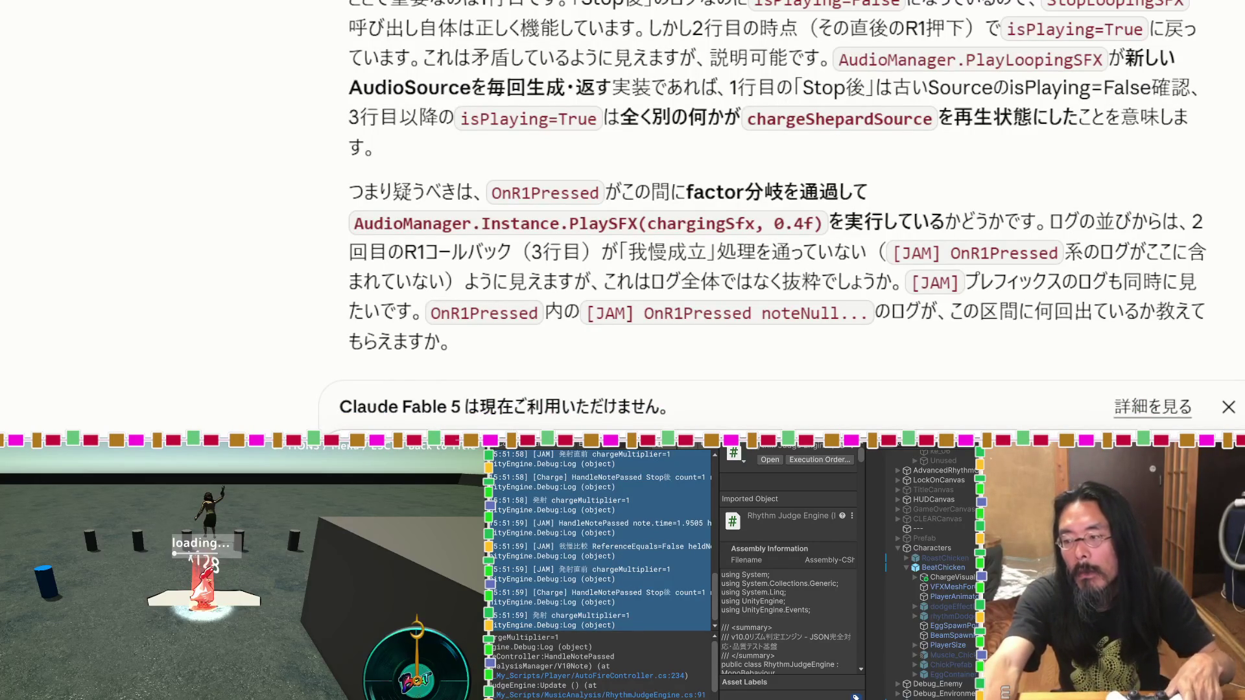
{"action": "left_click", "coordinate": [1228, 407]}
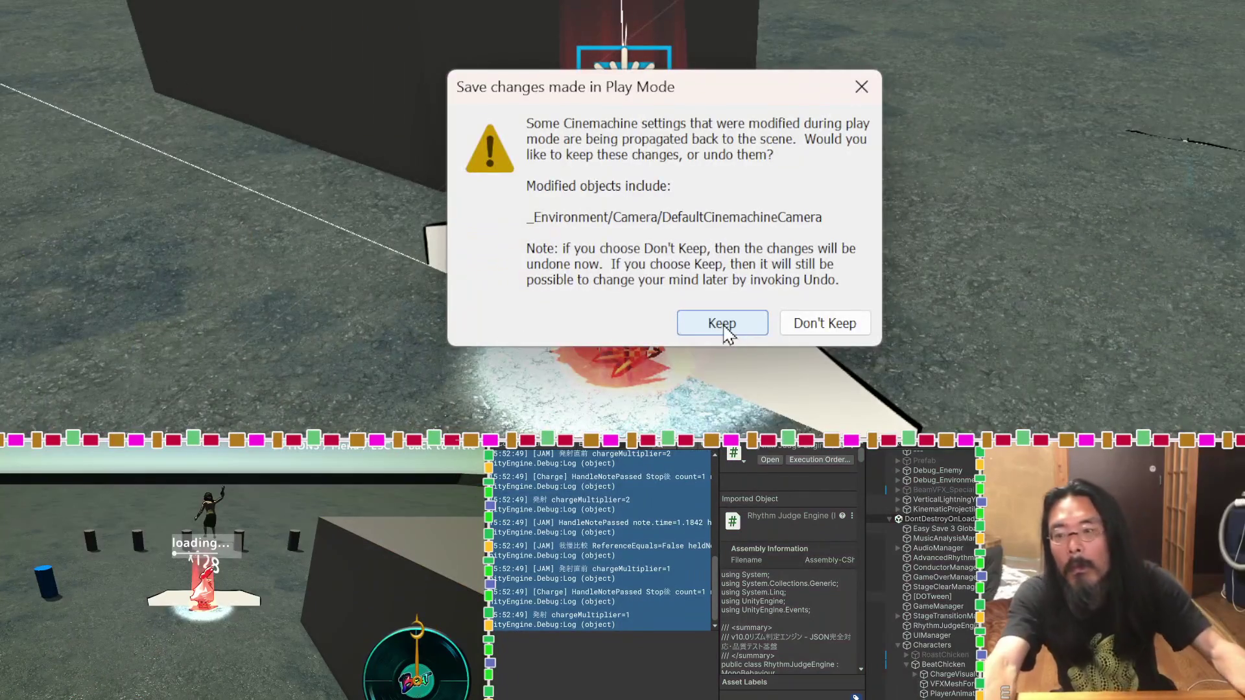
Step: Rerun the play test and stop it, keeping the Cinemachine camera changes both times
{"action": "left_click", "coordinate": [722, 324]}
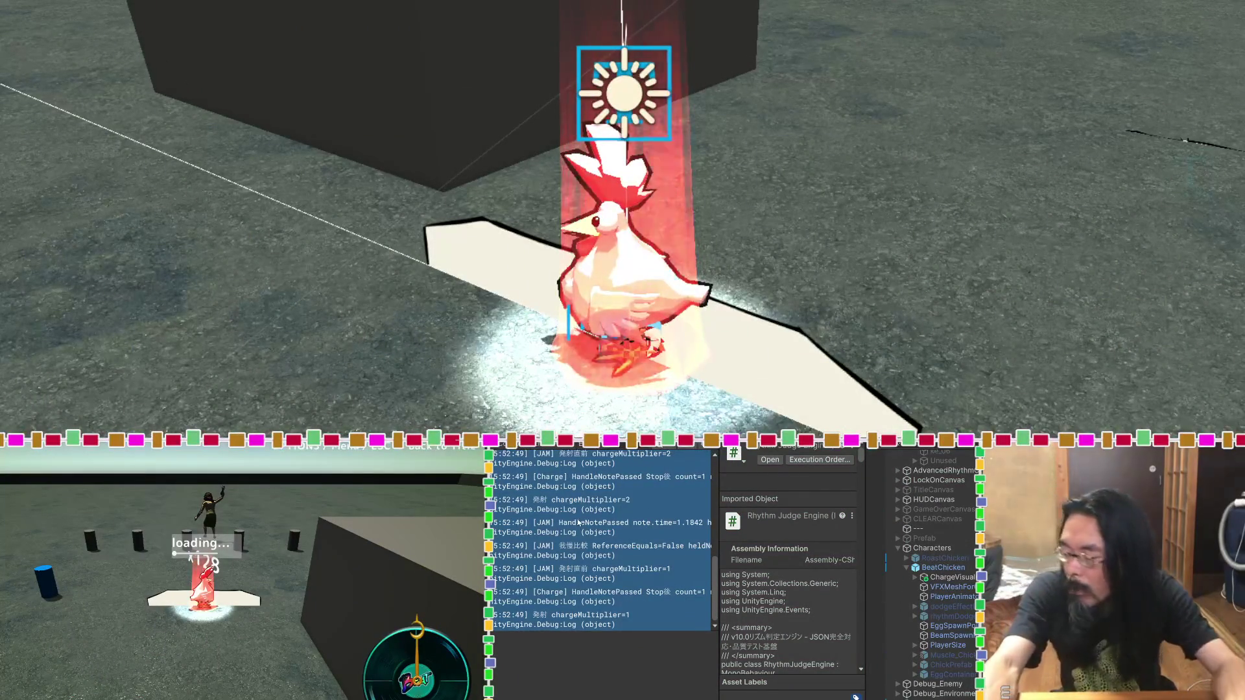
{"action": "scroll", "coordinate": [579, 523], "scroll_direction": "up", "scroll_amount": 5}
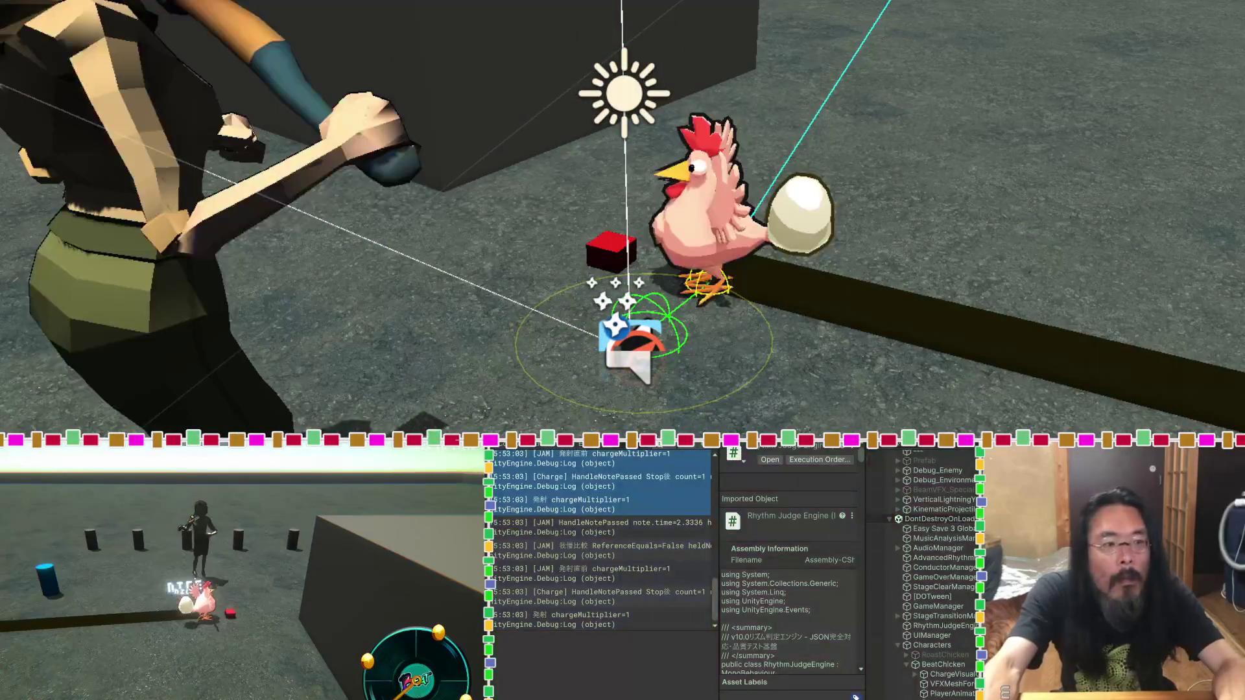
{"action": "key", "text": "ctrl+p"}
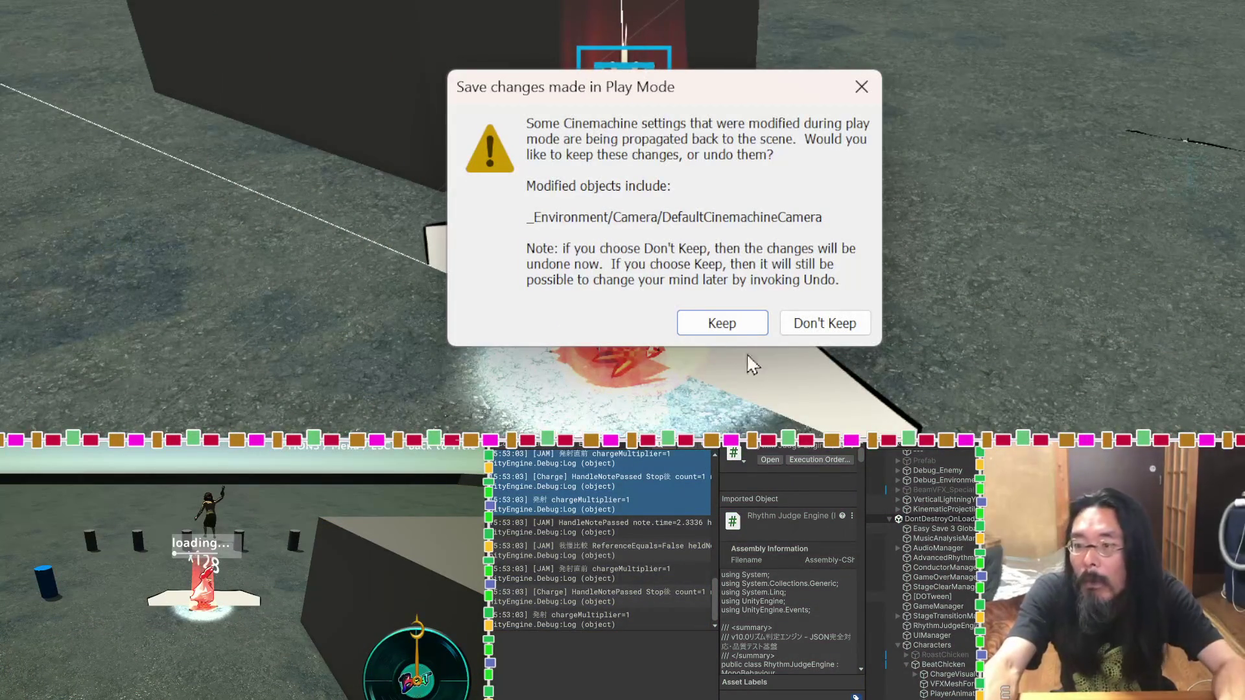
{"action": "left_click", "coordinate": [747, 321]}
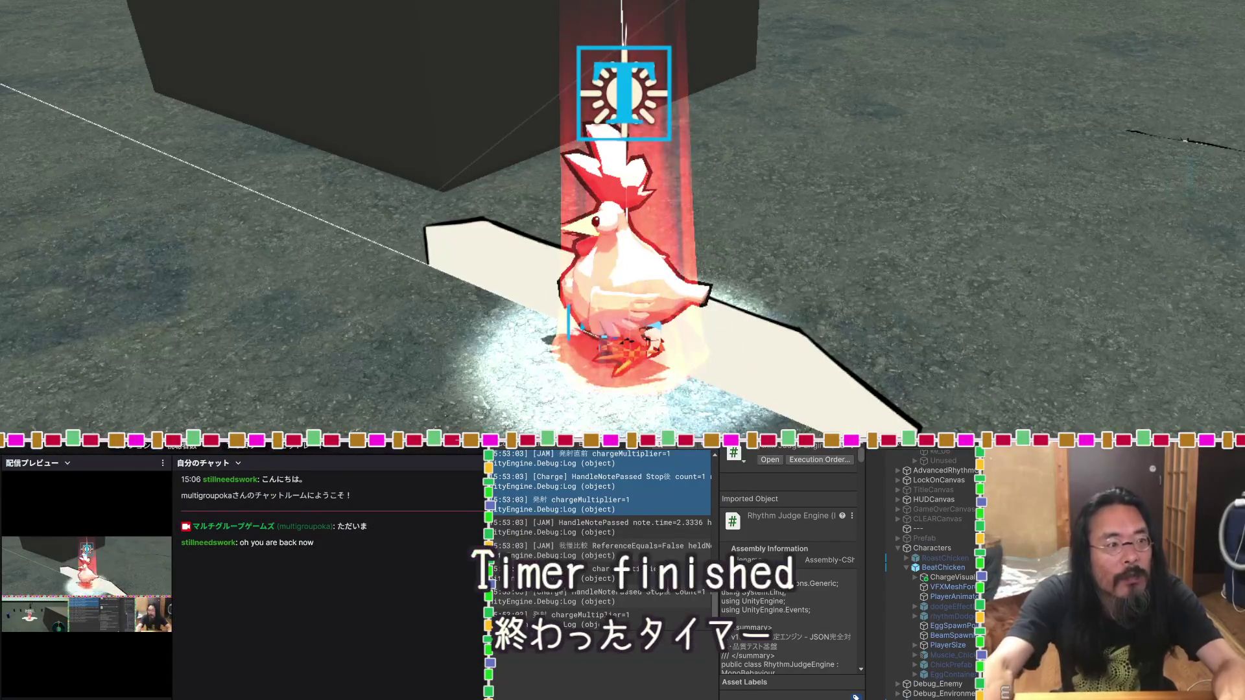
Step: Check the 5:52:59 entry's stack trace and select all the visible new console log rows
{"action": "left_click_drag", "start_coordinate": [589, 622], "coordinate": [589, 510]}
{"action": "scroll", "coordinate": [589, 510], "scroll_direction": "up", "scroll_amount": 3}
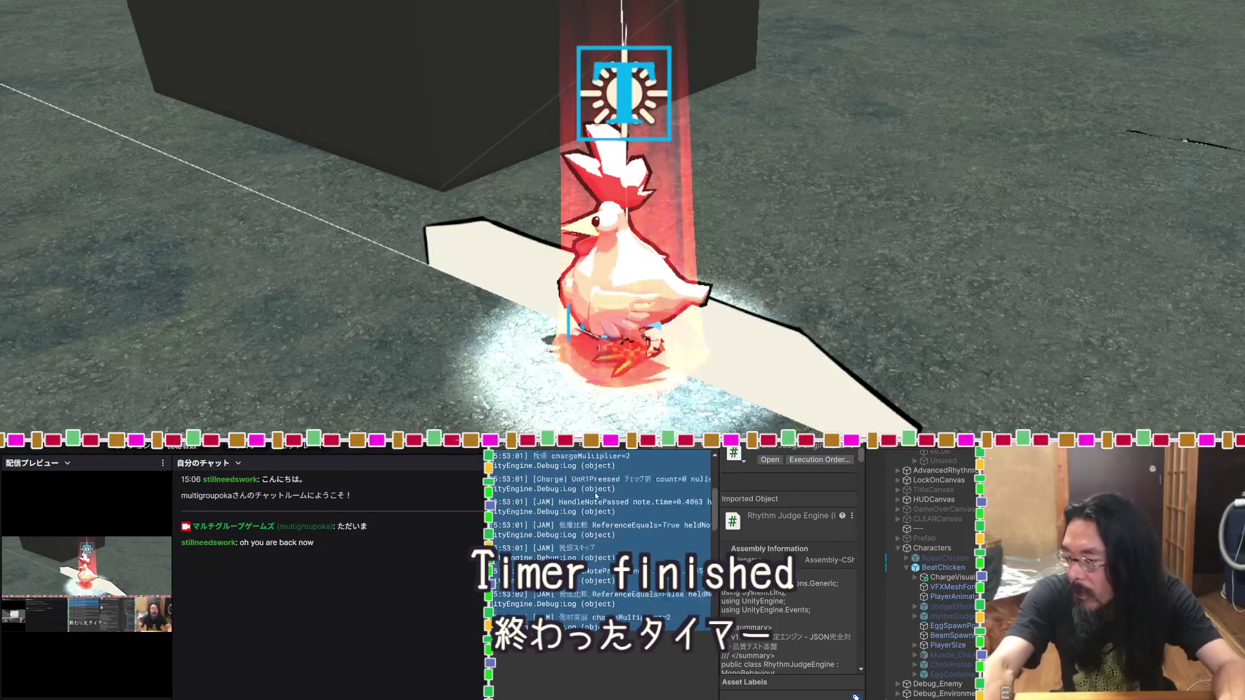
{"action": "left_click", "coordinate": [600, 467]}
{"action": "scroll", "coordinate": [600, 469], "scroll_direction": "down", "scroll_amount": 6}
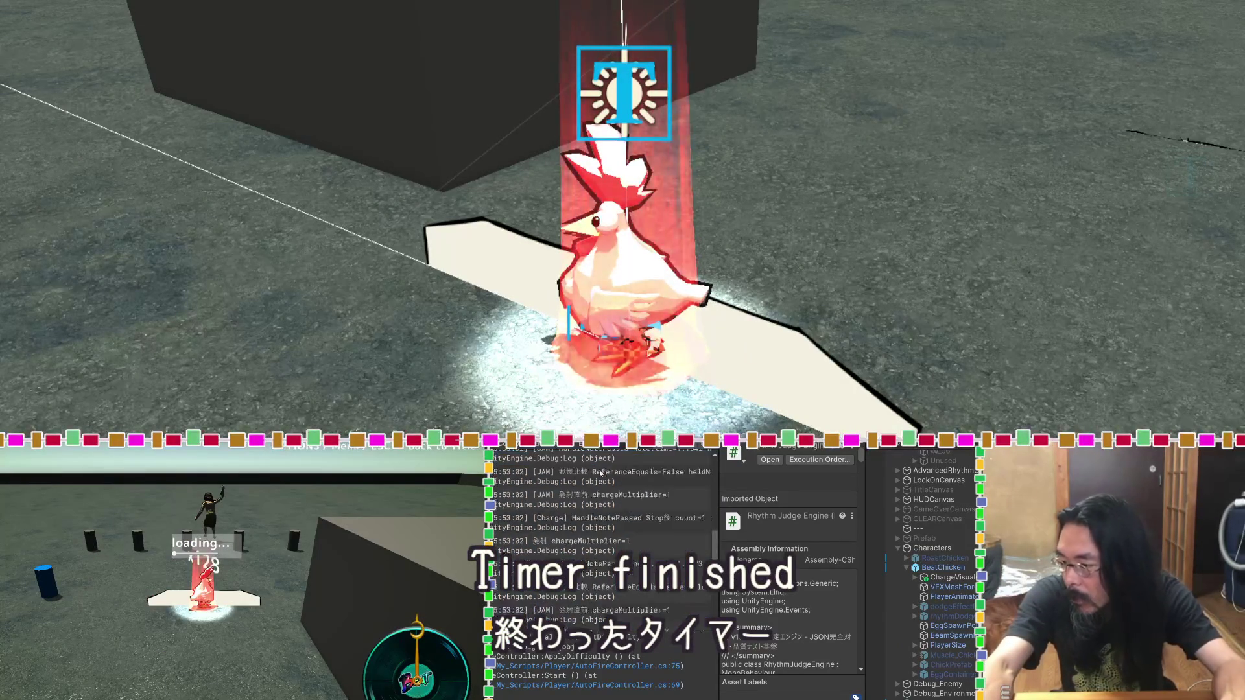
{"action": "left_click_drag", "start_coordinate": [614, 612], "coordinate": [645, 531]}
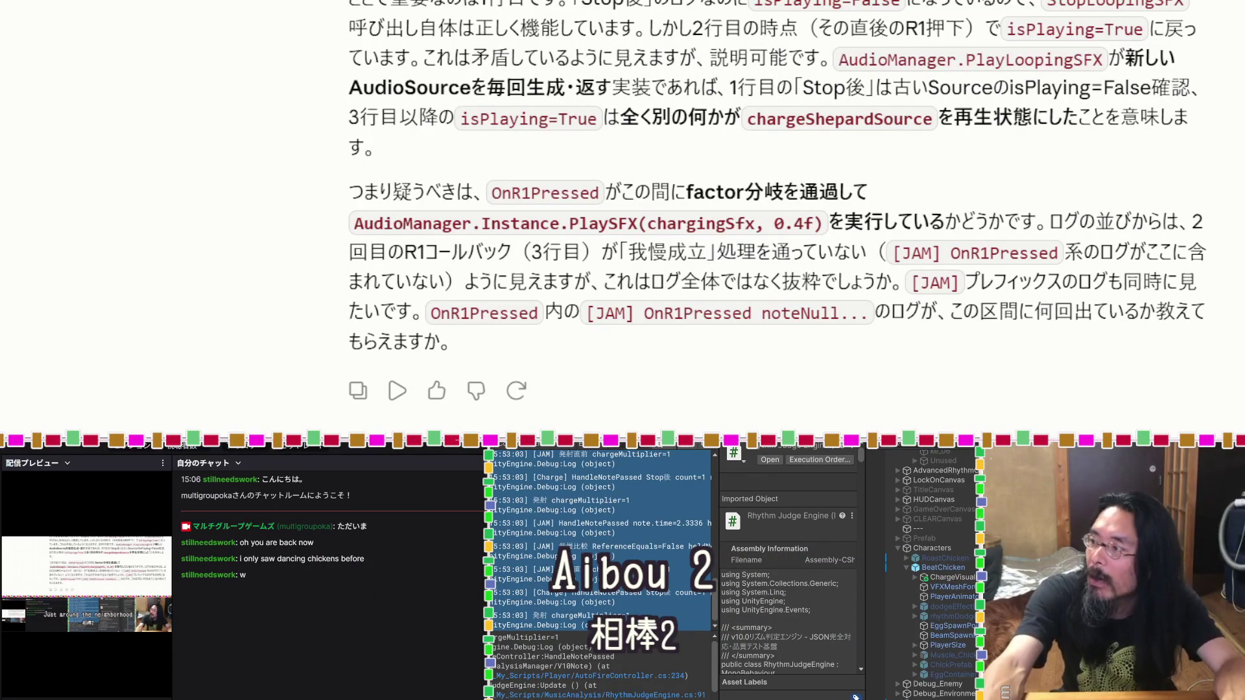
{"action": "key", "text": "alt+Tab"}
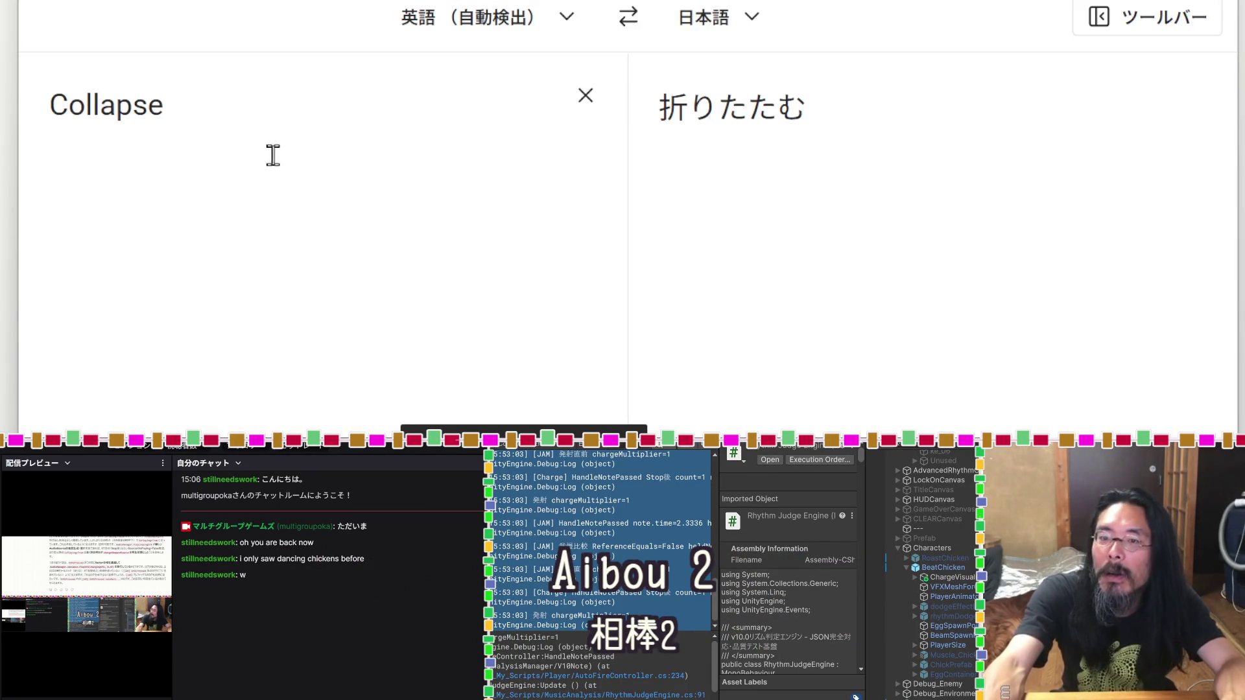
Step: Replace the DeepL source text Collapse with ご近所
{"action": "left_click", "coordinate": [281, 125]}
{"action": "key", "text": "ctrl+a"}
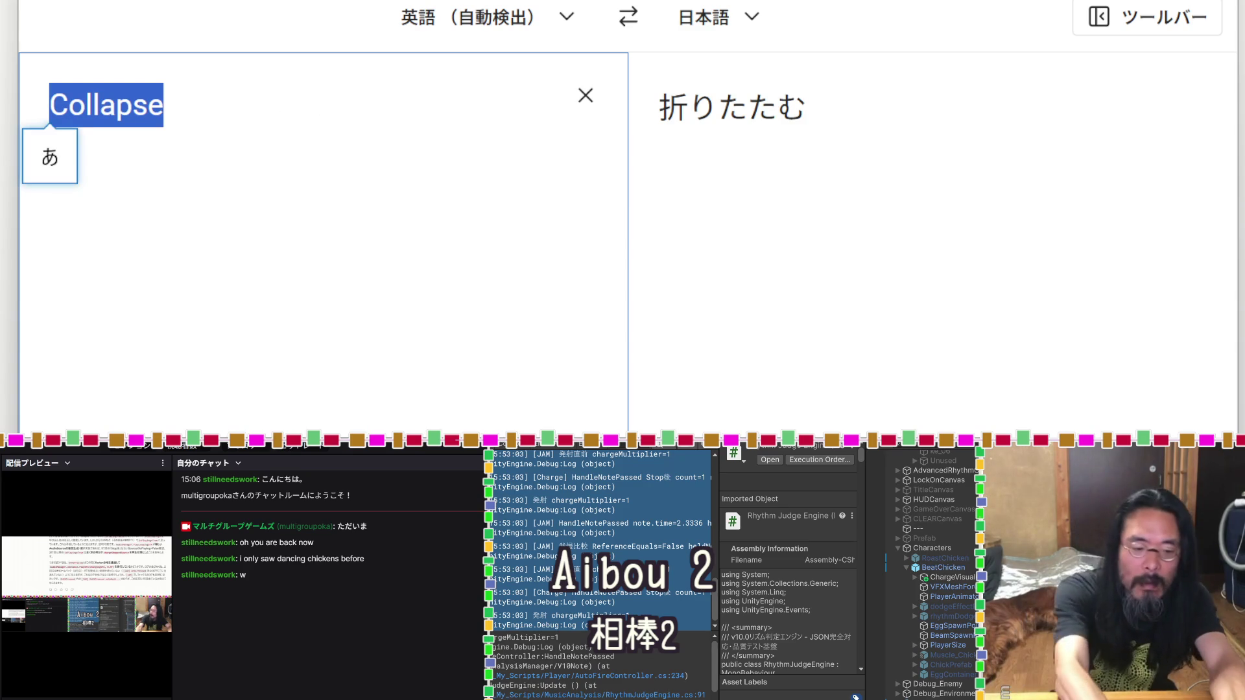
{"action": "type", "text": "ごきんじょ"}
{"action": "key", "text": "space"}
{"action": "key", "text": "Return"}
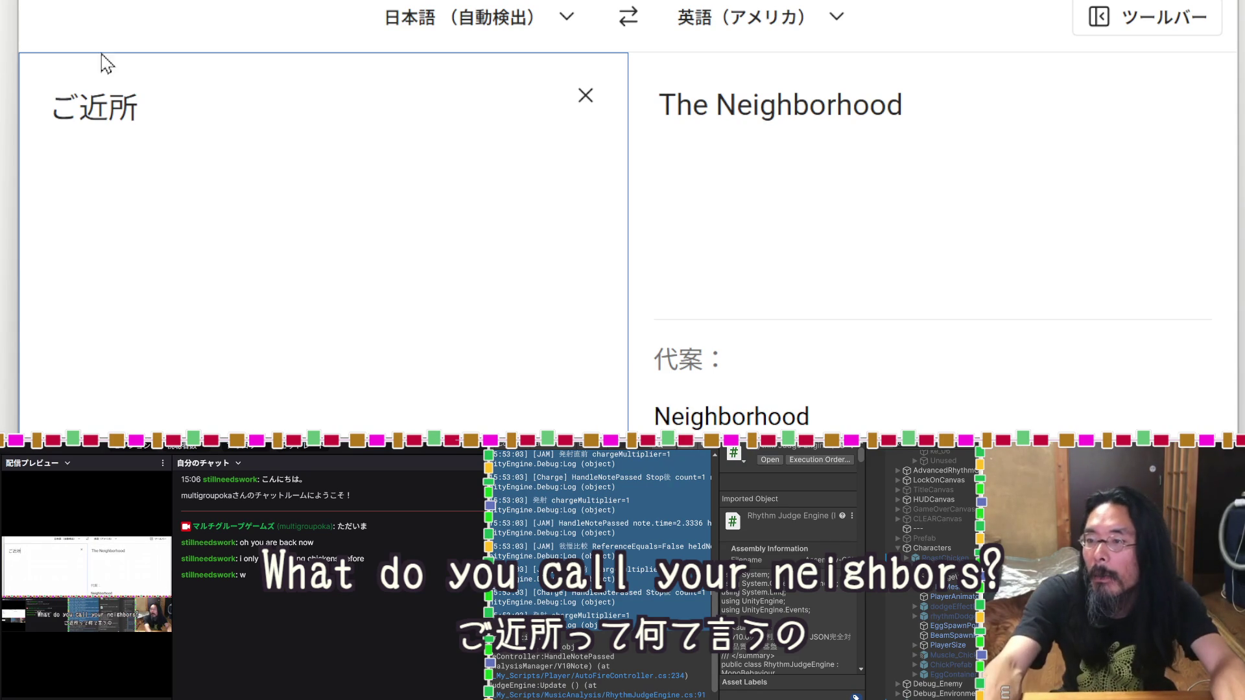
Step: Copy the English translation 'The Neighborhood' into the source box in place of ご近所
{"action": "double_click", "coordinate": [822, 107]}
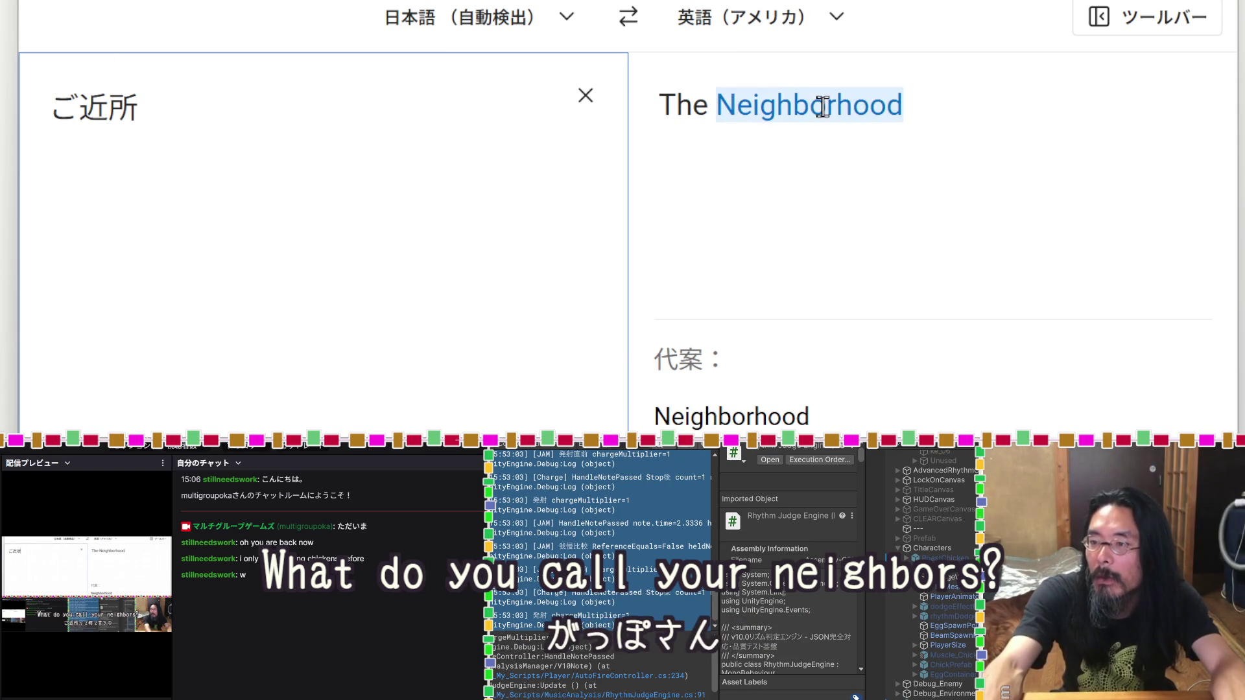
{"action": "left_click", "coordinate": [822, 107]}
{"action": "key", "text": "ctrl+a"}
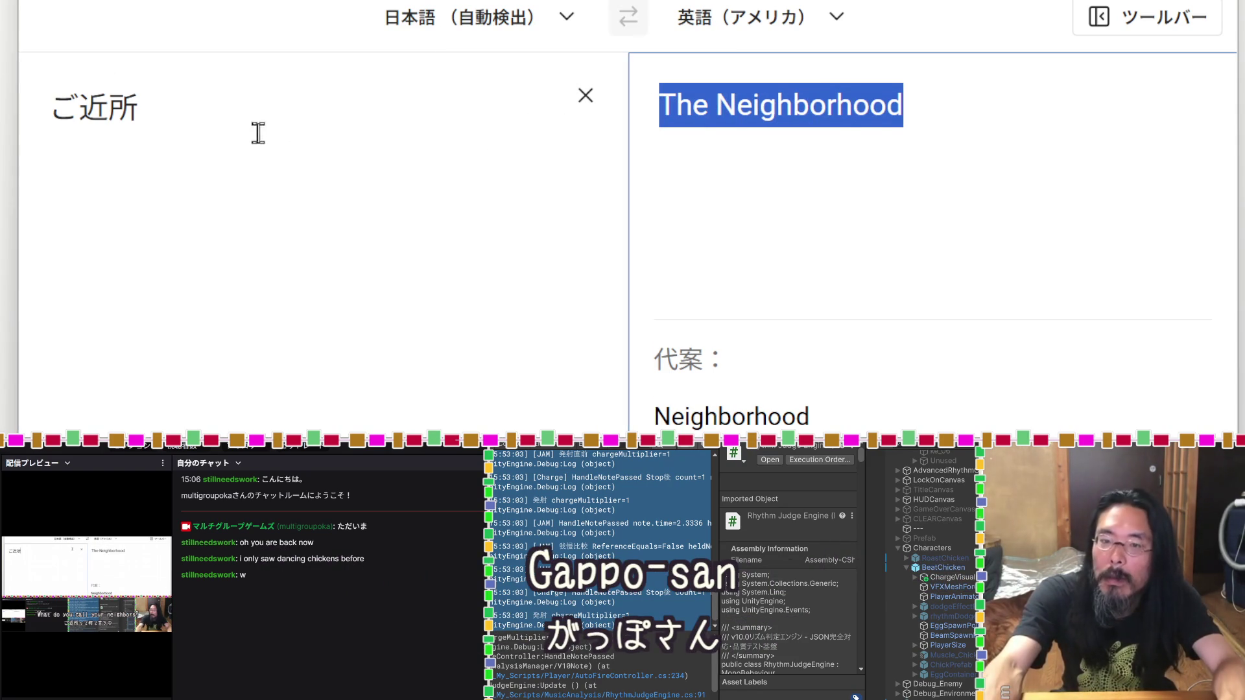
{"action": "key", "text": "ctrl+c"}
{"action": "left_click", "coordinate": [56, 139]}
{"action": "key", "text": "ctrl+a"}
{"action": "key", "text": "ctrl+v"}
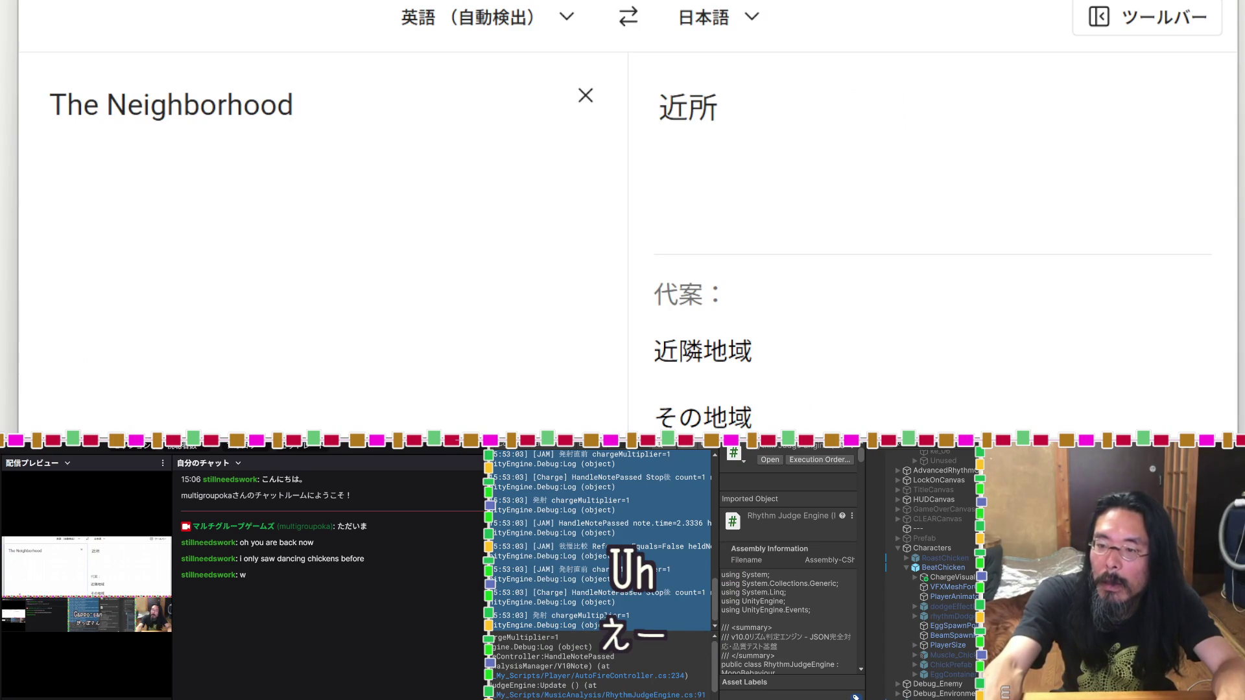
Step: Delete the leading 'The' so Neighborhood alone translates as 近隣
{"action": "left_click", "coordinate": [340, 119]}
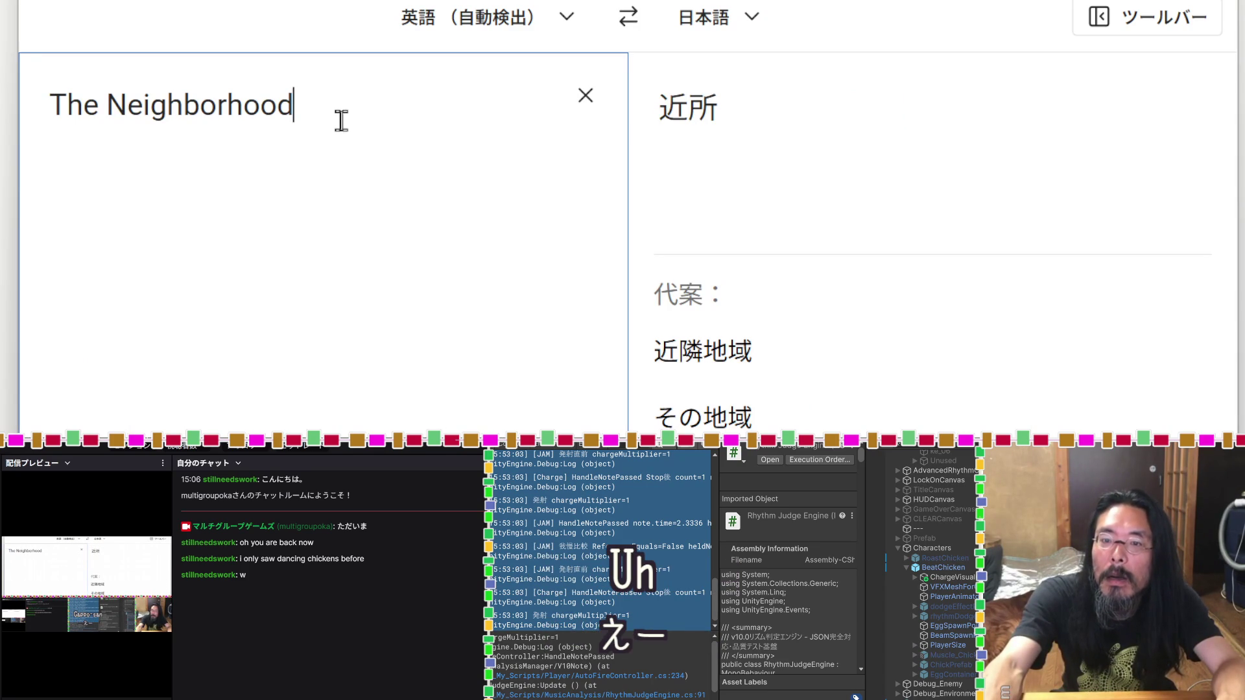
{"action": "left_click_drag", "start_coordinate": [108, 105], "coordinate": [36, 117]}
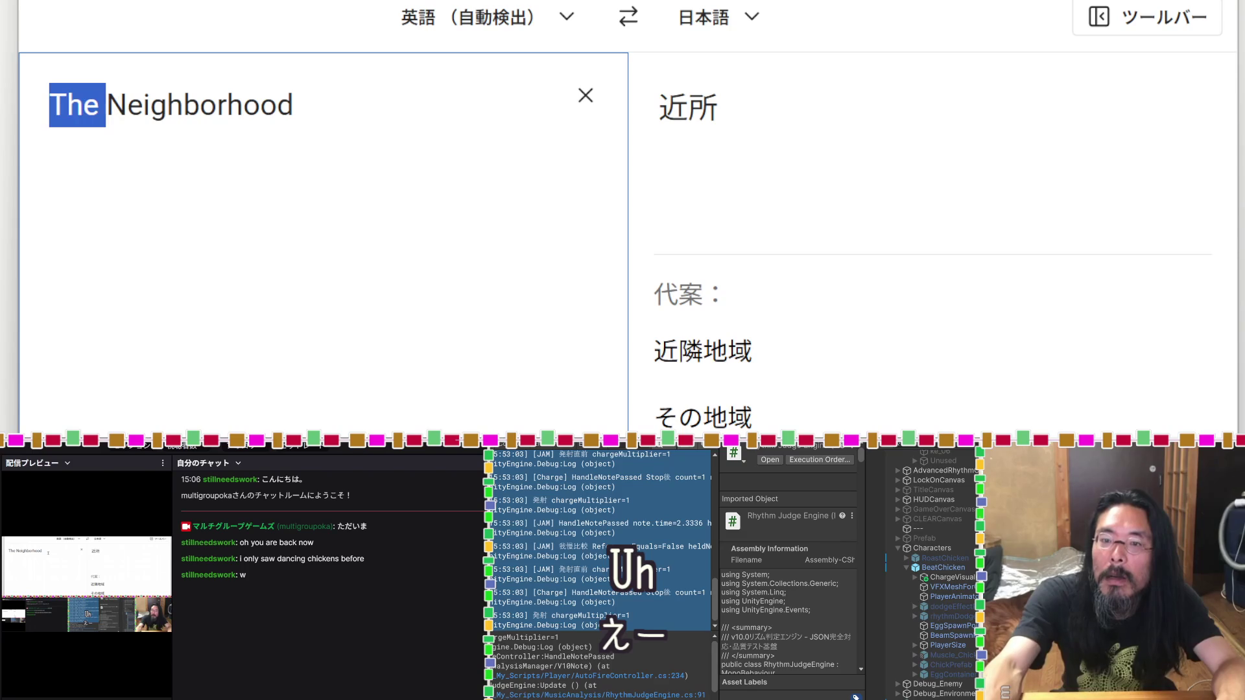
{"action": "key", "text": "BackSpace"}
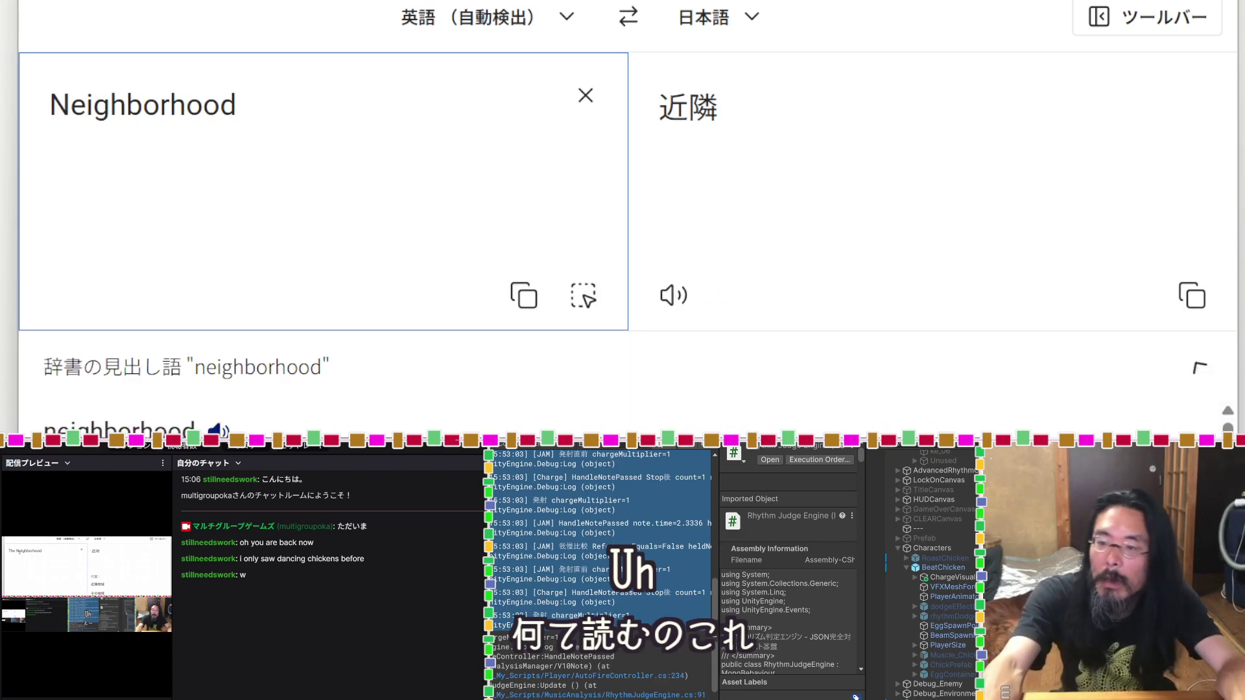
{"action": "left_click", "coordinate": [219, 432]}
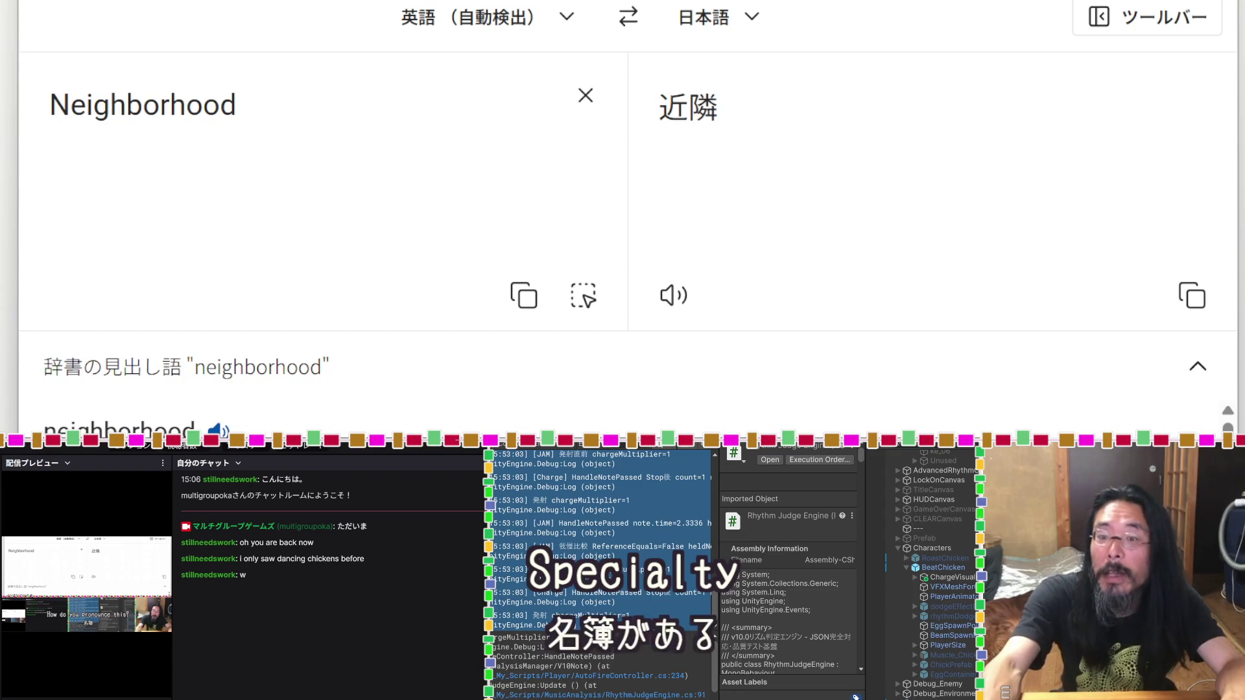
{"action": "left_click", "coordinate": [314, 166]}
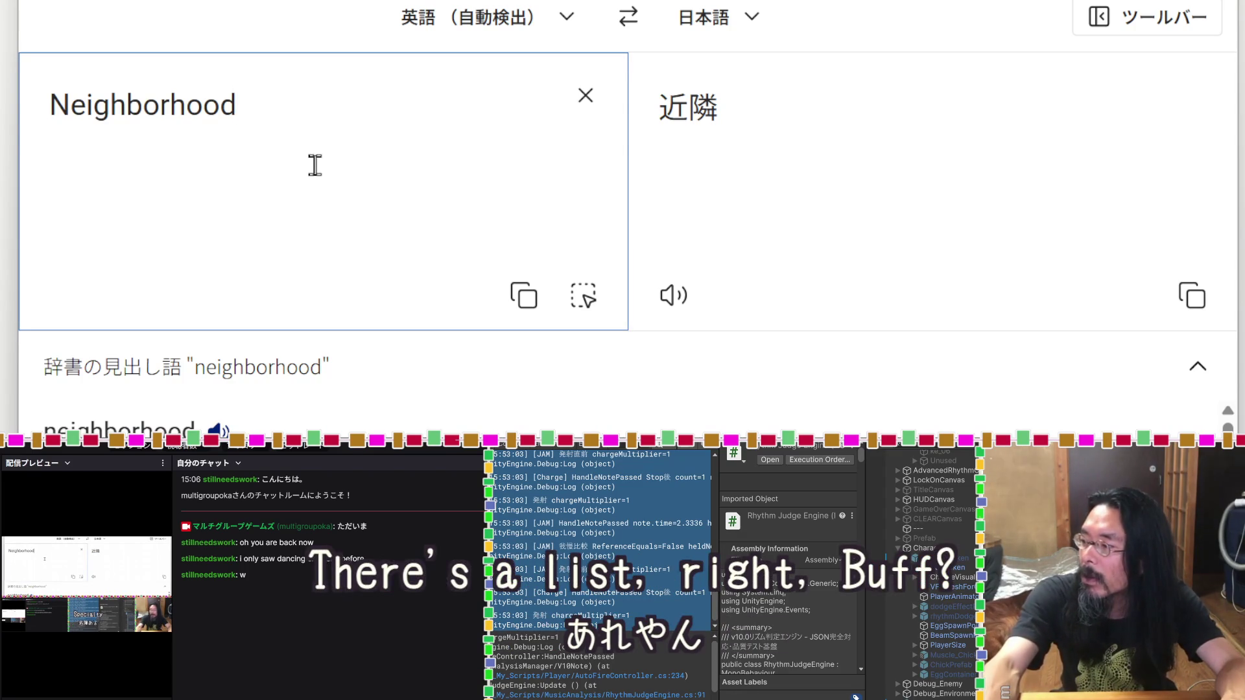
{"action": "key", "text": "alt+Tab"}
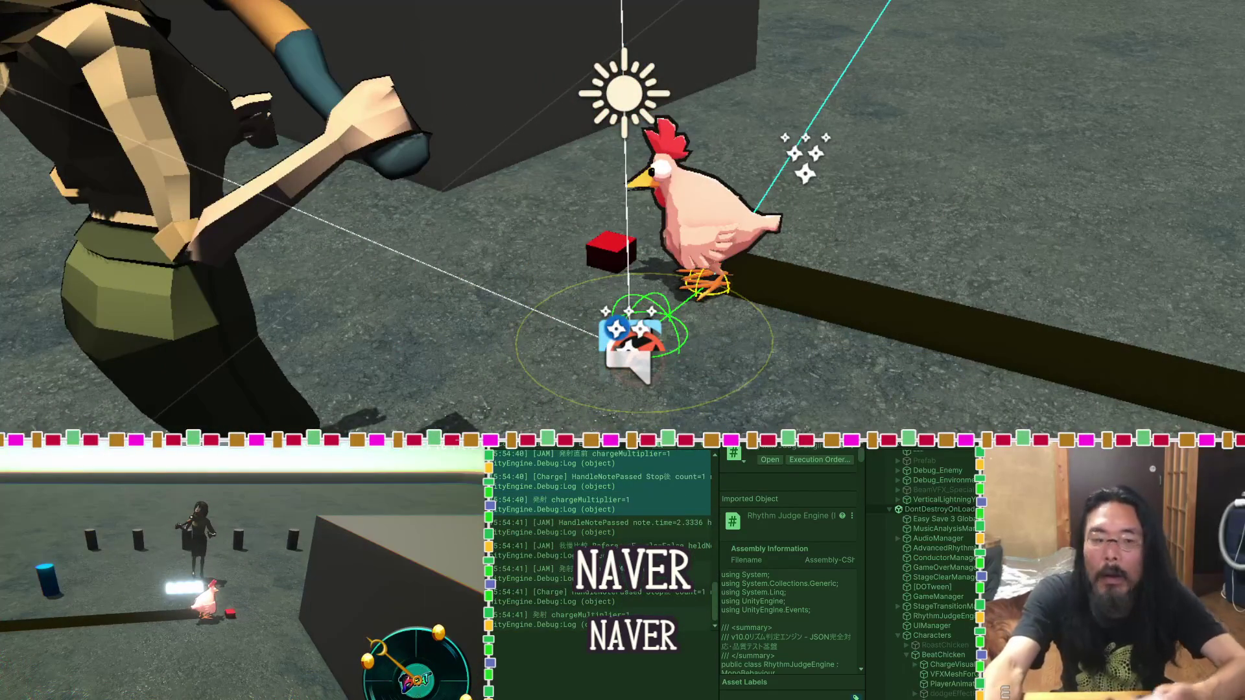
Step: Review the [Charge] console logs, check a later entry's stack trace, and exit Play mode with Ctrl+P
{"action": "scroll", "coordinate": [615, 534], "scroll_direction": "up", "scroll_amount": 5}
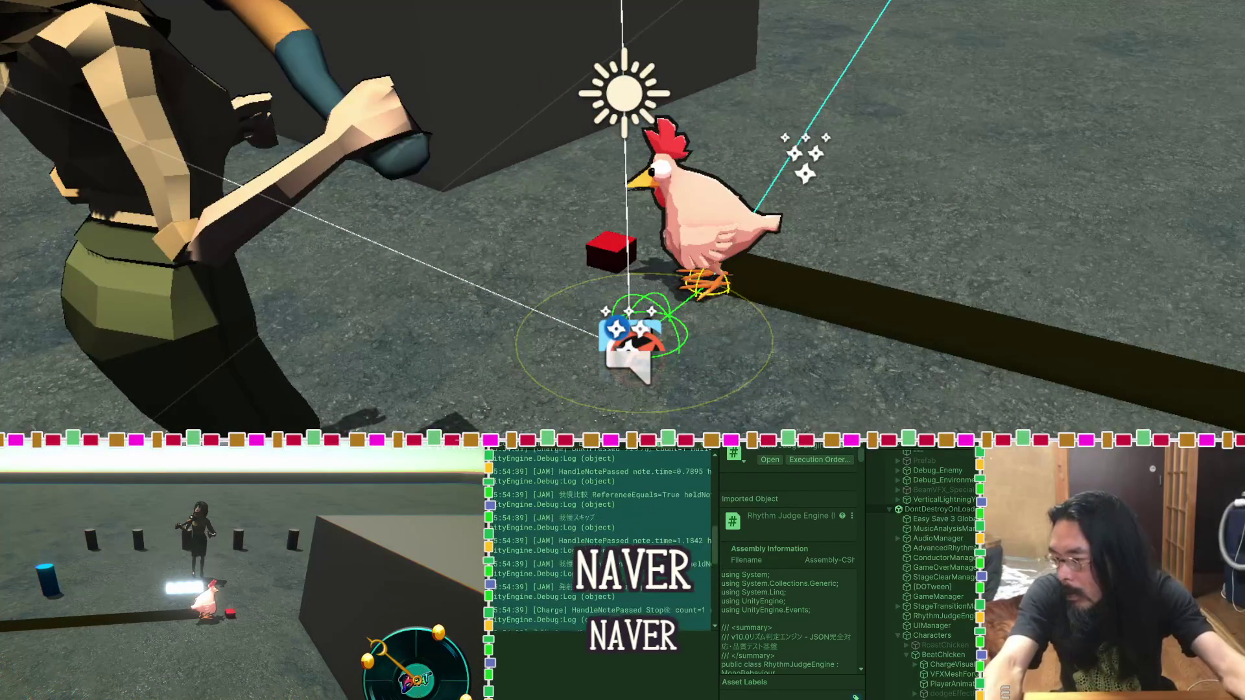
{"action": "scroll", "coordinate": [616, 525], "scroll_direction": "down", "scroll_amount": 3}
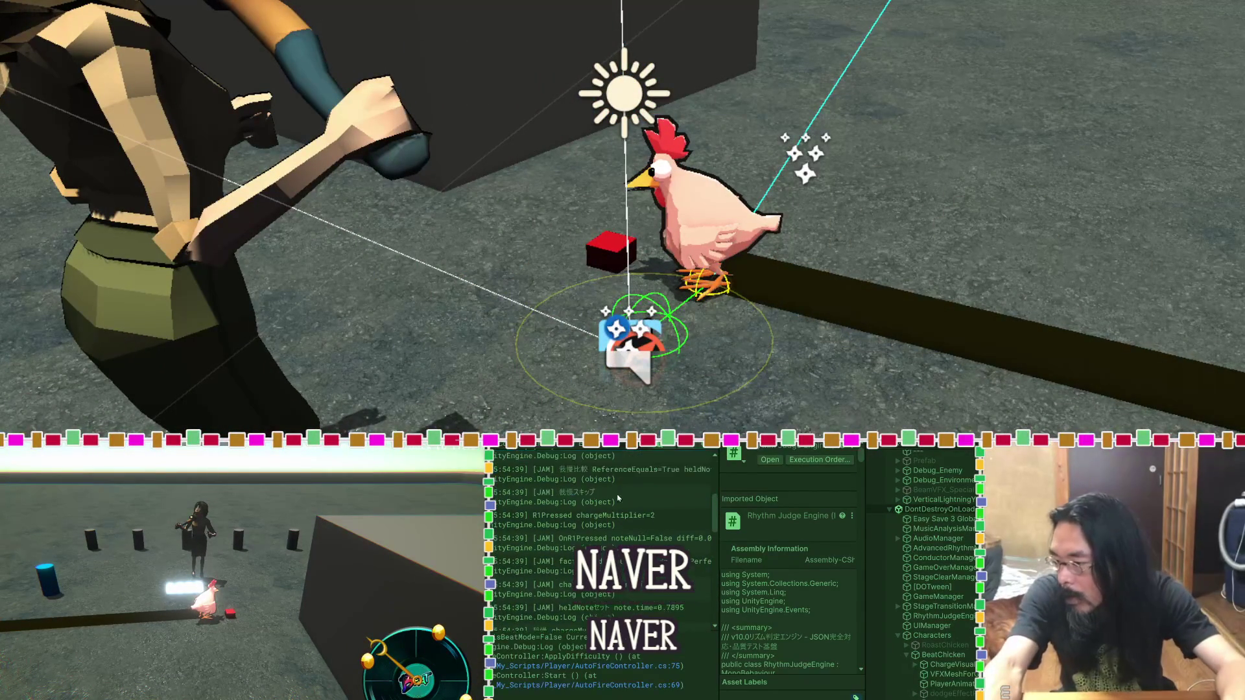
{"action": "scroll", "coordinate": [619, 531], "scroll_direction": "down", "scroll_amount": 3}
{"action": "left_click", "coordinate": [633, 598]}
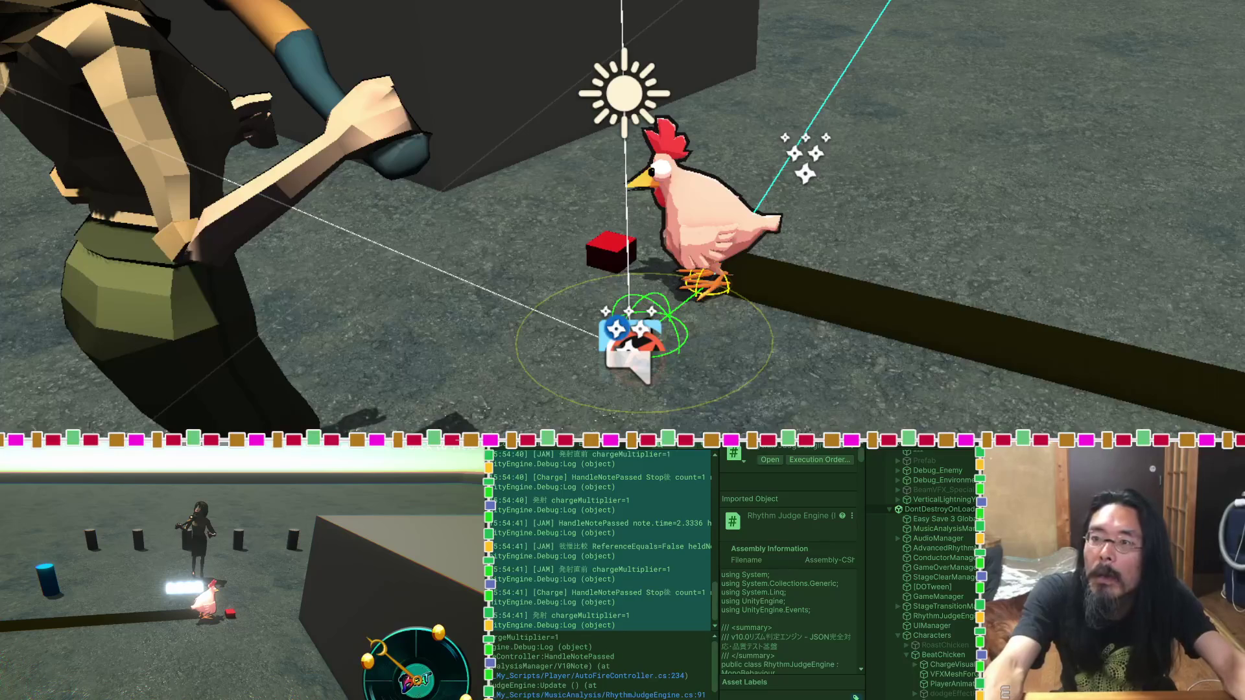
{"action": "key", "text": "ctrl+p"}
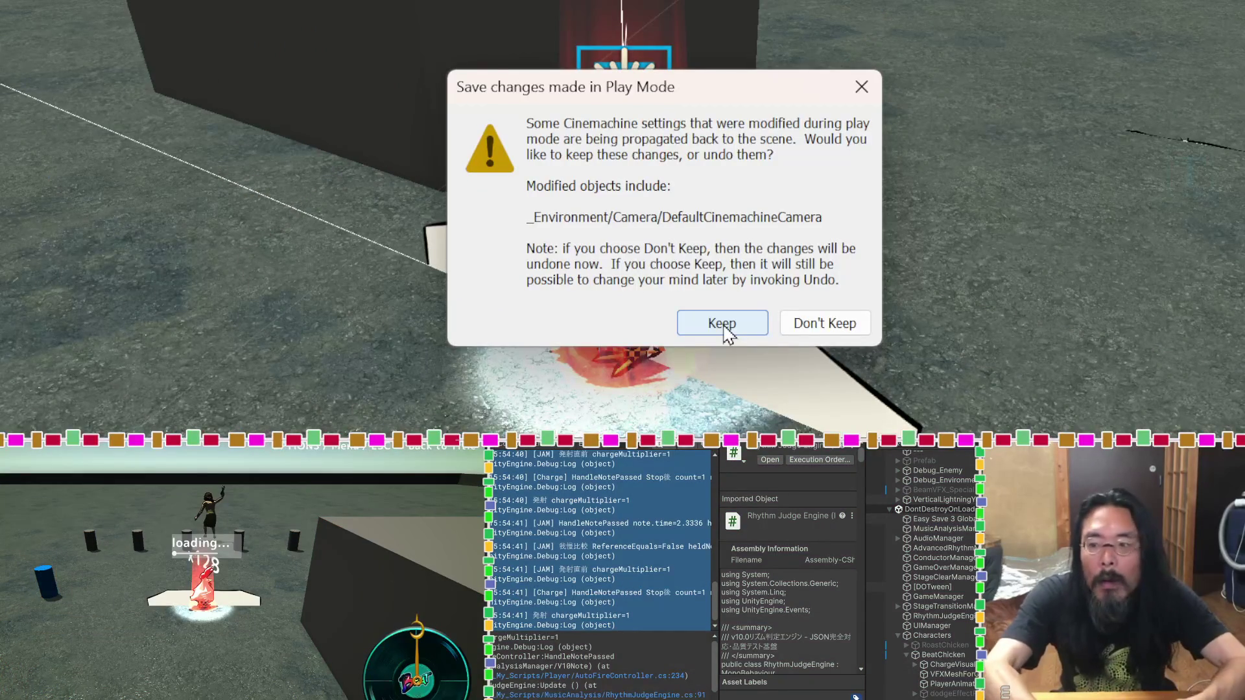
Step: Keep the Cinemachine camera changes, run a short play-mode test, stop it, and keep the changes again
{"action": "left_click", "coordinate": [727, 331]}
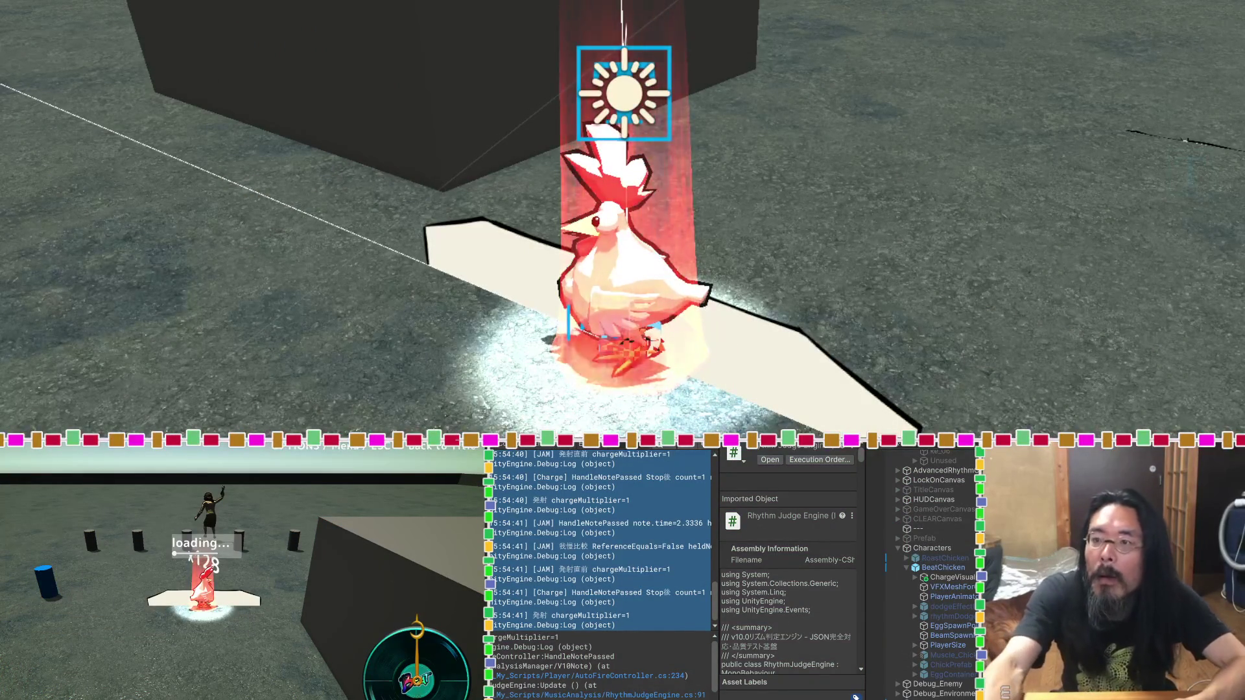
{"action": "key", "text": "ctrl+p"}
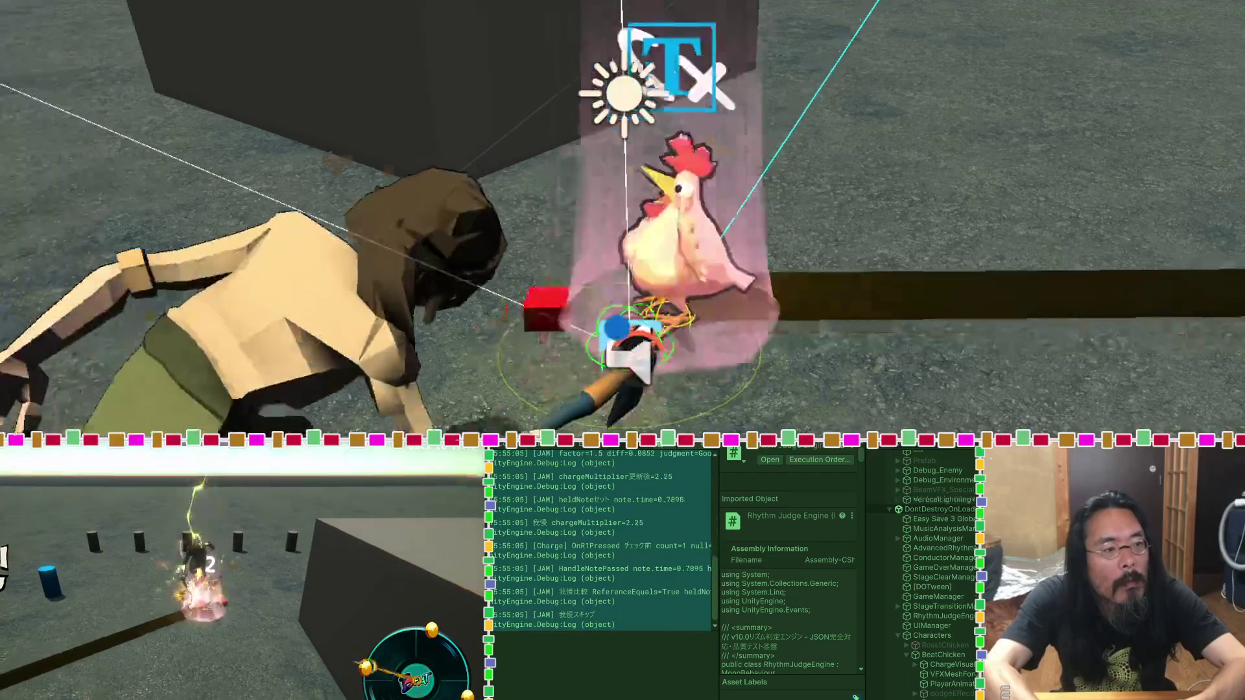
{"action": "key", "text": "ctrl+p"}
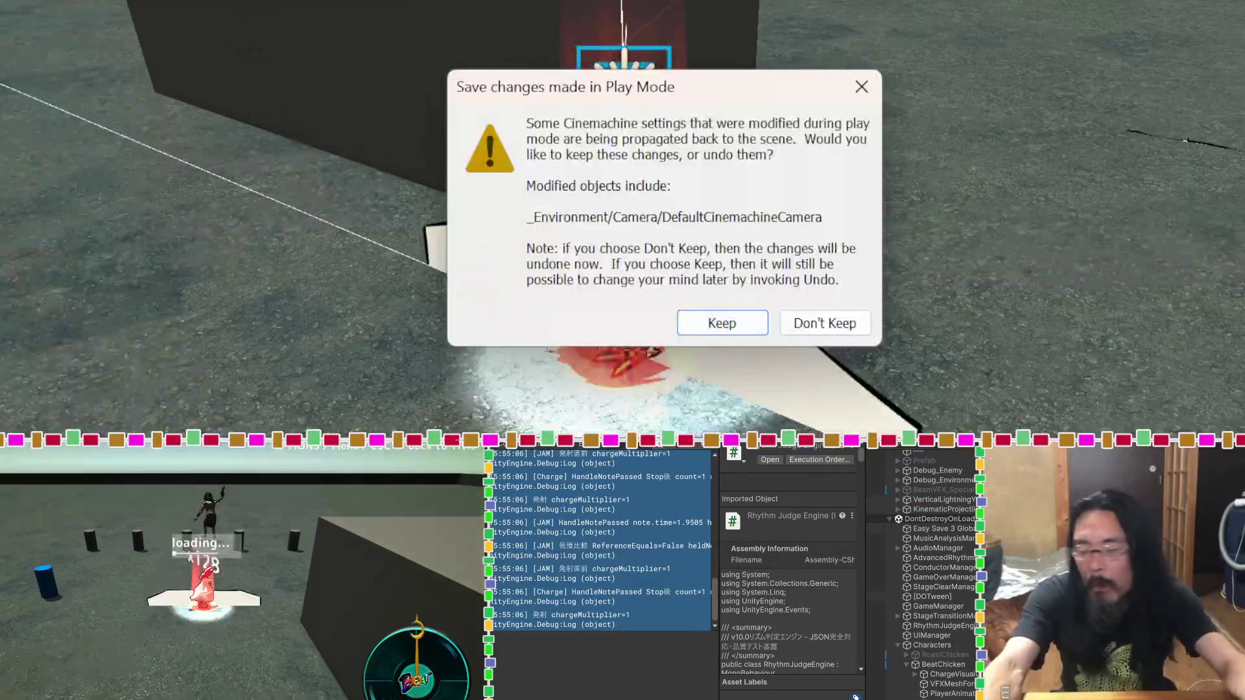
{"action": "left_click", "coordinate": [752, 323]}
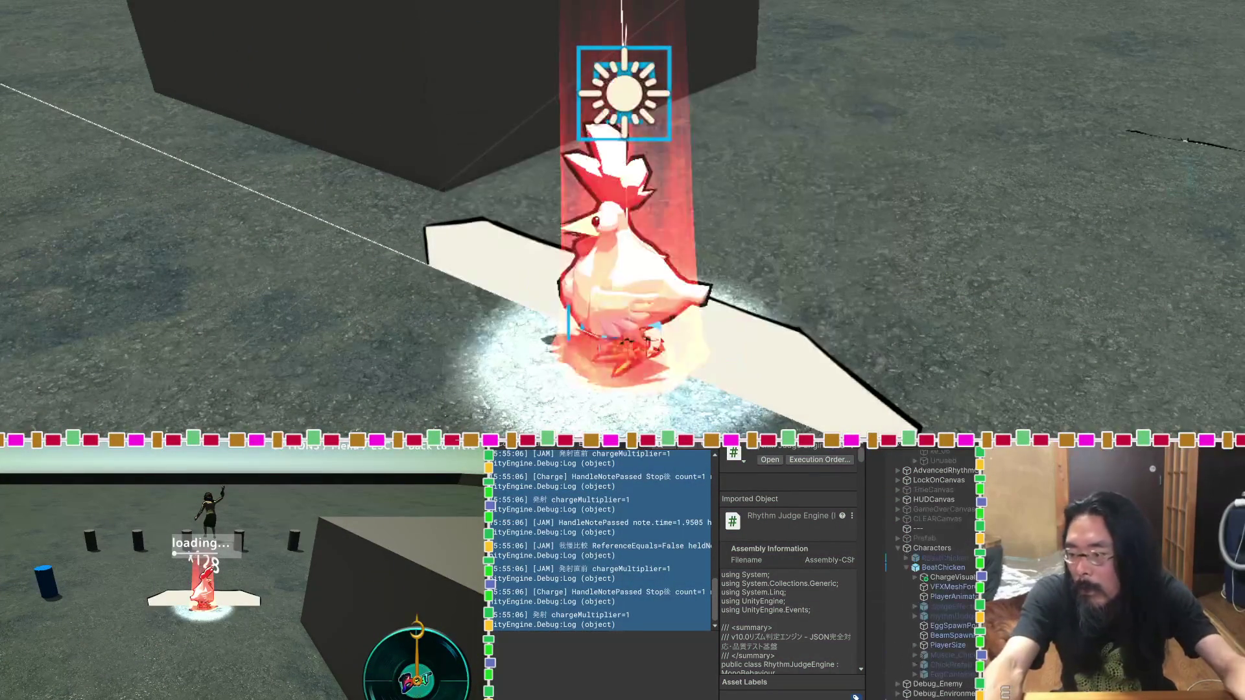
Step: Inspect the HandleNotePassed [Charge] log entry in the Console, then return to the Claude conversation
{"action": "scroll", "coordinate": [600, 472], "scroll_direction": "up", "scroll_amount": 5}
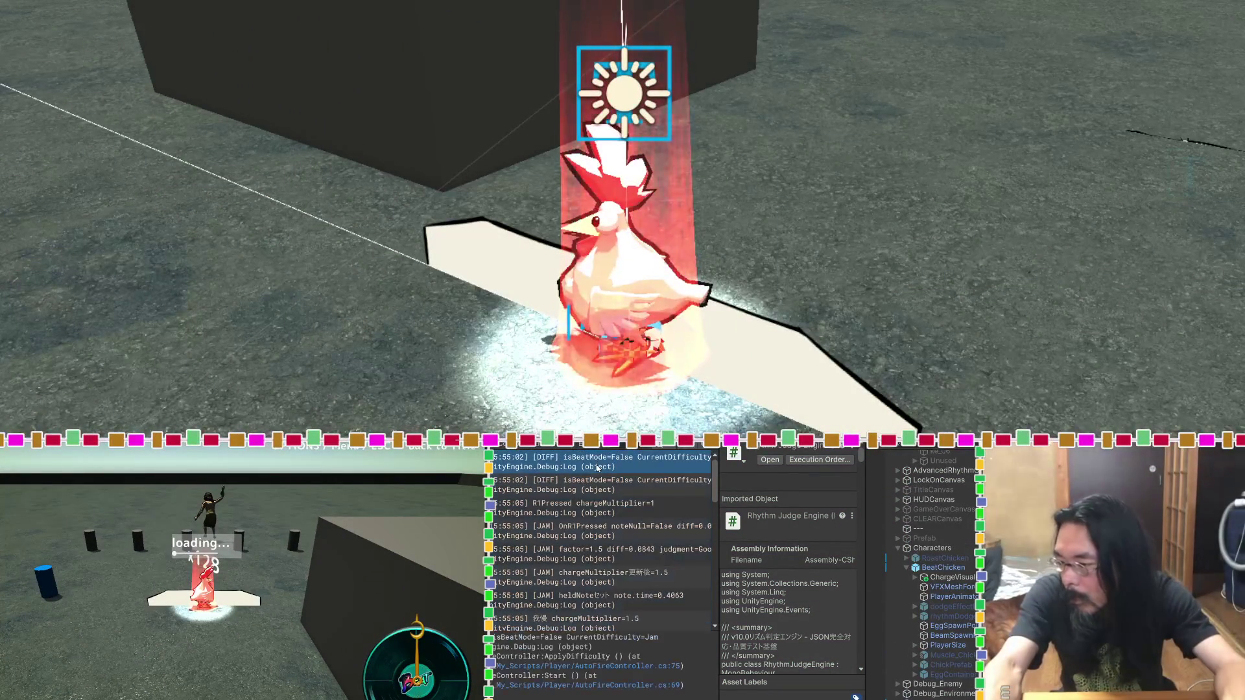
{"action": "scroll", "coordinate": [595, 480], "scroll_direction": "down", "scroll_amount": 5}
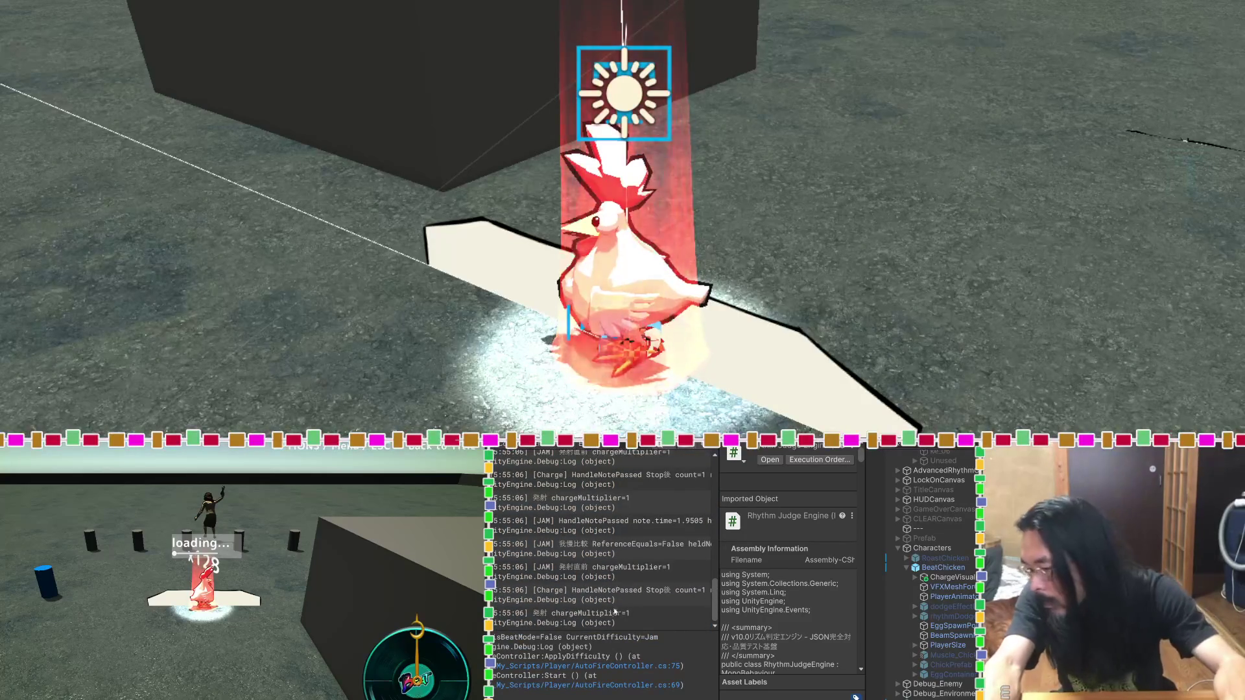
{"action": "left_click", "coordinate": [626, 601]}
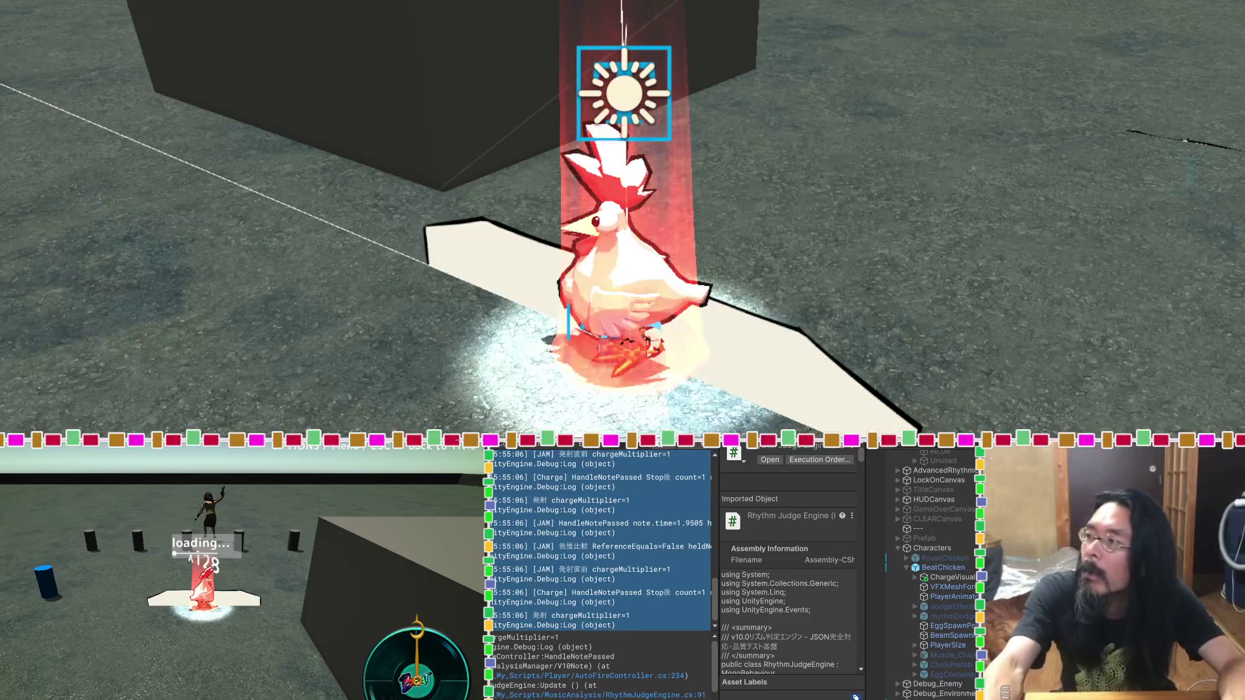
{"action": "key", "text": "alt+Tab"}
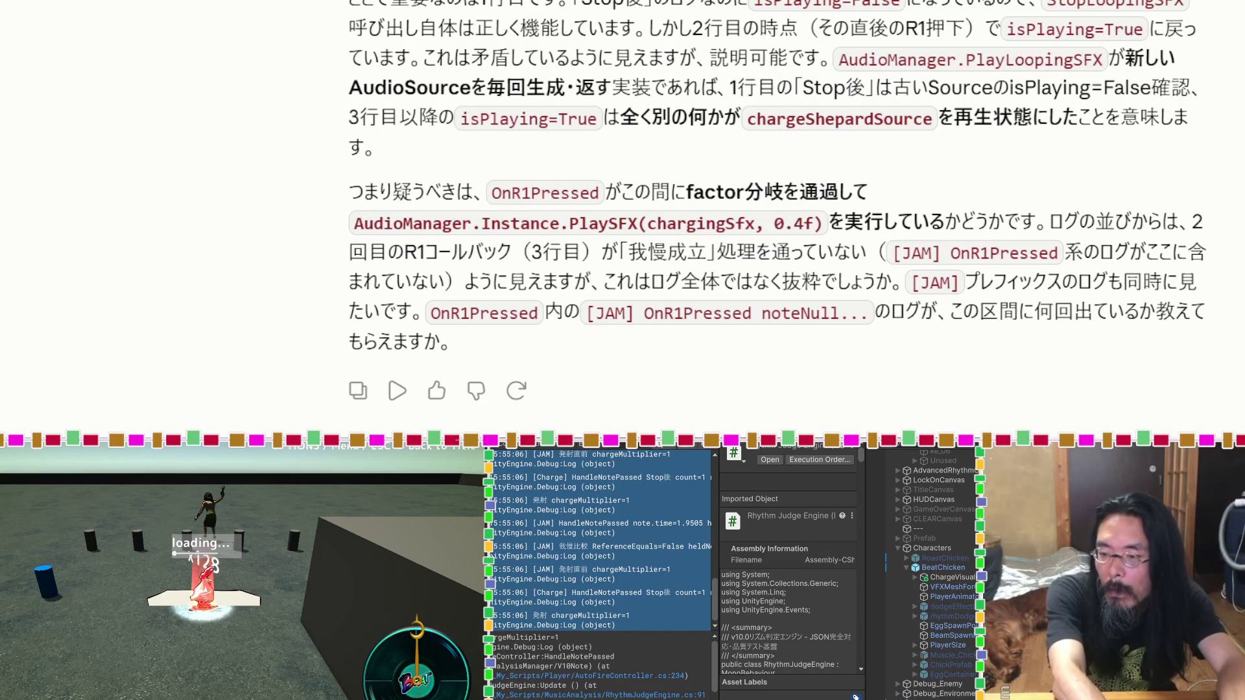
{"action": "key", "text": "space"}
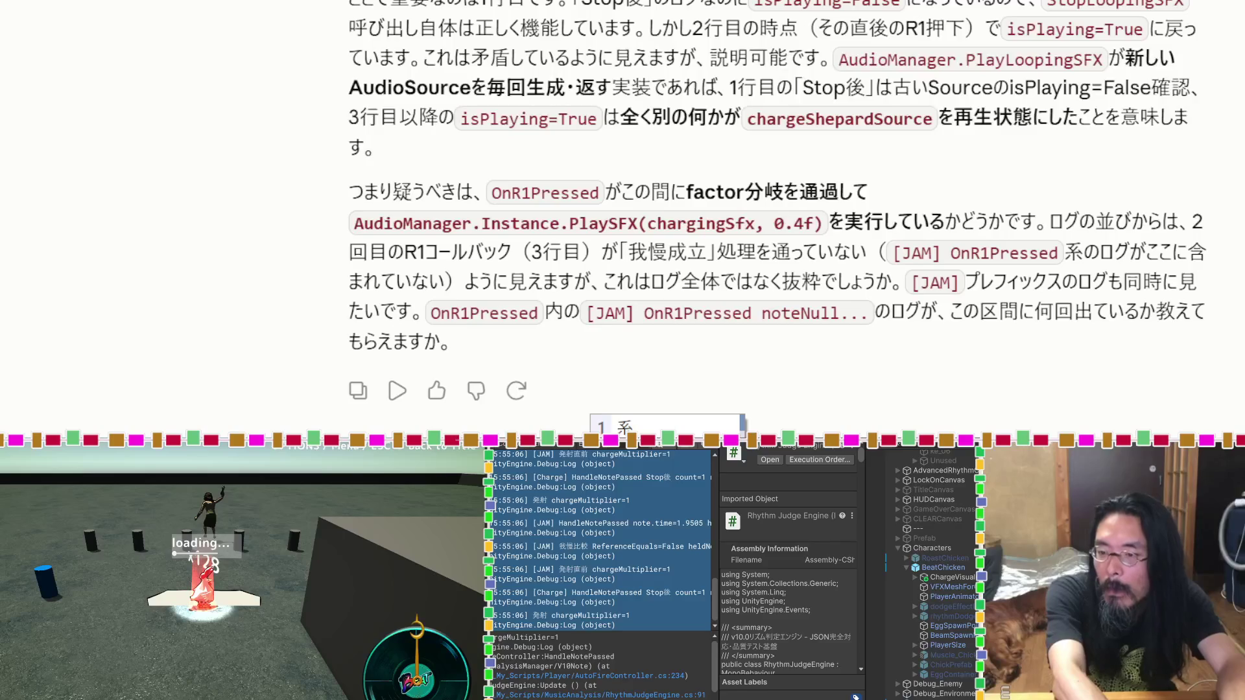
{"action": "key", "text": "space"}
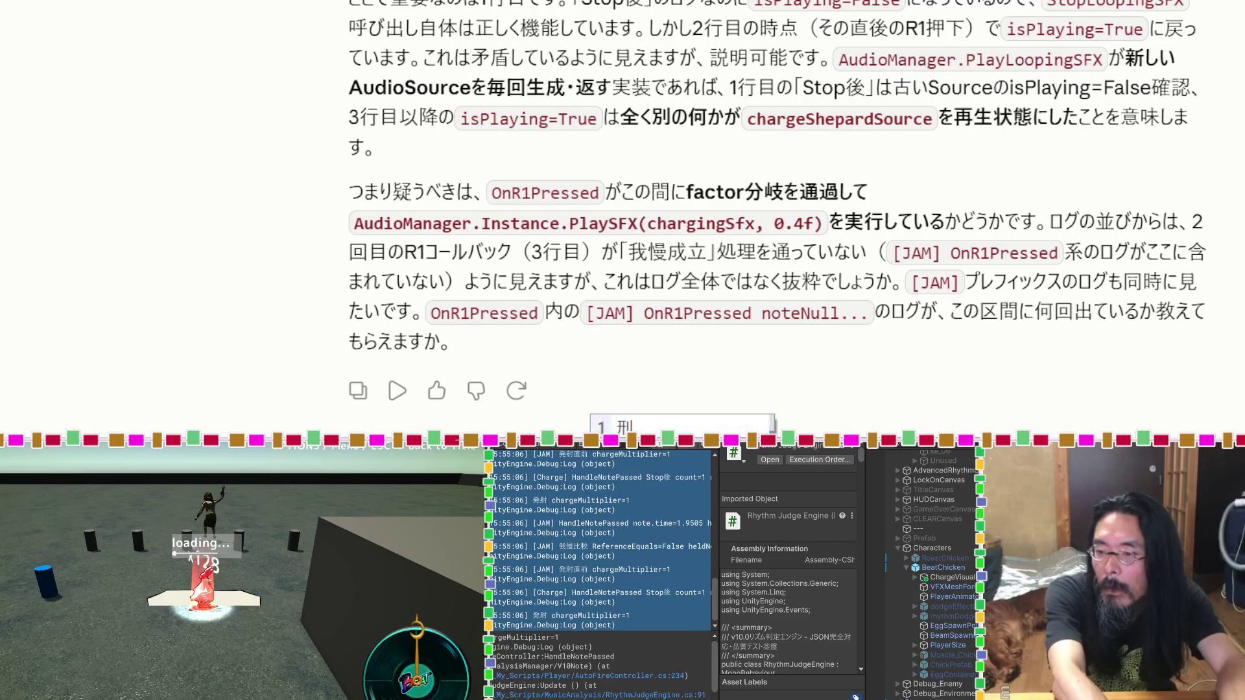
{"action": "key", "text": "Return"}
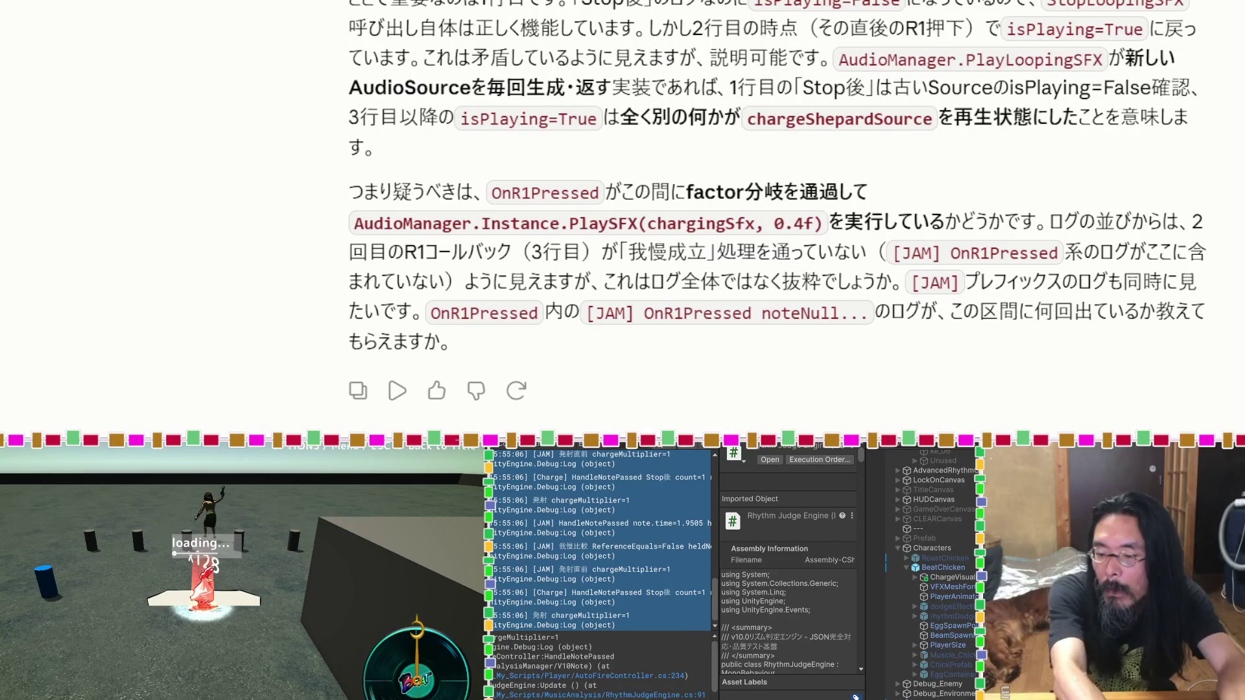
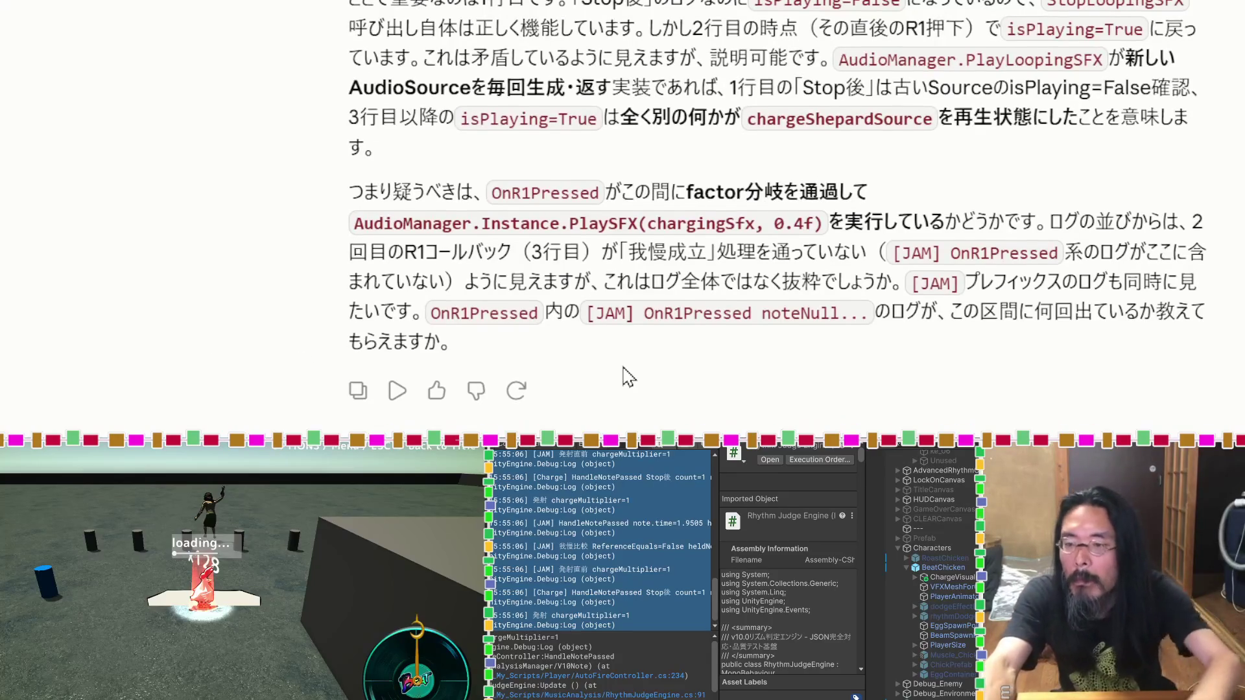
Step: Scroll up and down through Claude's log-analysis reply
{"action": "scroll", "coordinate": [626, 376], "scroll_direction": "up", "scroll_amount": 5}
{"action": "scroll", "coordinate": [626, 376], "scroll_direction": "up", "scroll_amount": 5}
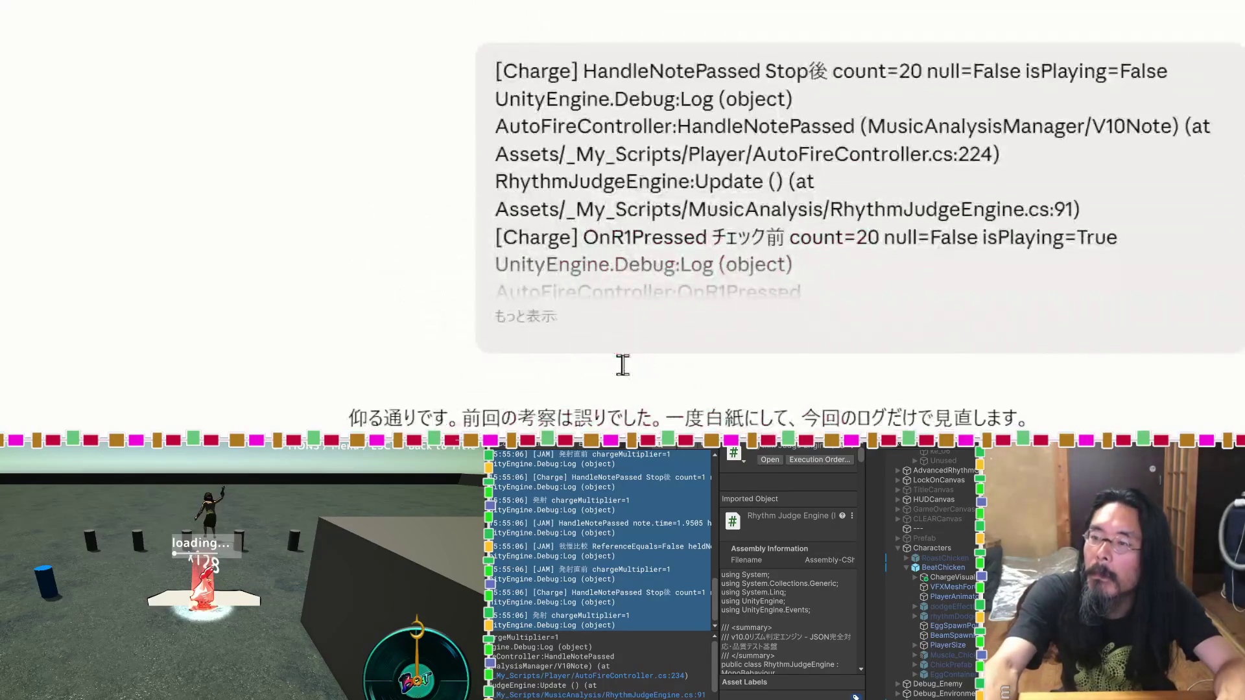
{"action": "scroll", "coordinate": [625, 376], "scroll_direction": "down", "scroll_amount": 10}
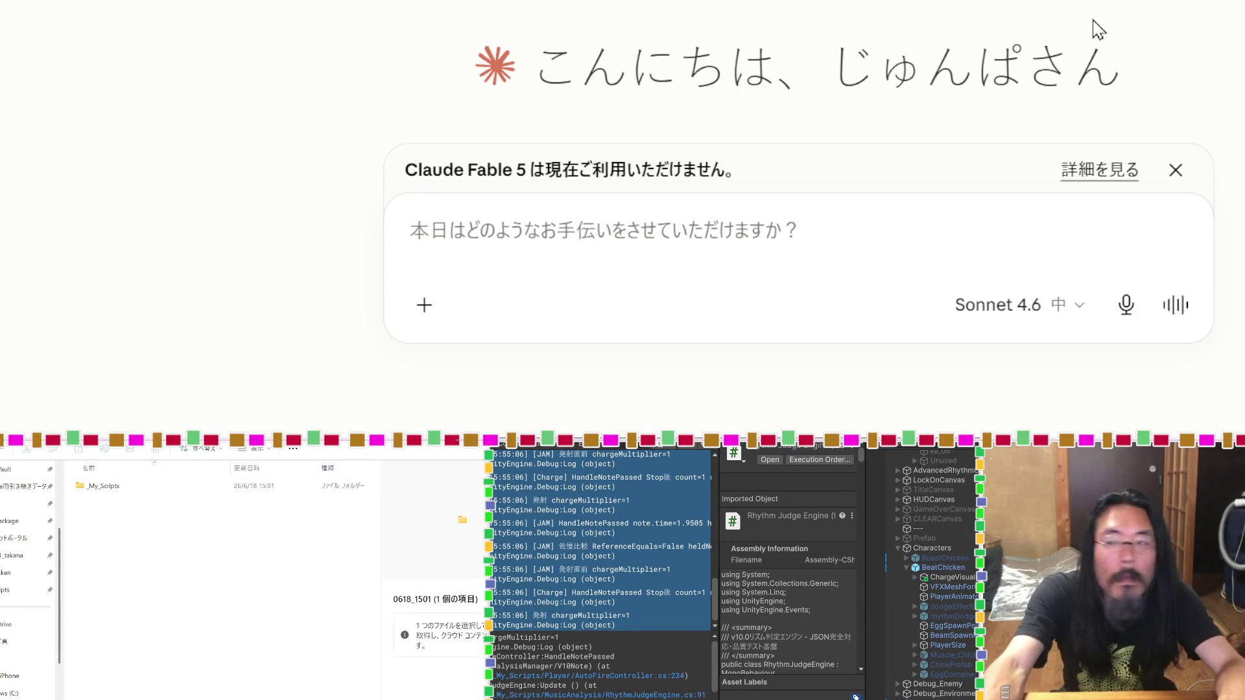
Step: Copy the output-test prompt line from the markdown notes
{"action": "scroll", "coordinate": [345, 142], "scroll_direction": "up", "scroll_amount": 10}
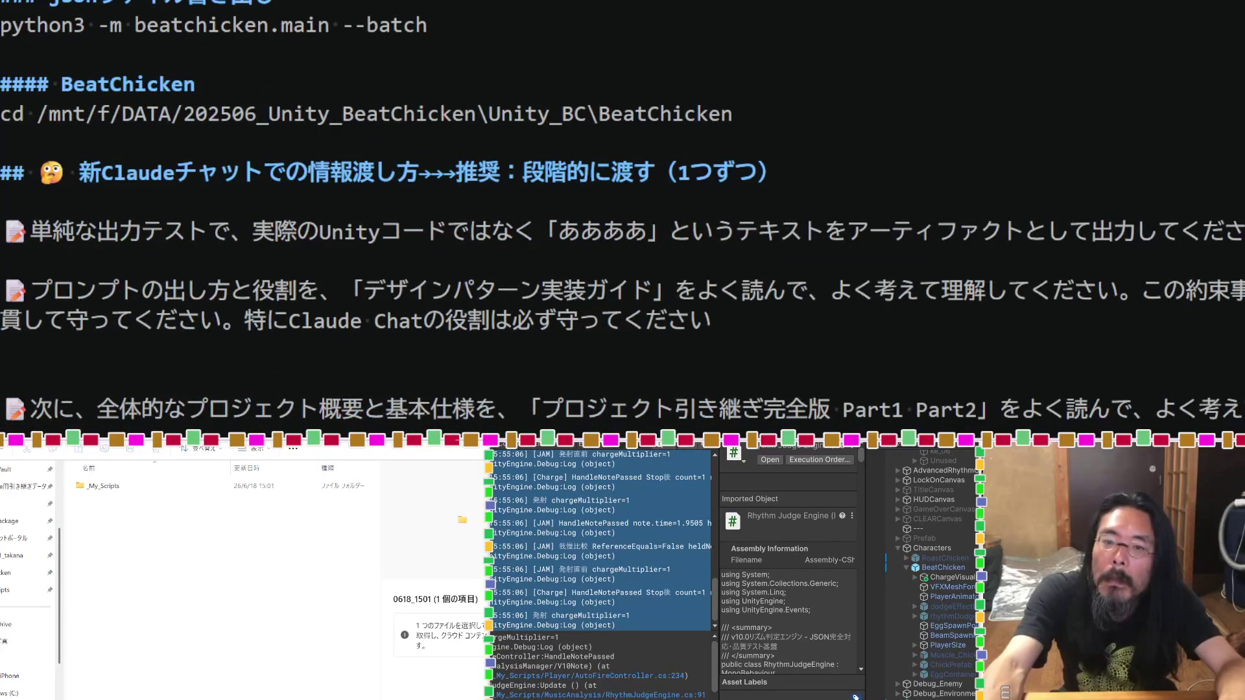
{"action": "left_click", "coordinate": [324, 230]}
{"action": "triple_click", "coordinate": [324, 305]}
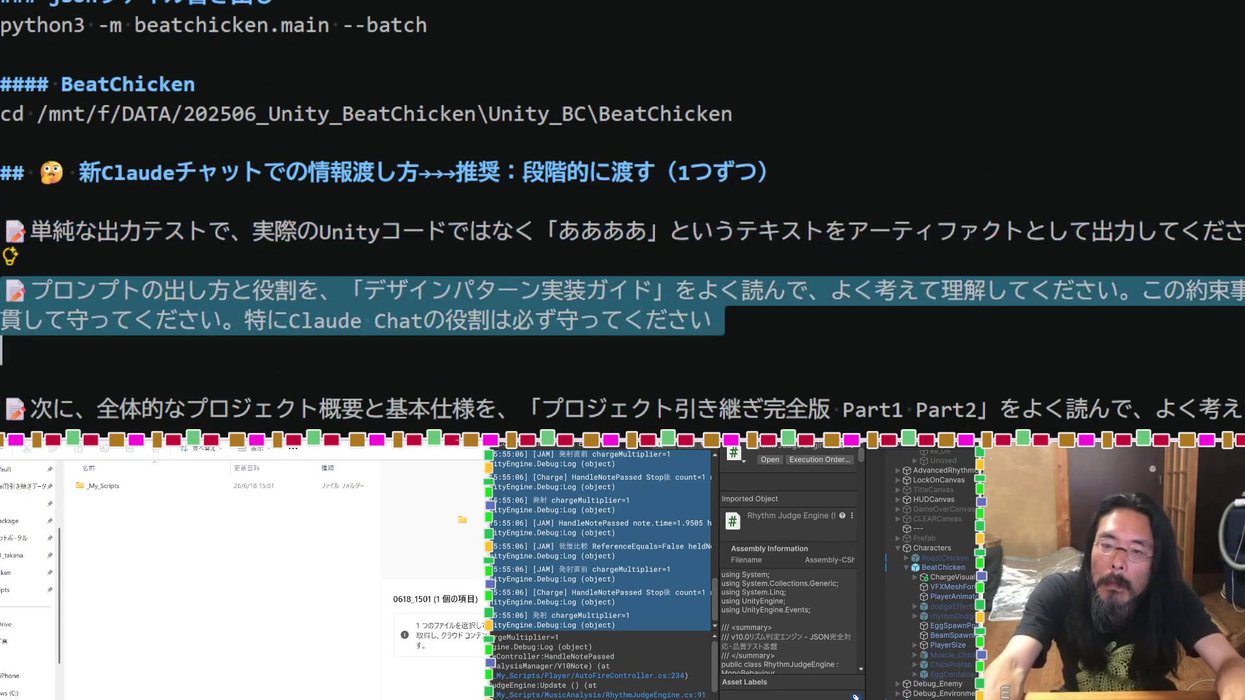
{"action": "triple_click", "coordinate": [324, 408]}
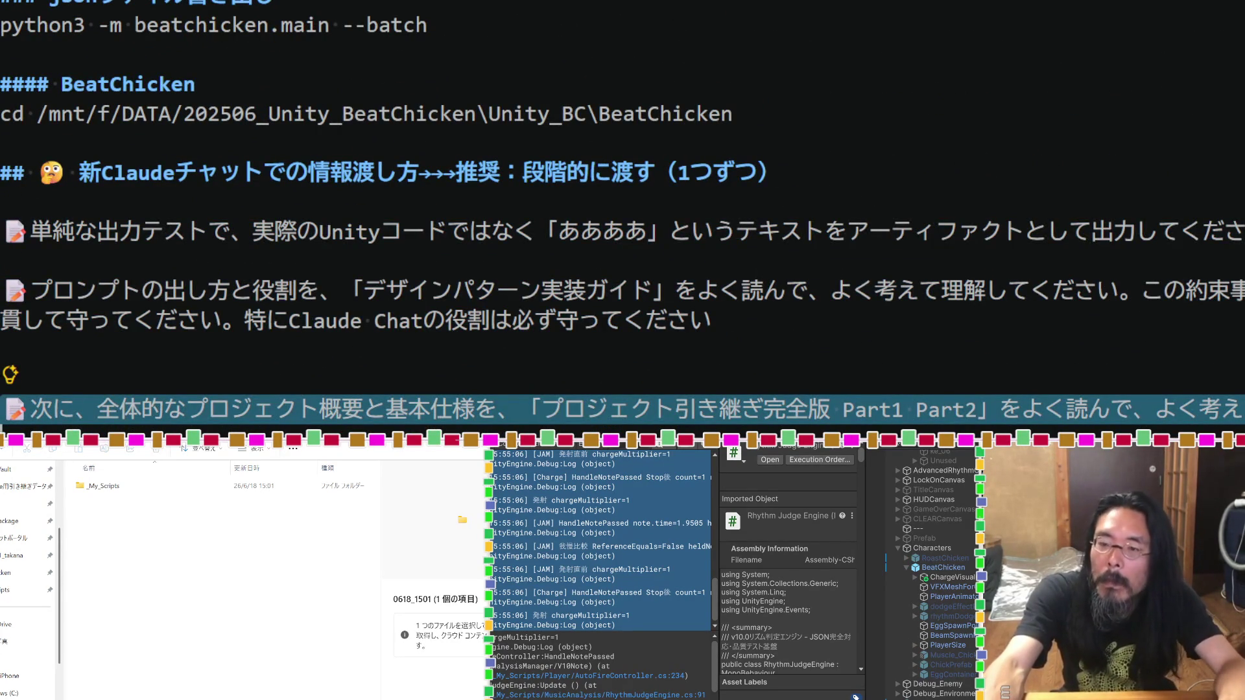
Step: Paste the output-test prompt into Claude from clipboard history, then delete it again
{"action": "key", "text": "alt+Tab"}
{"action": "key", "text": "super+v"}
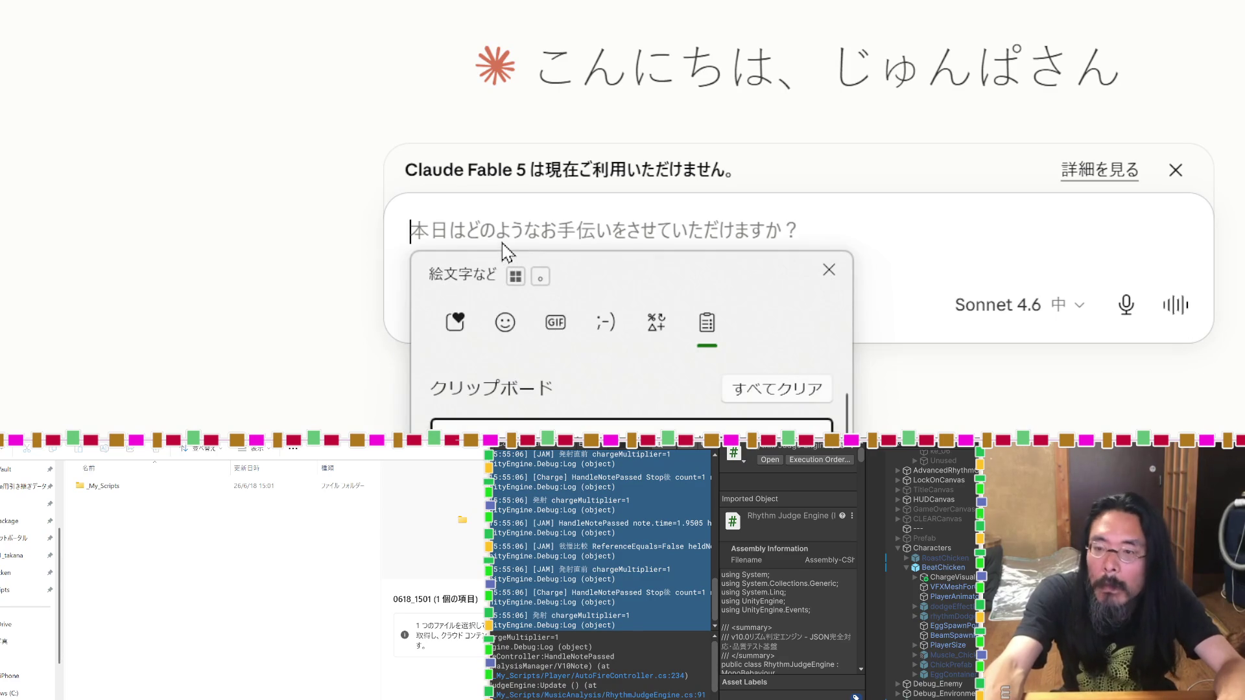
{"action": "key", "text": "Return"}
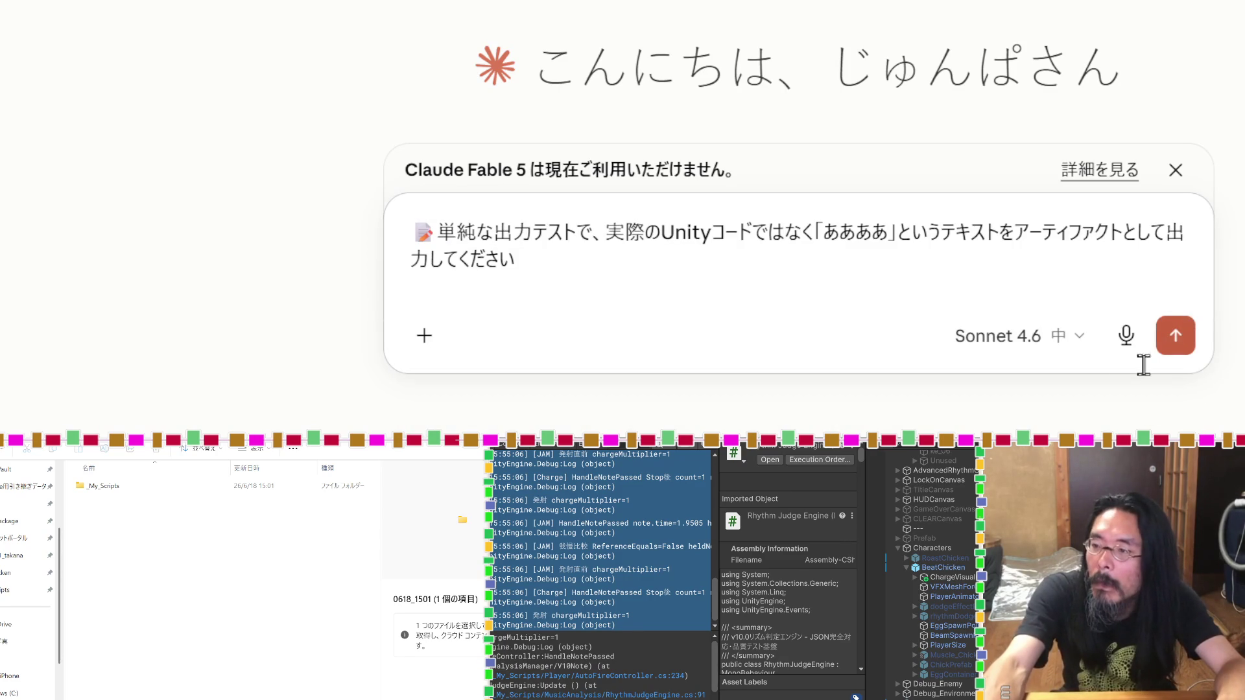
{"action": "key", "text": "BackSpace"}
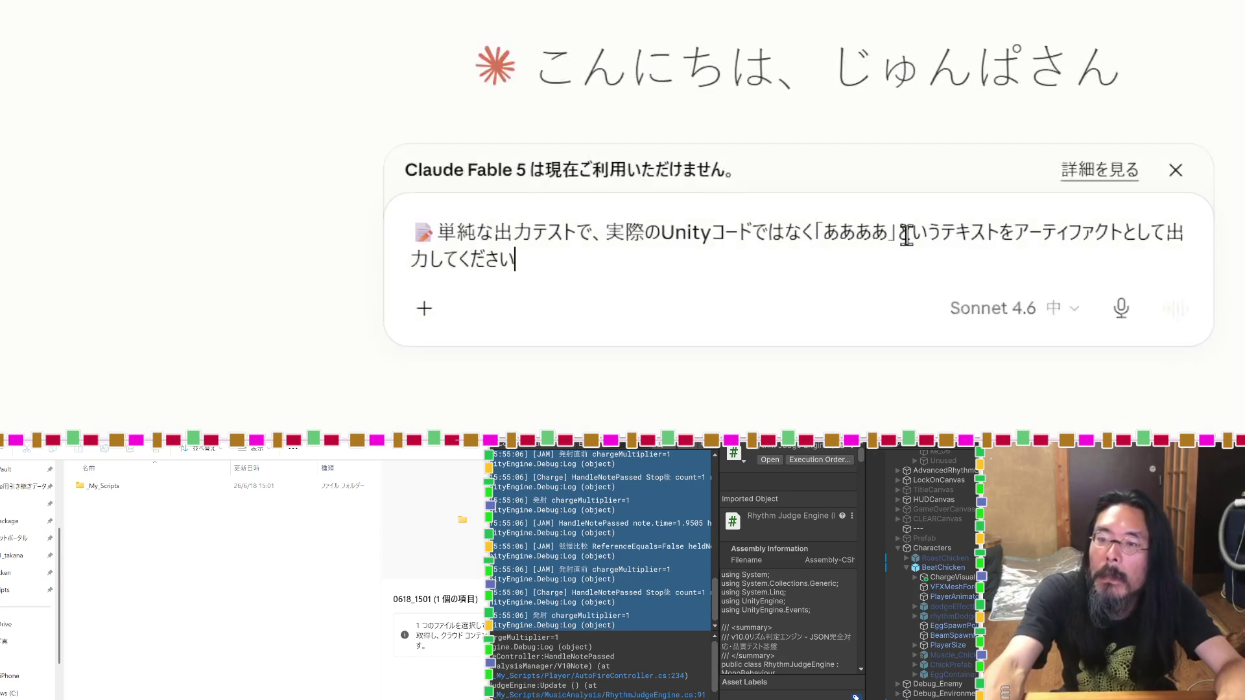
{"action": "left_click", "coordinate": [13, 488]}
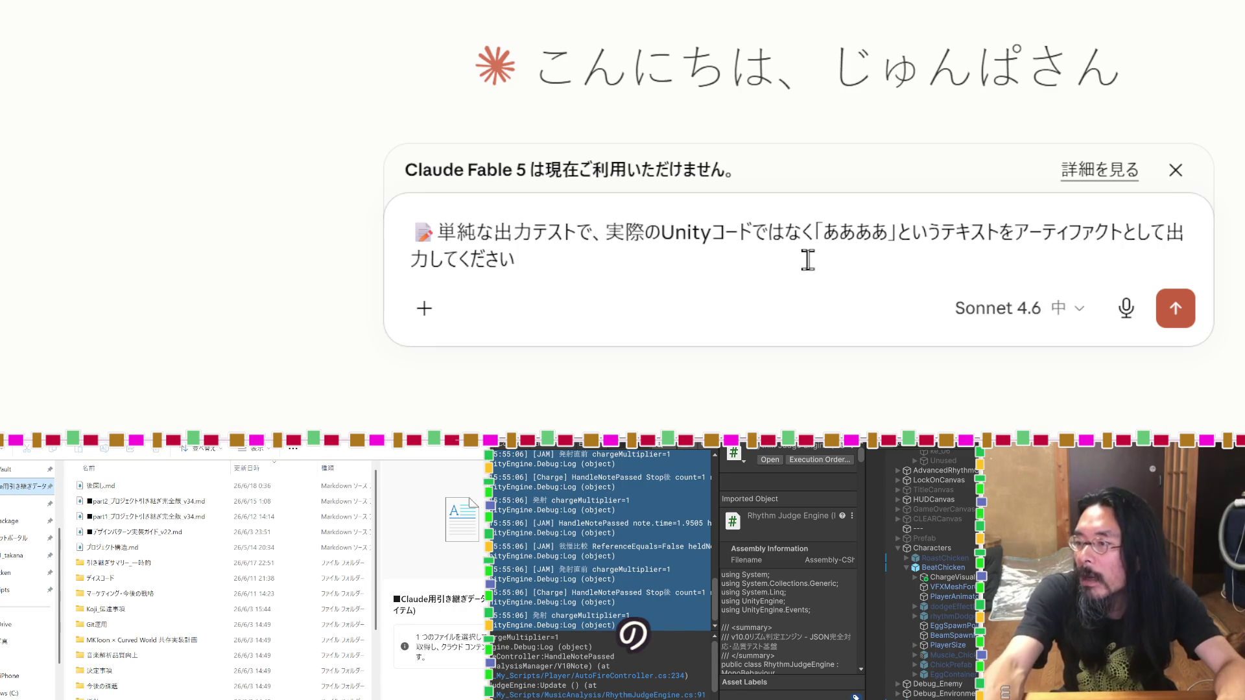
{"action": "key", "text": "ctrl+a"}
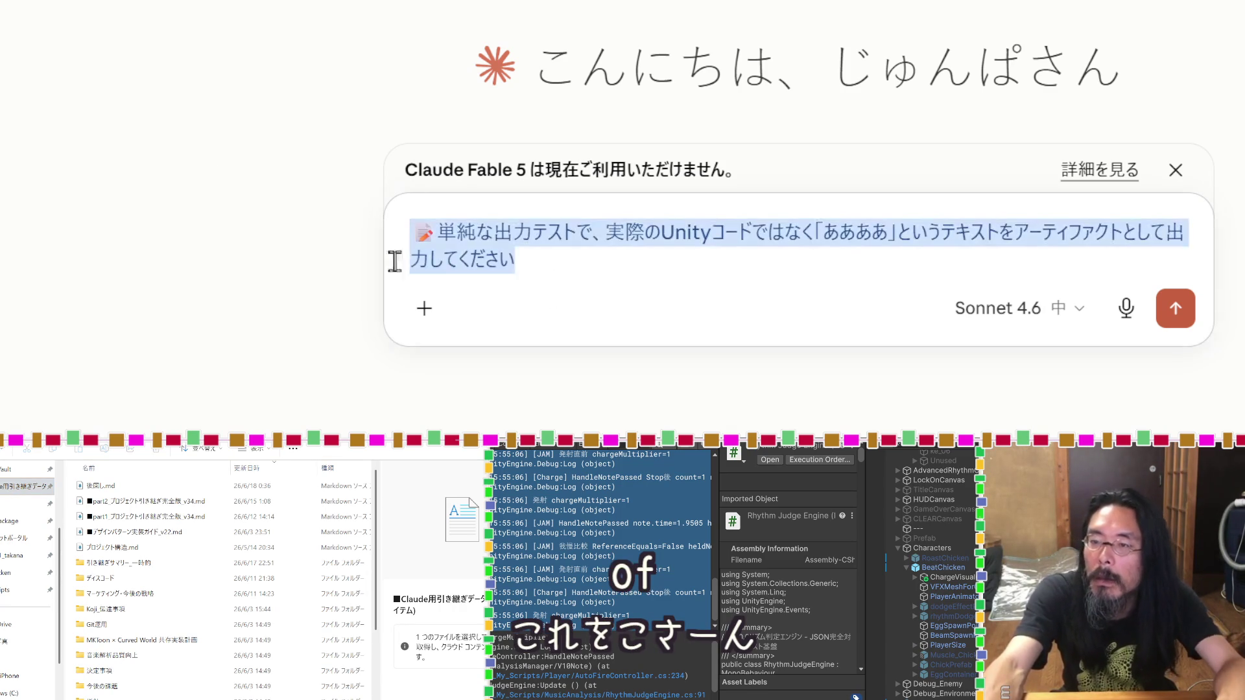
{"action": "key", "text": "BackSpace"}
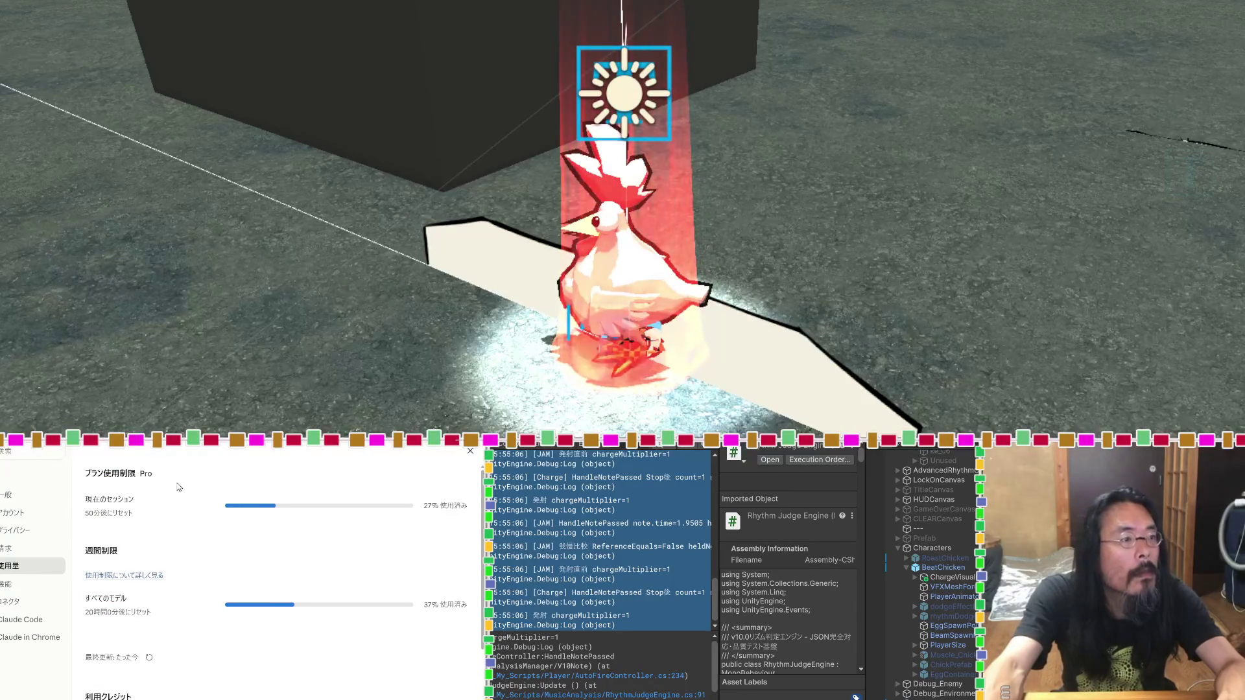
Step: Reopen the earlier BeatChicken design conversation and scroll through its messages
{"action": "key", "text": "Escape"}
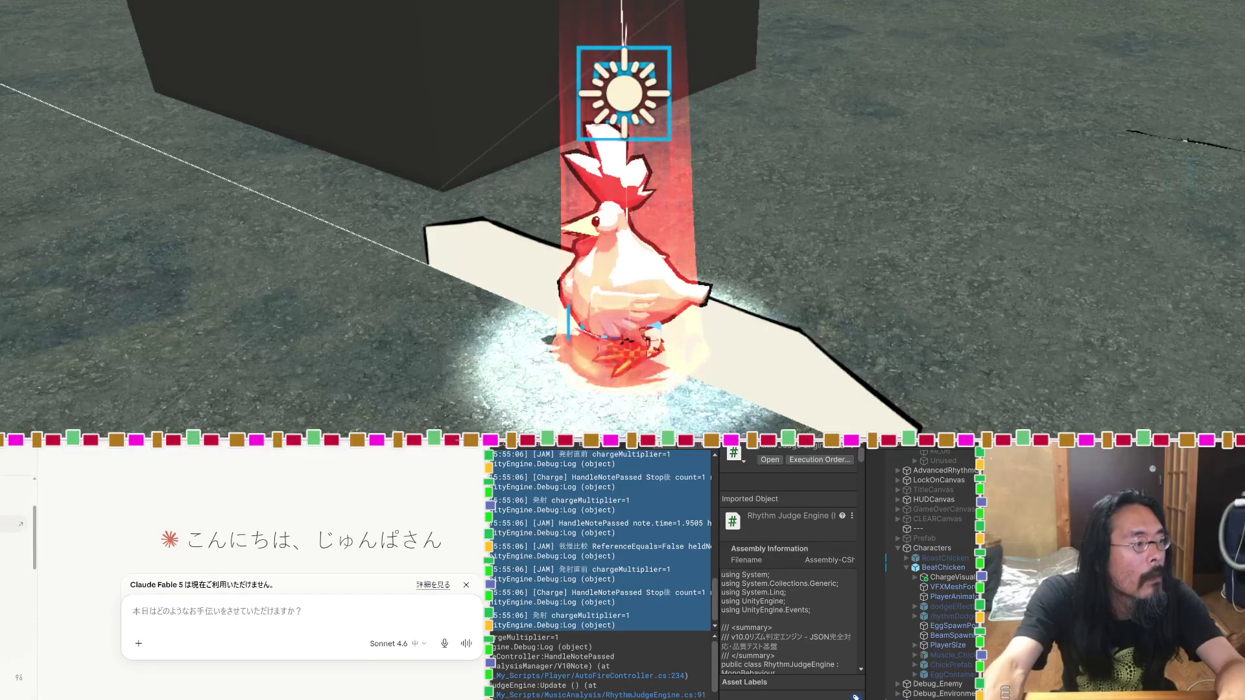
{"action": "left_click", "coordinate": [9, 604]}
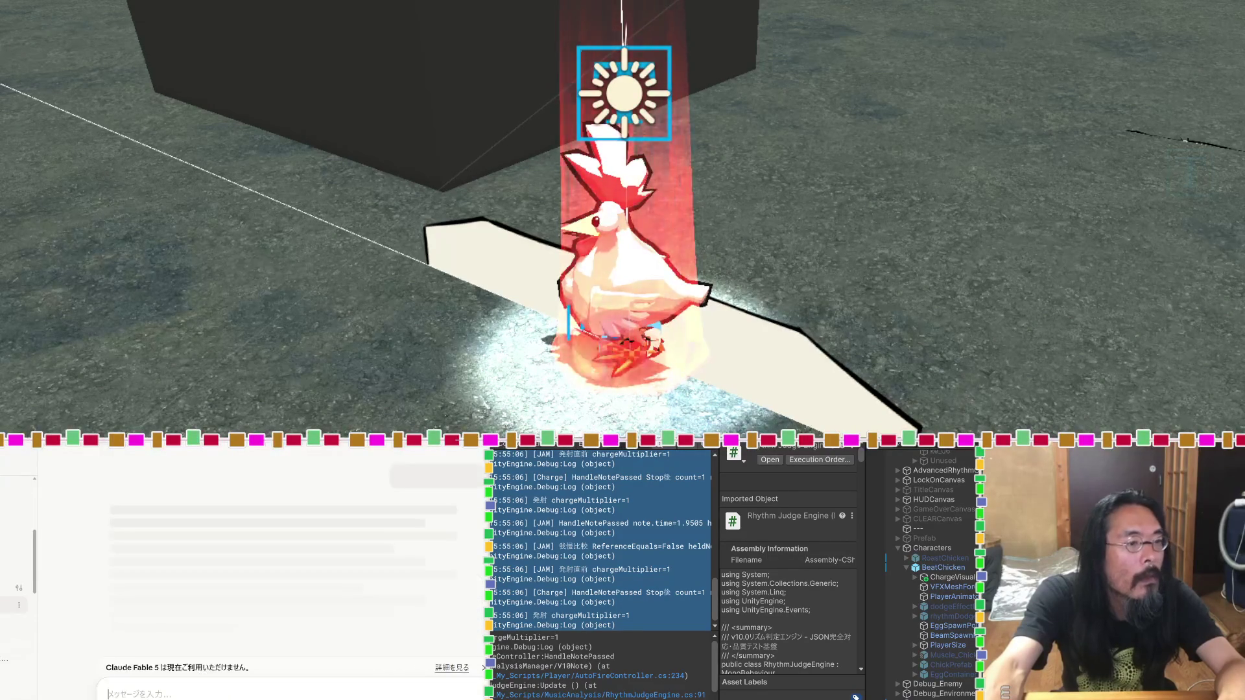
{"action": "scroll", "coordinate": [302, 544], "scroll_direction": "up", "scroll_amount": 5}
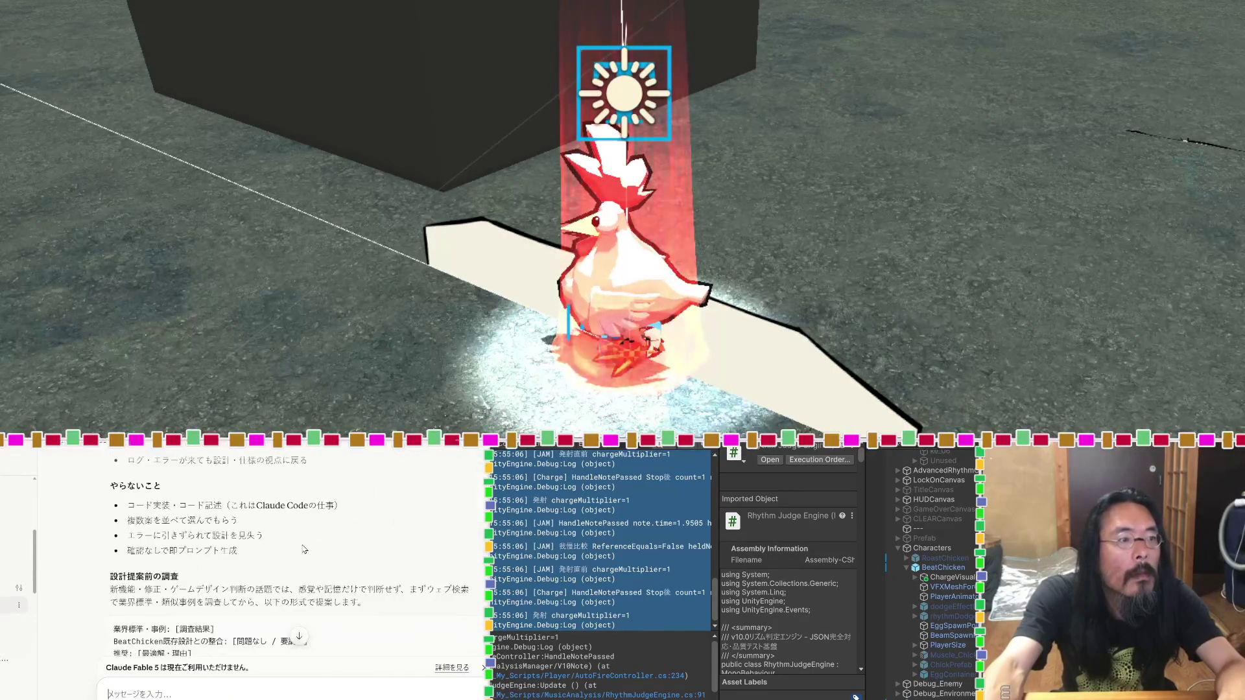
{"action": "scroll", "coordinate": [303, 550], "scroll_direction": "down", "scroll_amount": 5}
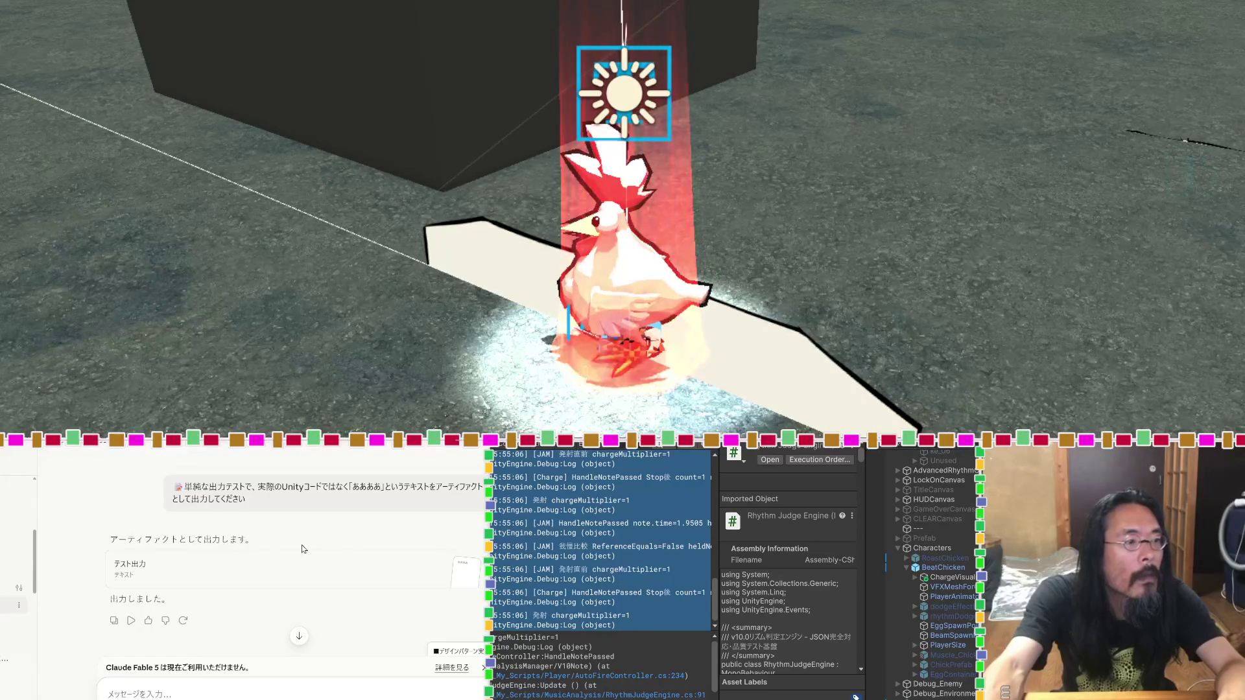
{"action": "scroll", "coordinate": [301, 549], "scroll_direction": "up", "scroll_amount": 10}
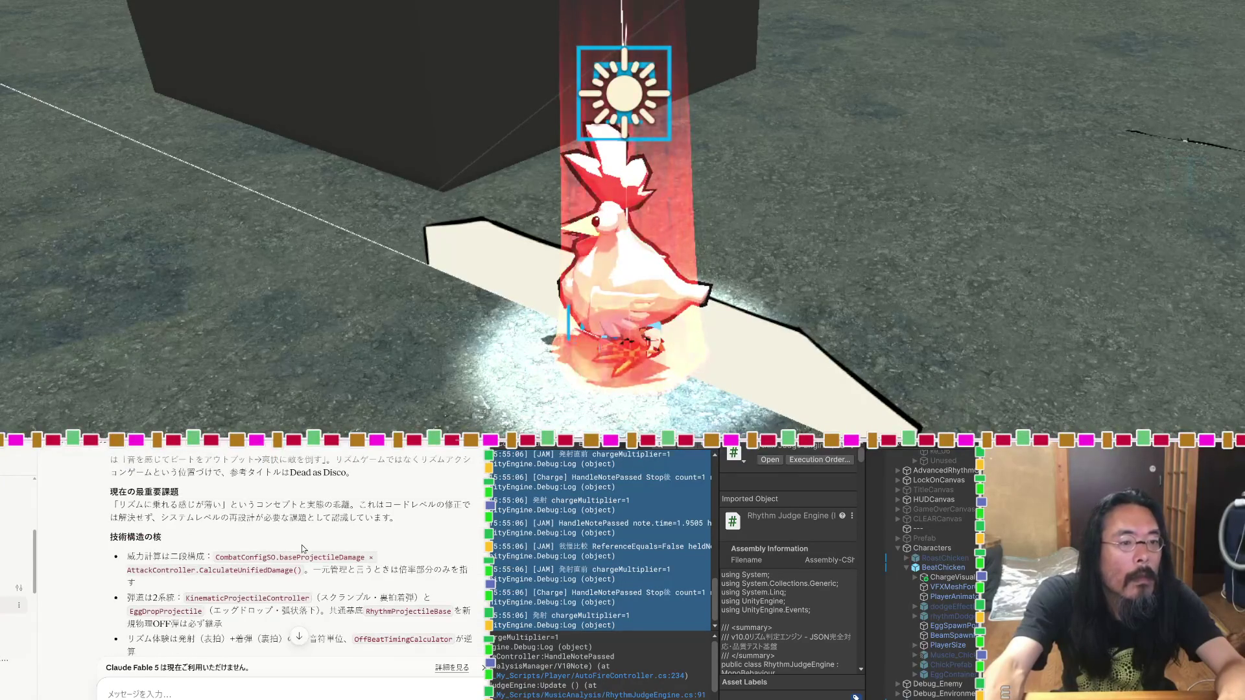
{"action": "scroll", "coordinate": [301, 545], "scroll_direction": "down", "scroll_amount": 5}
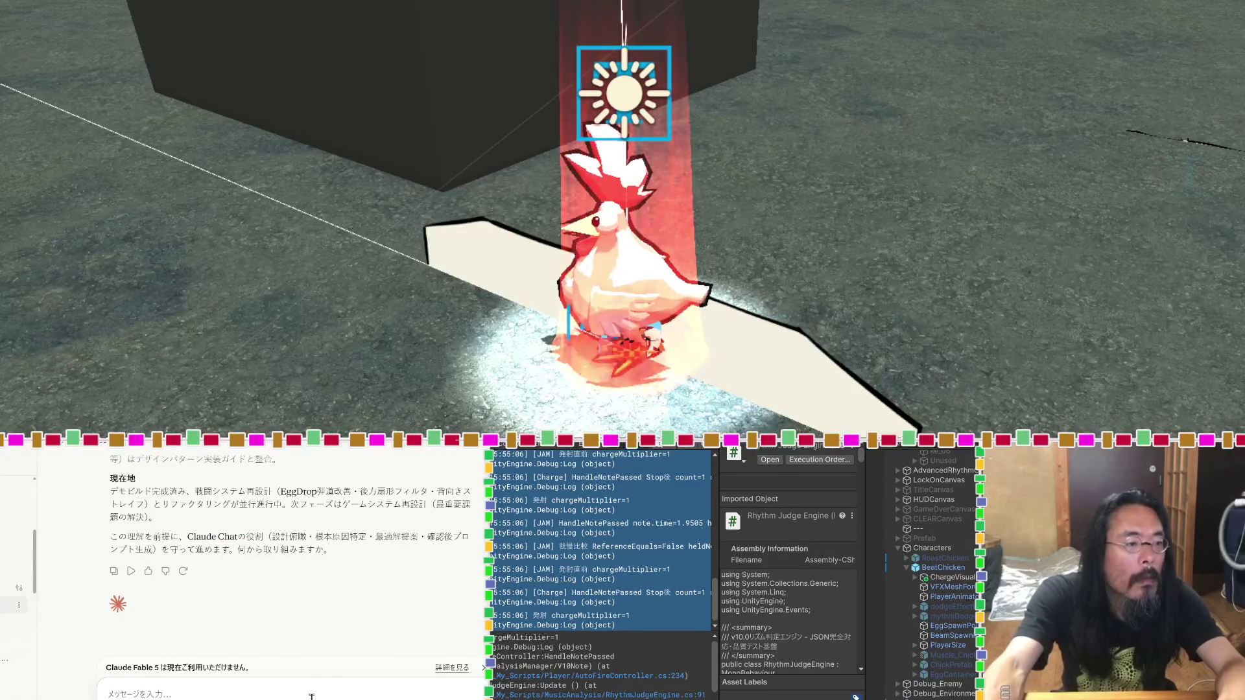
Step: Send the message いける？ to that conversation
{"action": "type", "text": "いけ"}
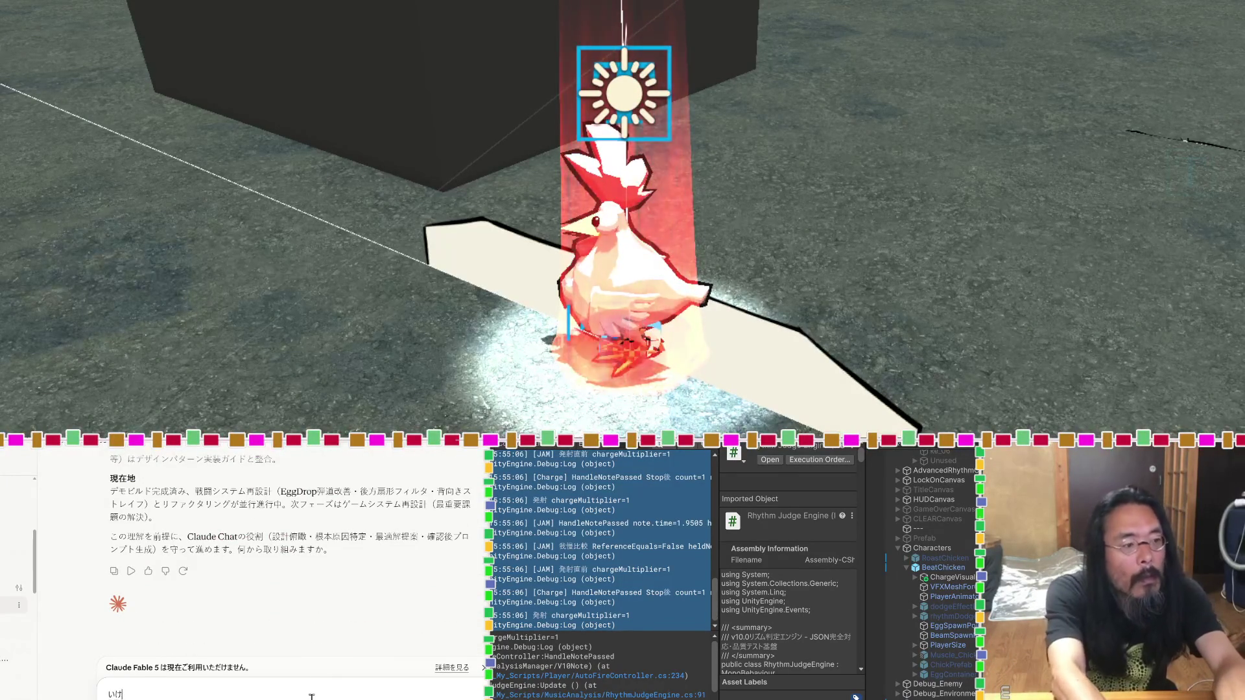
{"action": "type", "text": "る?"}
{"action": "key", "text": "Return"}
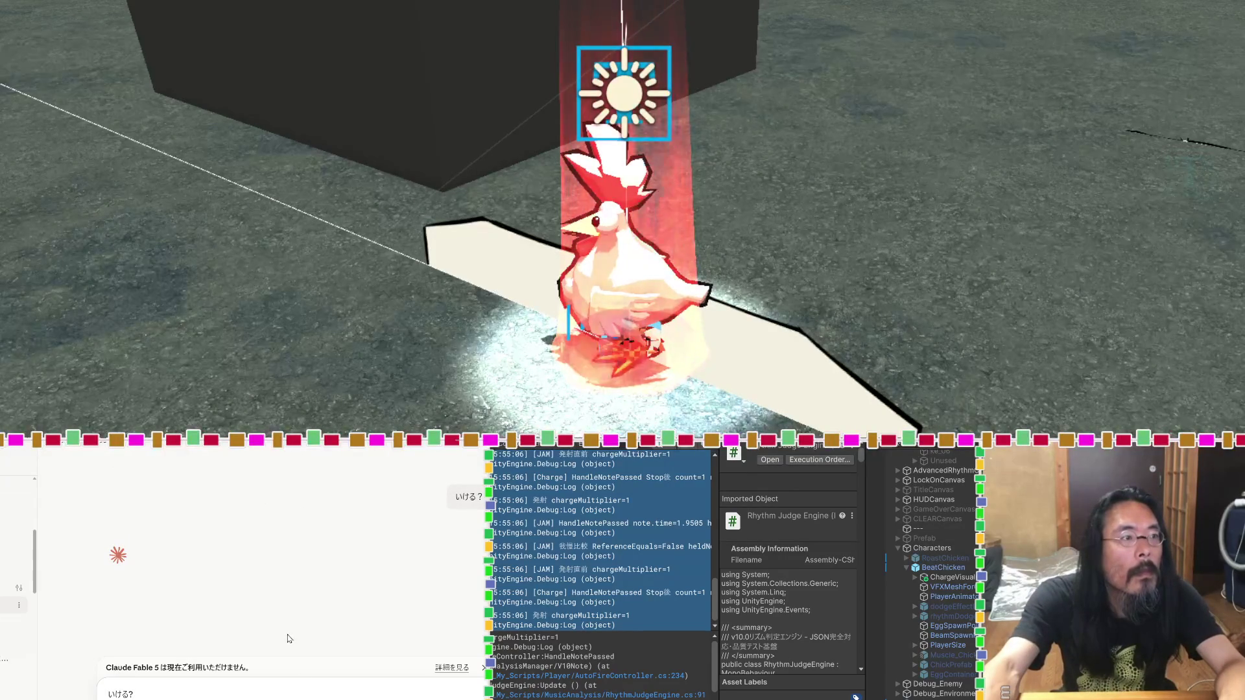
{"action": "key", "text": "Return"}
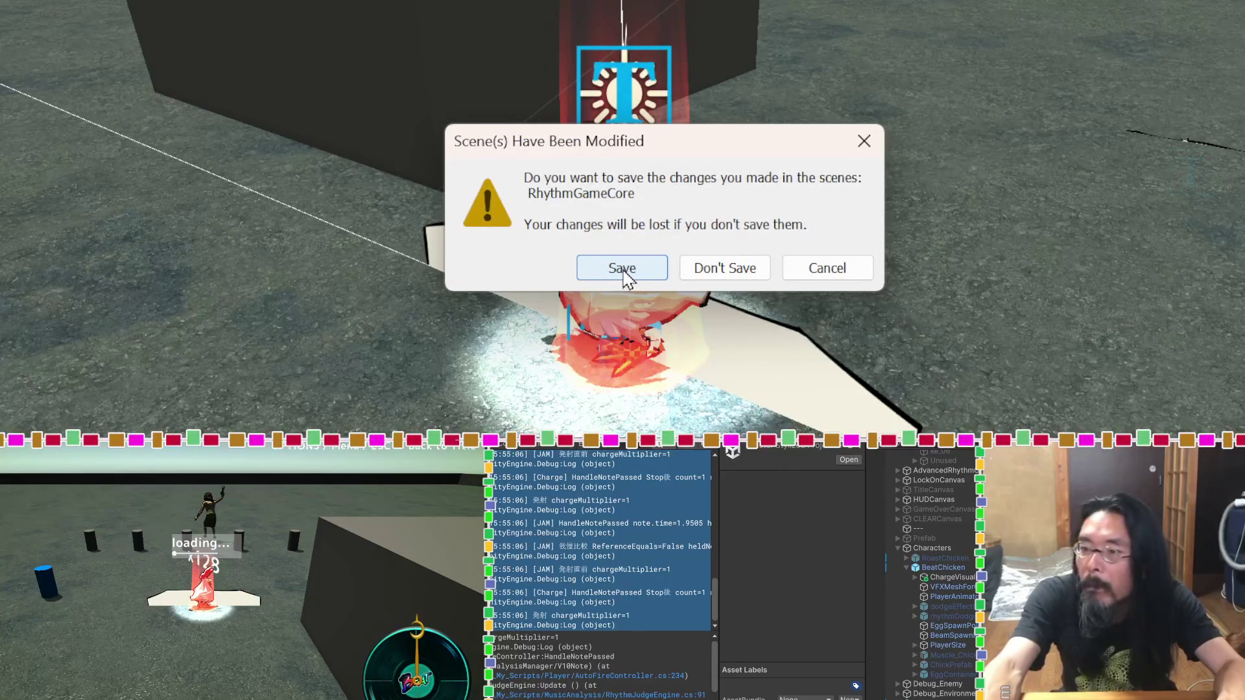
Step: Save the modified RhythmGameCore scene in the Scene(s) Have Been Modified dialog
{"action": "left_click", "coordinate": [623, 272]}
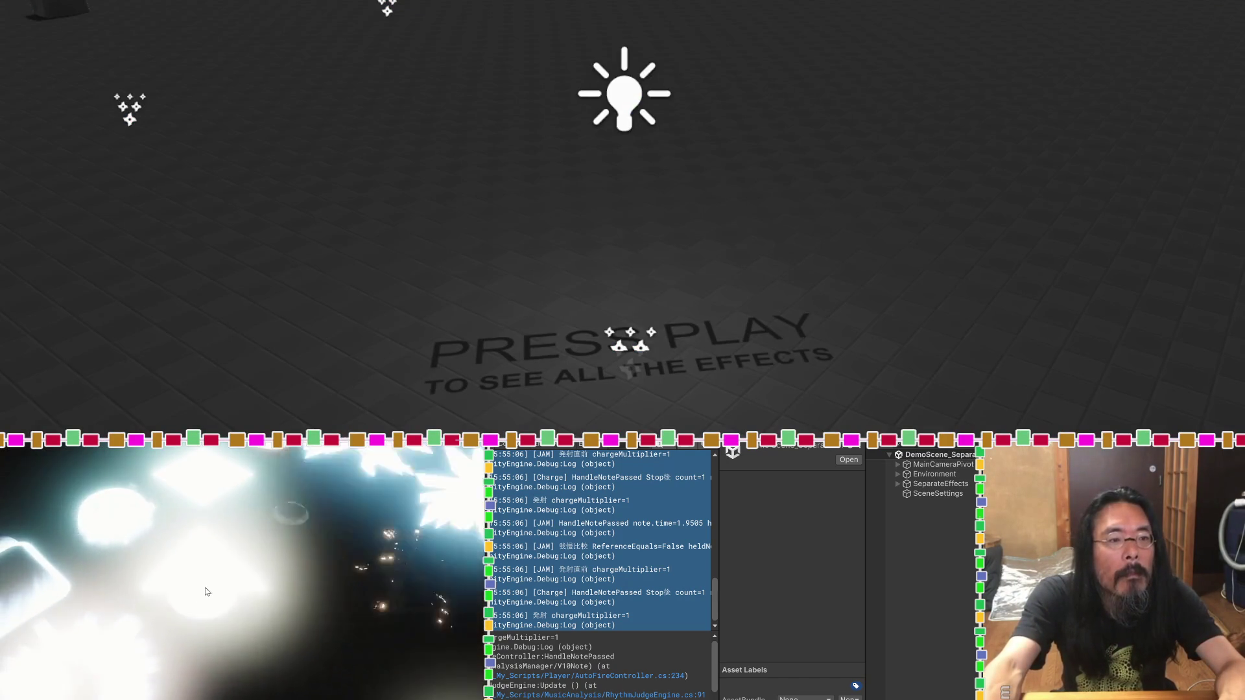
Step: Look around the running effects demo, check the sub-emitters warning, and exit Play mode
{"action": "scroll", "coordinate": [477, 207], "scroll_direction": "down", "scroll_amount": 5}
{"action": "scroll", "coordinate": [477, 206], "scroll_direction": "down", "scroll_amount": 5}
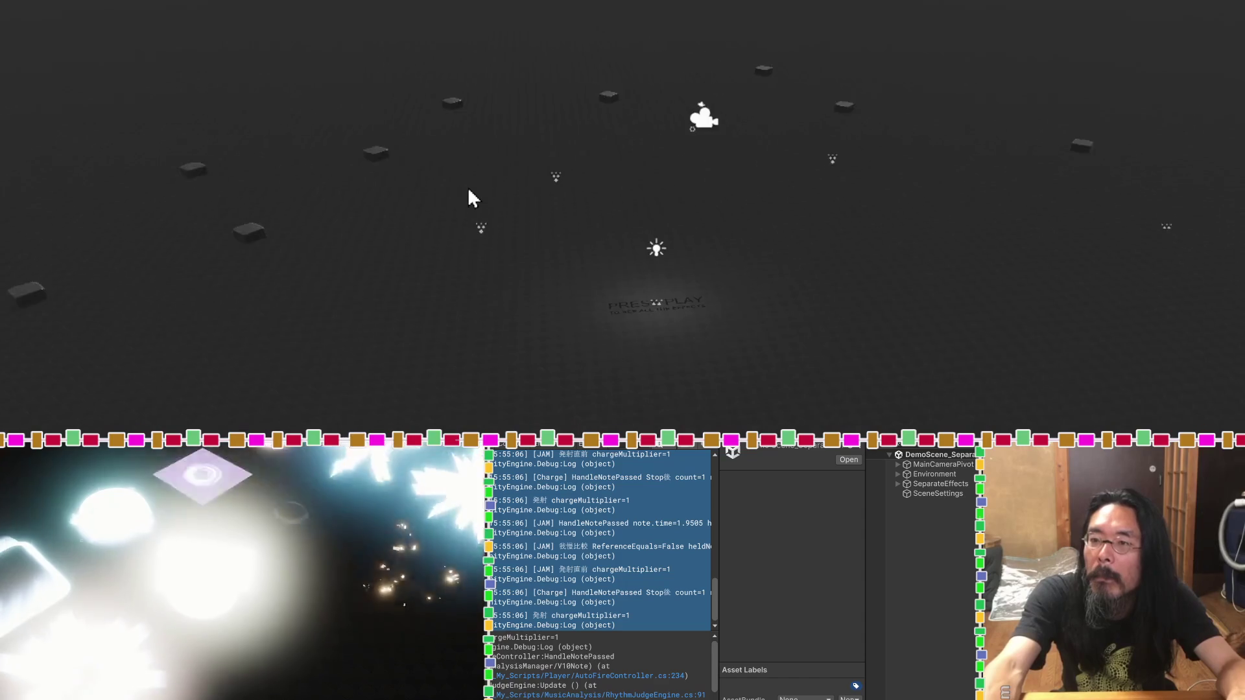
{"action": "left_click_drag", "start_coordinate": [564, 285], "coordinate": [557, 167]}
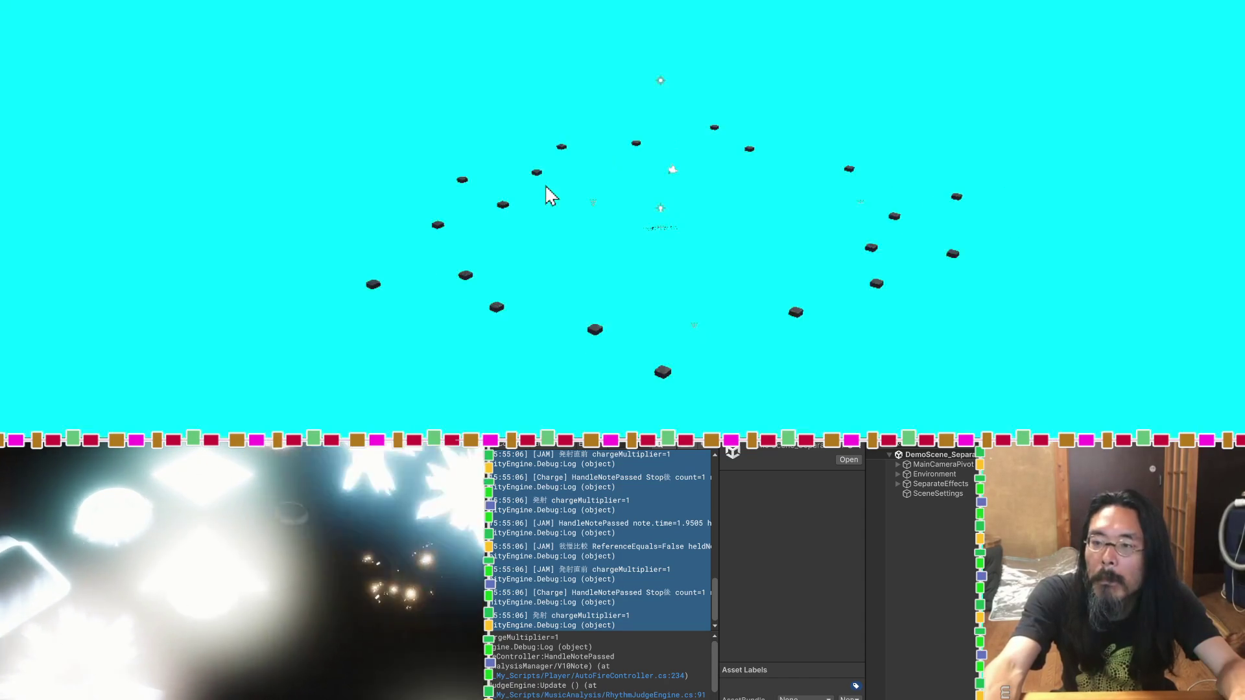
{"action": "scroll", "coordinate": [543, 185], "scroll_direction": "up", "scroll_amount": 3}
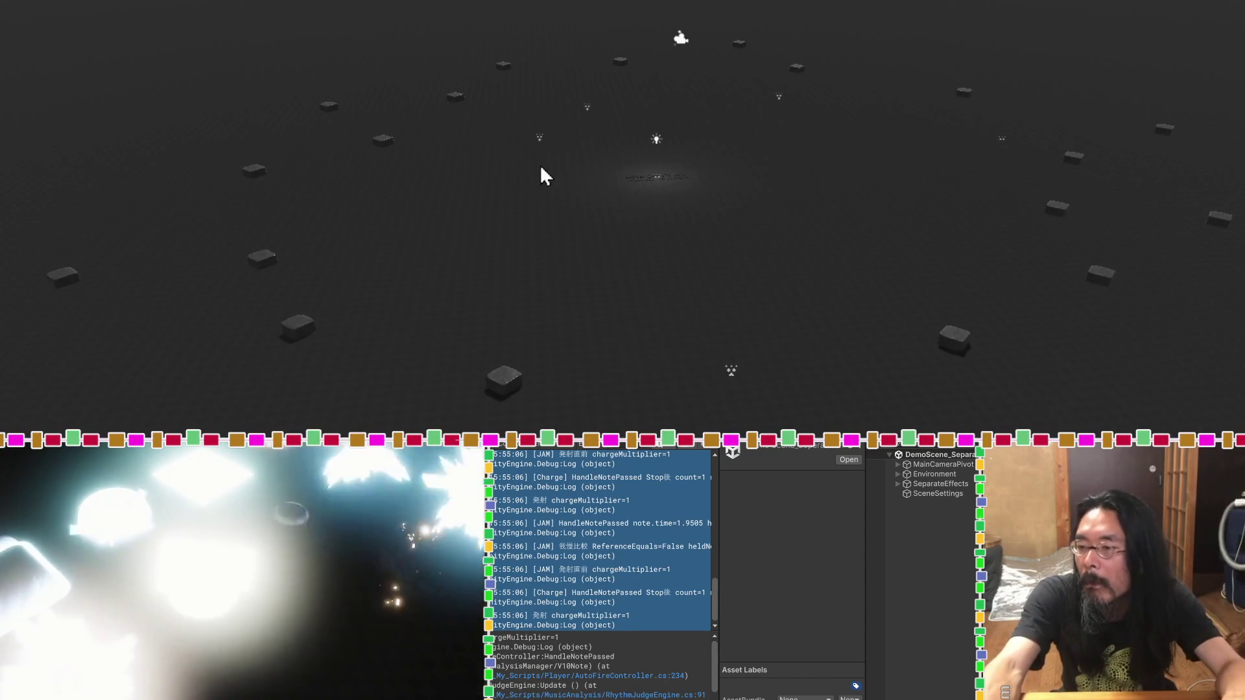
{"action": "mouse_move", "coordinate": [596, 247]}
{"action": "left_mouse_down"}
{"action": "mouse_move", "coordinate": [853, 324]}
{"action": "mouse_move", "coordinate": [1020, 181]}
{"action": "mouse_move", "coordinate": [1110, 244]}
{"action": "left_mouse_up"}
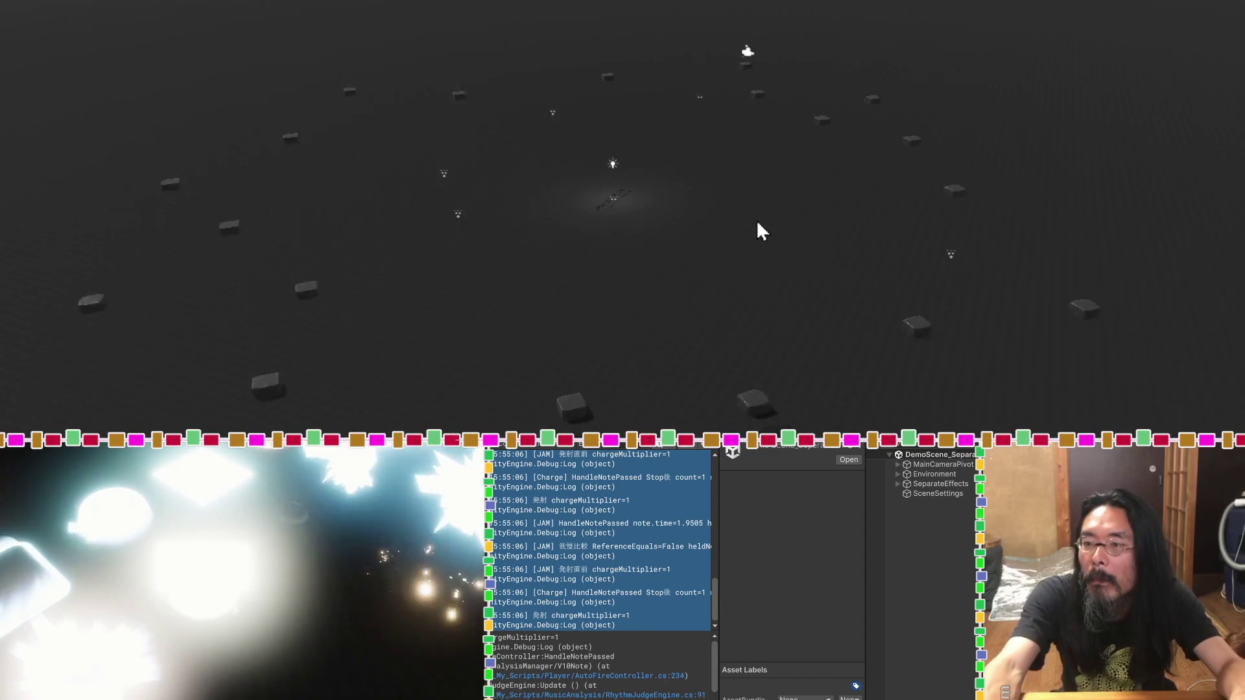
{"action": "mouse_move", "coordinate": [758, 231]}
{"action": "left_mouse_down"}
{"action": "mouse_move", "coordinate": [731, 238]}
{"action": "mouse_move", "coordinate": [288, 193]}
{"action": "mouse_move", "coordinate": [256, 229]}
{"action": "left_mouse_up"}
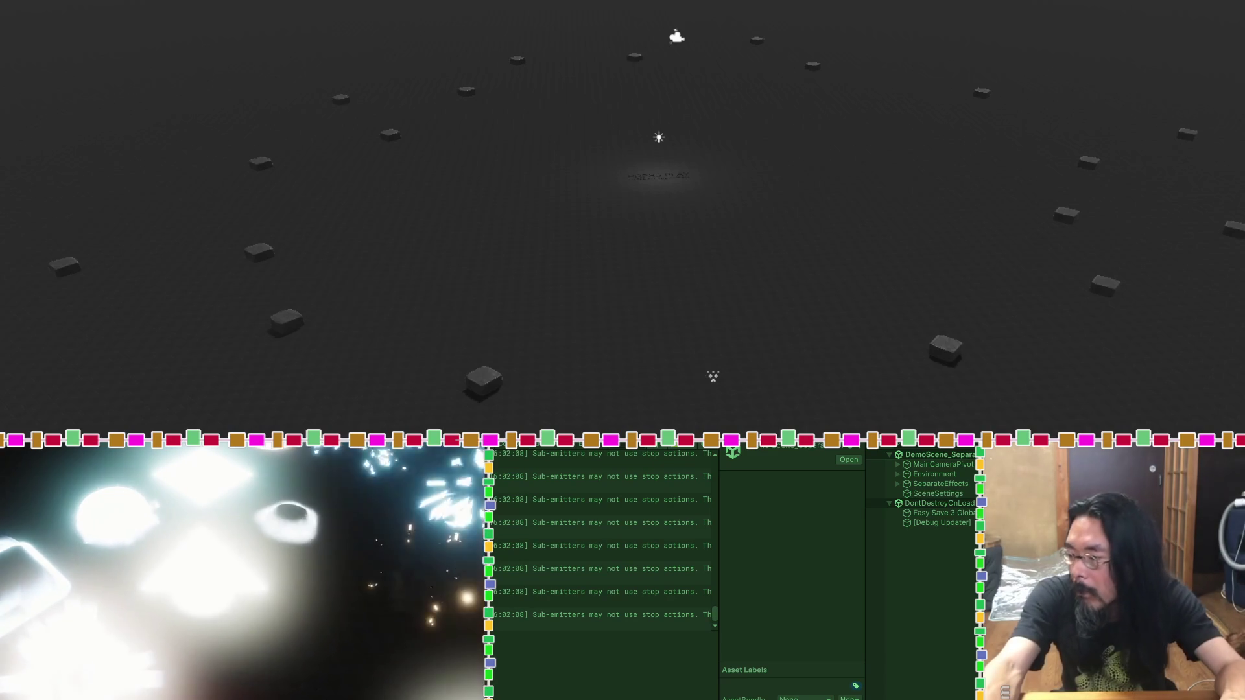
{"action": "key", "text": "ctrl+p"}
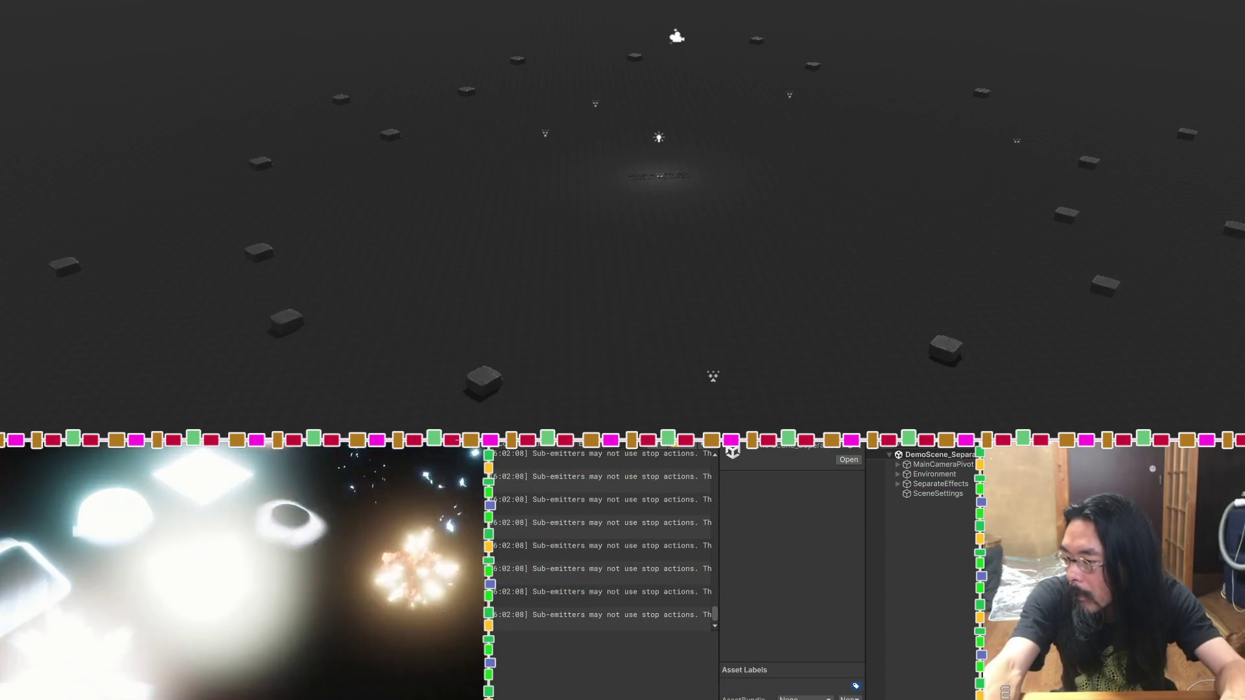
{"action": "left_click", "coordinate": [628, 492]}
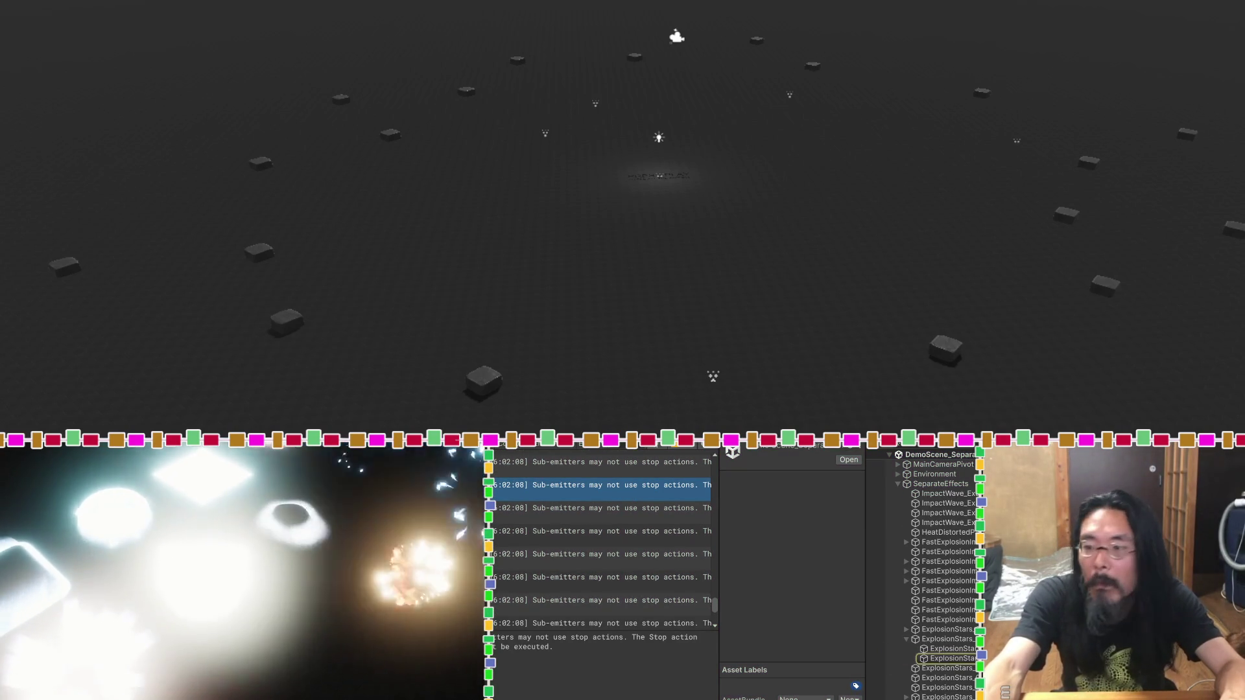
{"action": "left_click_drag", "start_coordinate": [736, 363], "coordinate": [717, 253]}
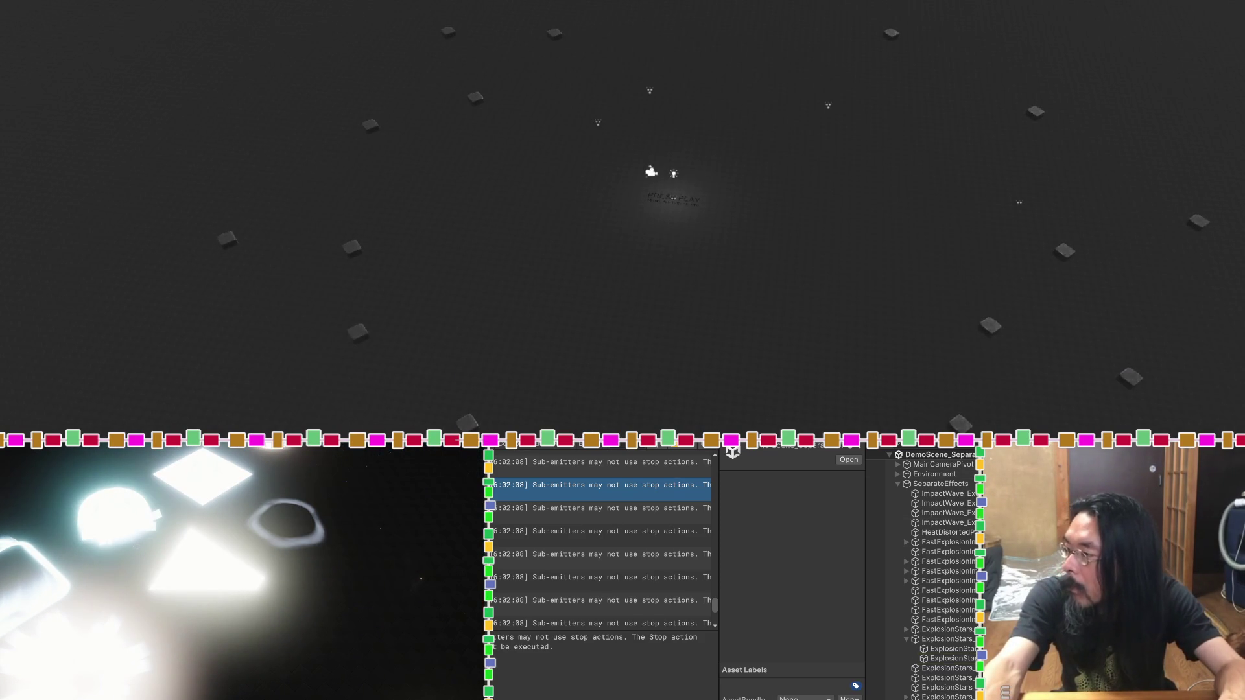
{"action": "key", "text": "ctrl+p"}
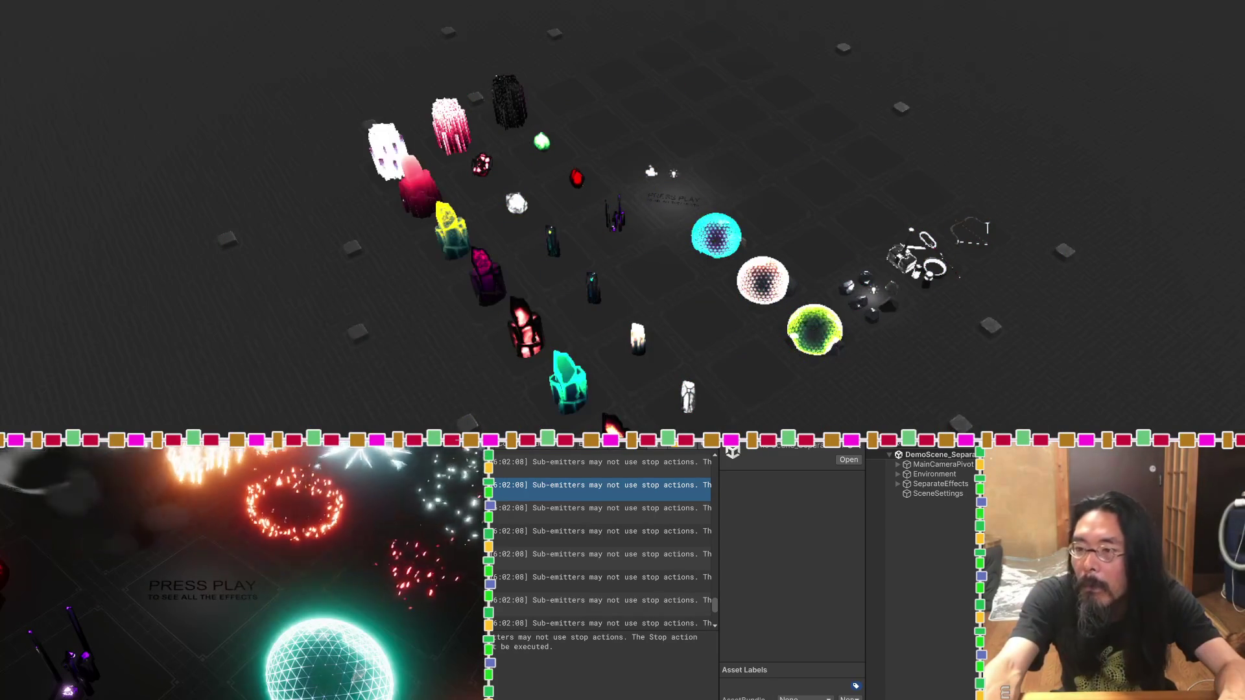
Step: Expand SeparateEffects in the Hierarchy and inspect SparksElectric's first particle system
{"action": "scroll", "coordinate": [636, 239], "scroll_direction": "down", "scroll_amount": 10}
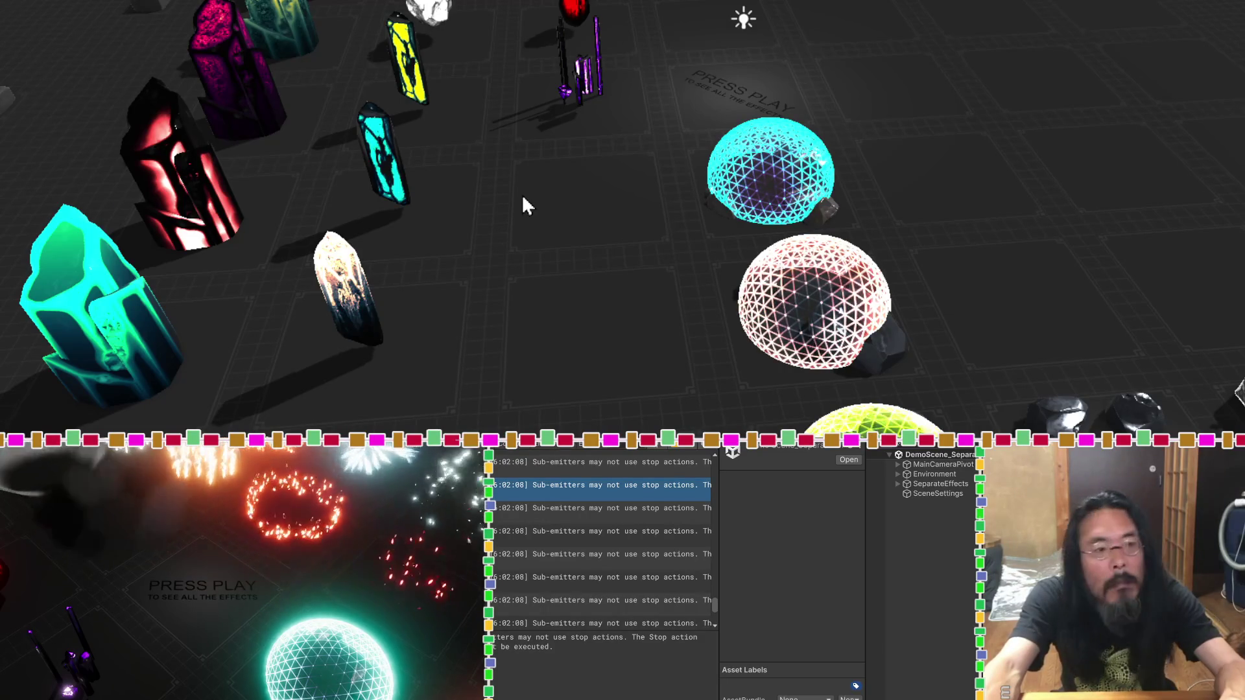
{"action": "scroll", "coordinate": [701, 288], "scroll_direction": "up", "scroll_amount": 3}
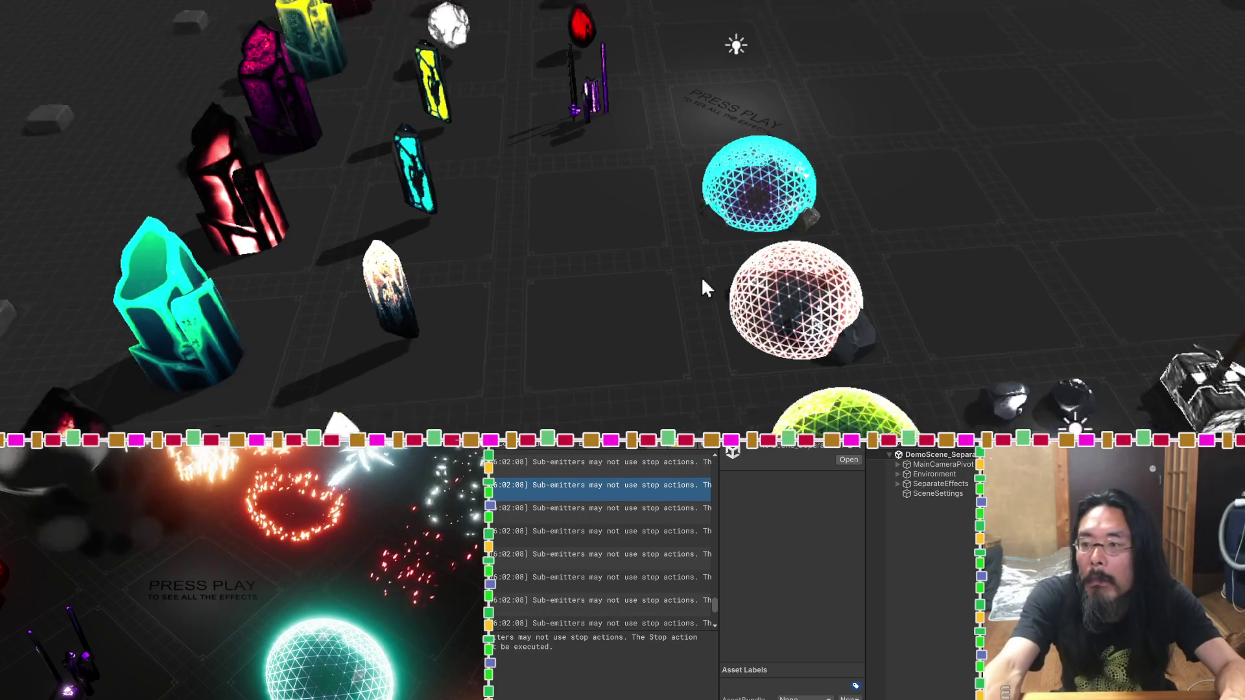
{"action": "scroll", "coordinate": [700, 276], "scroll_direction": "up", "scroll_amount": 1}
{"action": "left_click", "coordinate": [924, 289]}
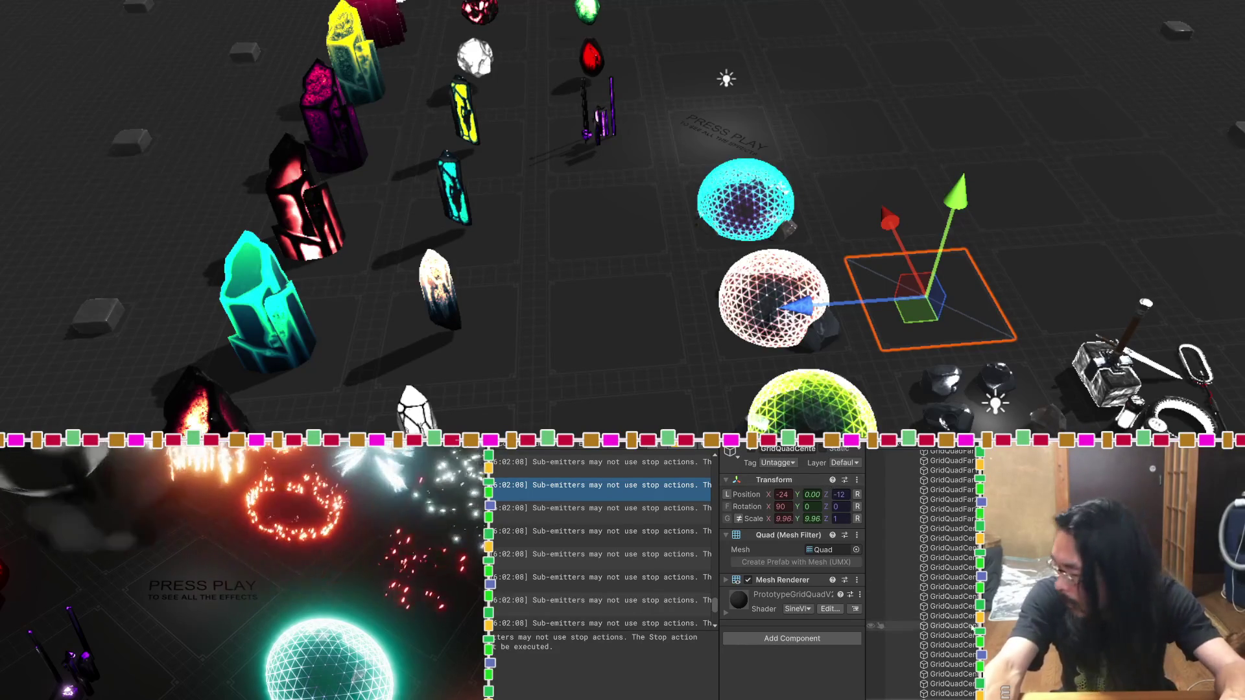
{"action": "scroll", "coordinate": [970, 624], "scroll_direction": "down", "scroll_amount": 3}
{"action": "scroll", "coordinate": [960, 602], "scroll_direction": "up", "scroll_amount": 5}
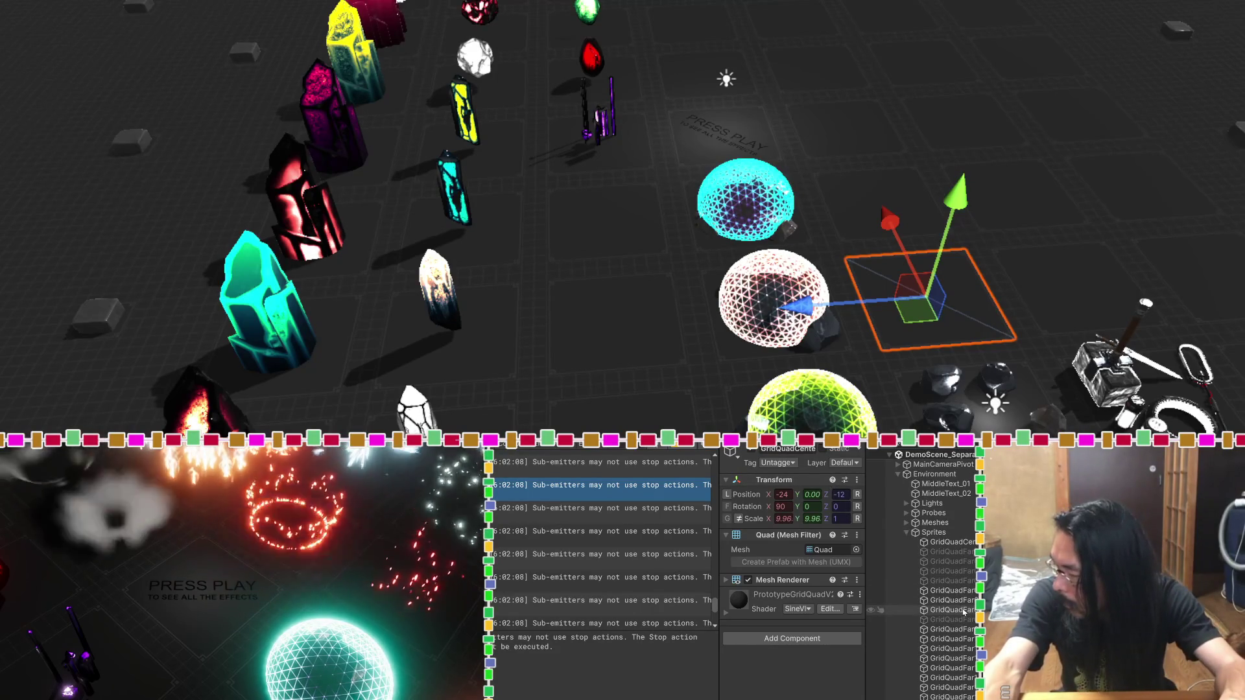
{"action": "left_click", "coordinate": [907, 532]}
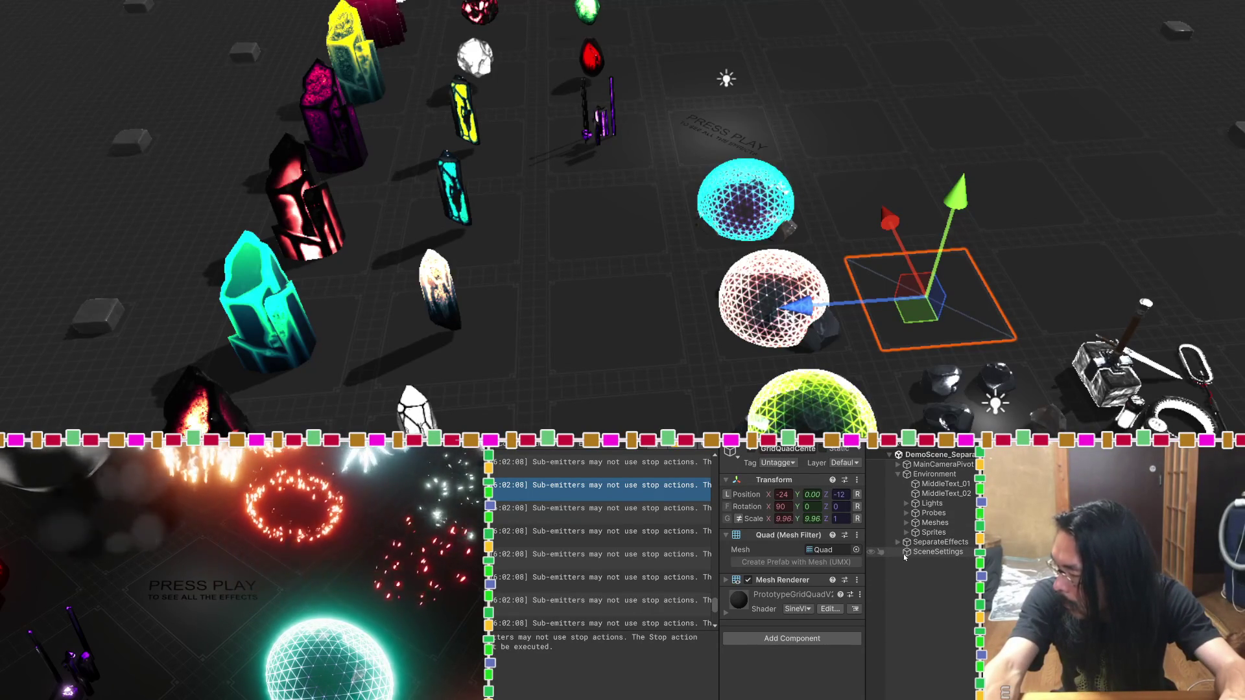
{"action": "left_click", "coordinate": [898, 543]}
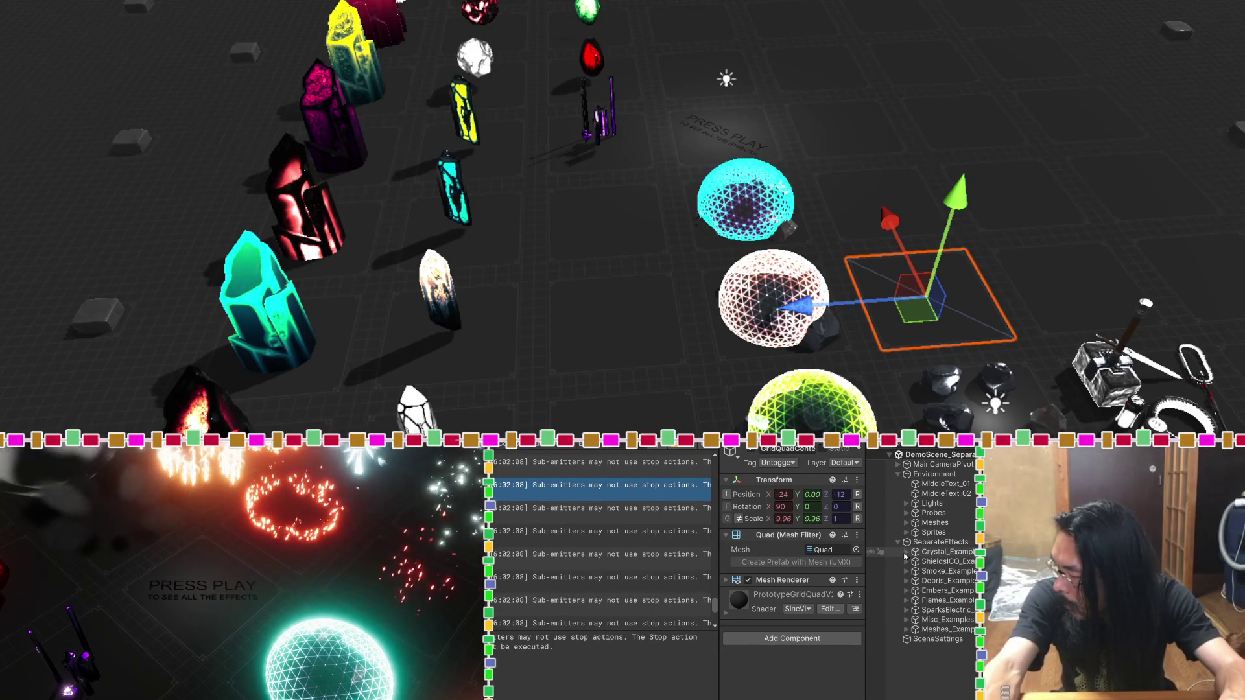
{"action": "left_click", "coordinate": [943, 610]}
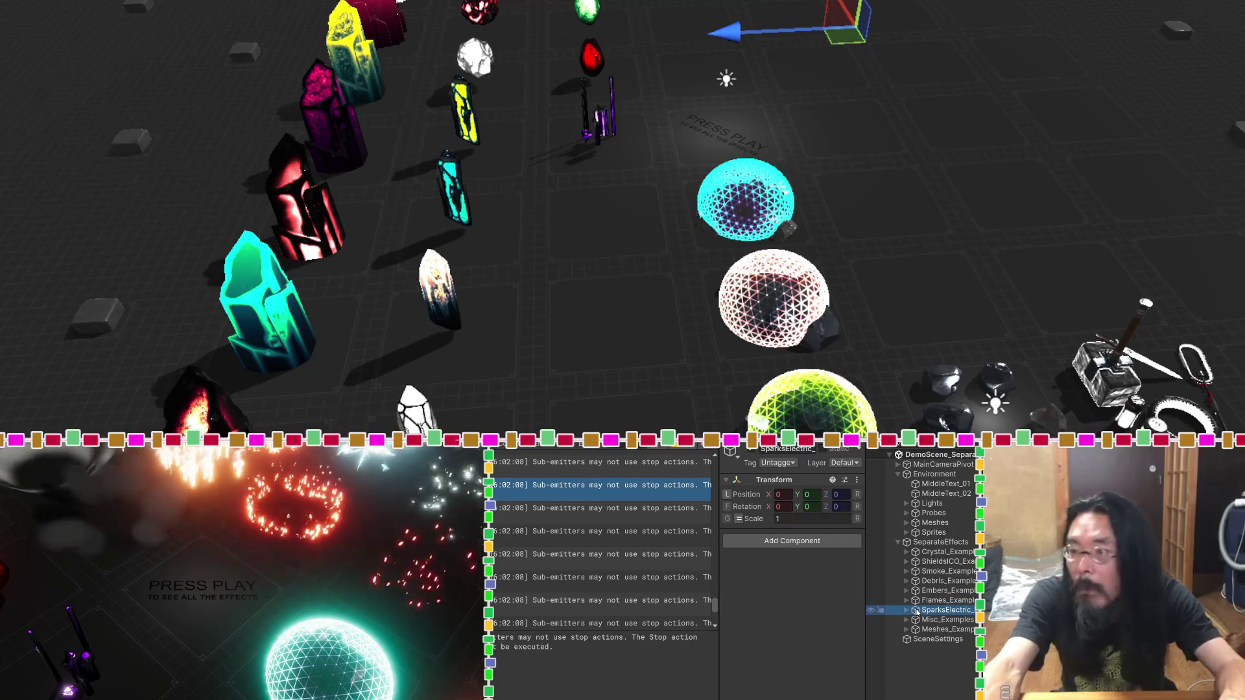
{"action": "left_click", "coordinate": [906, 610]}
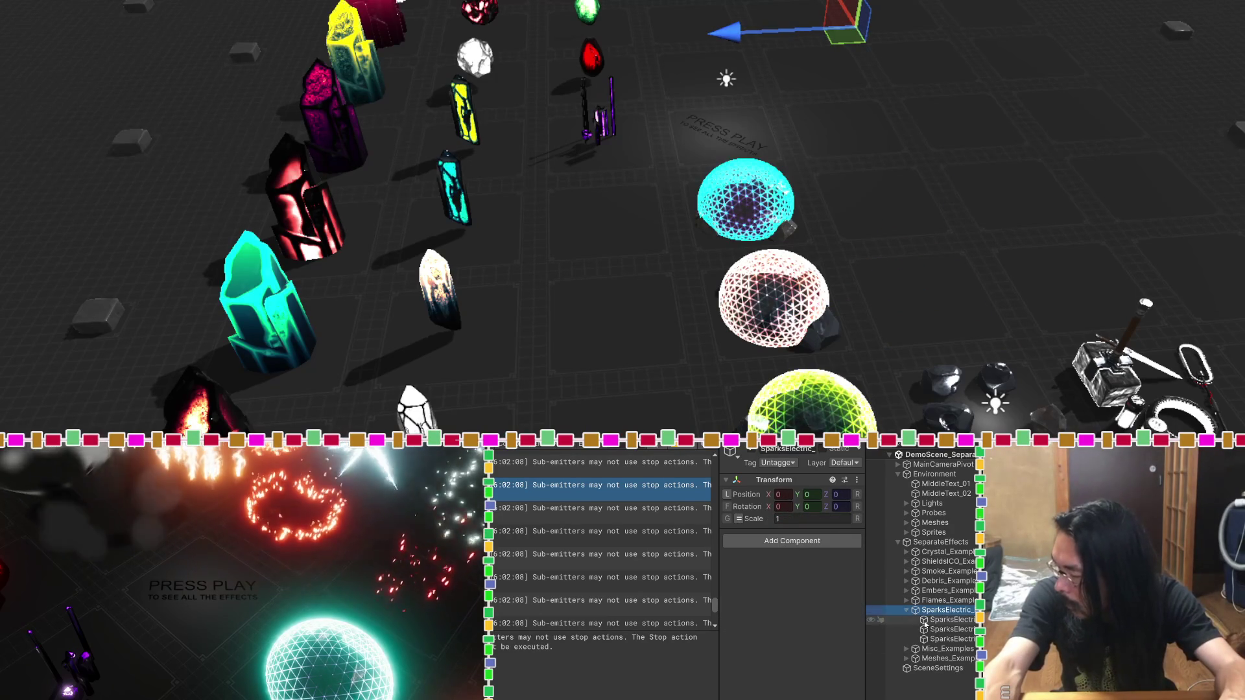
{"action": "left_click", "coordinate": [925, 620]}
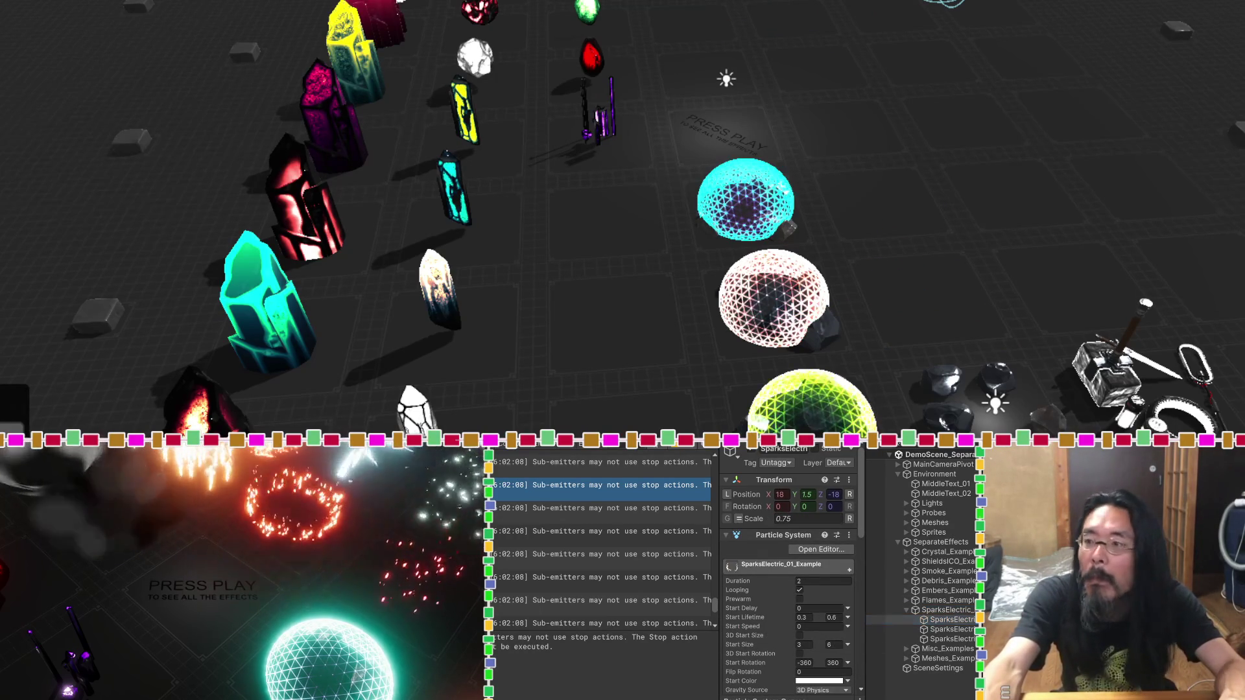
Step: Select Main Camera under MainCameraPivot, test Play mode, then undo a trial camera move
{"action": "mouse_move", "coordinate": [861, 50]}
{"action": "left_mouse_down"}
{"action": "mouse_move", "coordinate": [288, 16]}
{"action": "mouse_move", "coordinate": [624, 135]}
{"action": "left_mouse_up"}
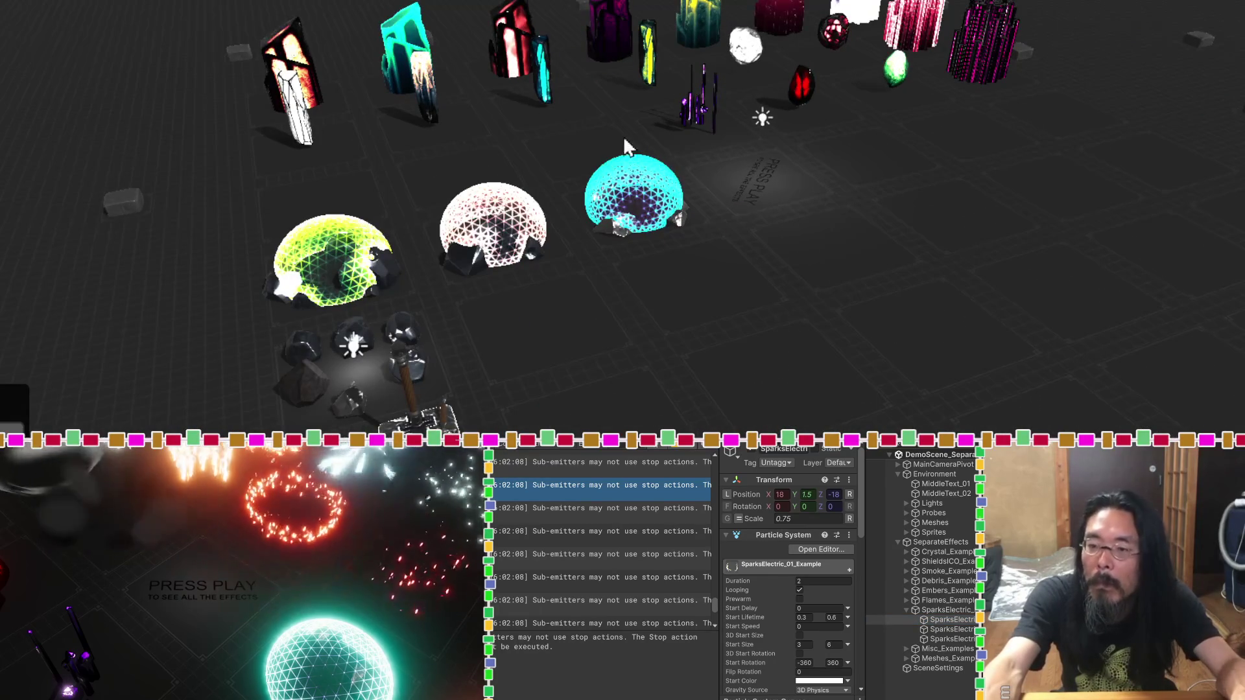
{"action": "left_click", "coordinate": [920, 464]}
{"action": "left_click", "coordinate": [899, 464]}
{"action": "left_click", "coordinate": [921, 474]}
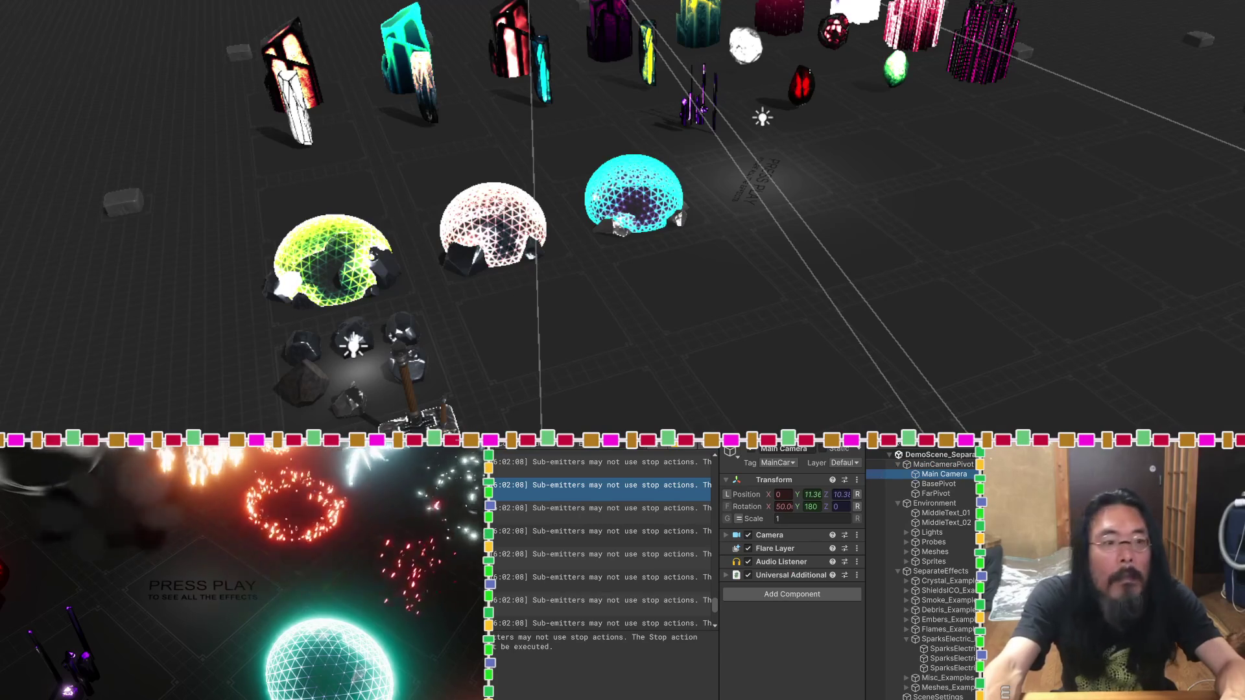
{"action": "key", "text": "ctrl+p"}
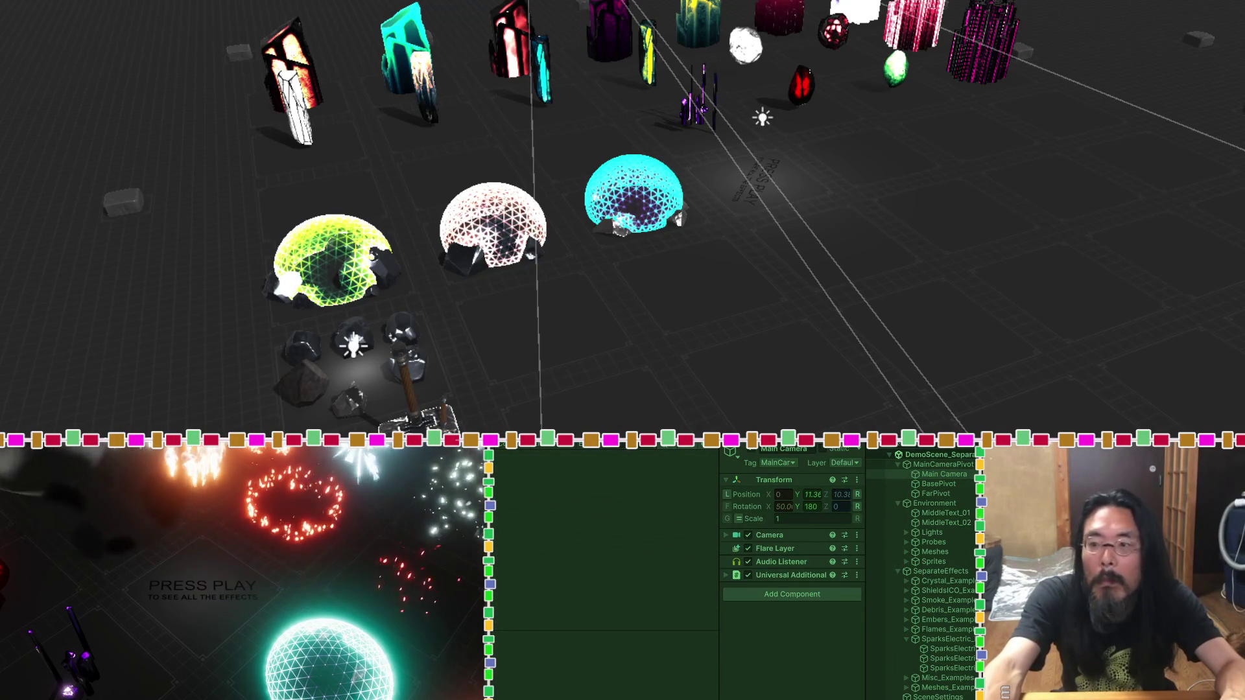
{"action": "key", "text": "ctrl+p"}
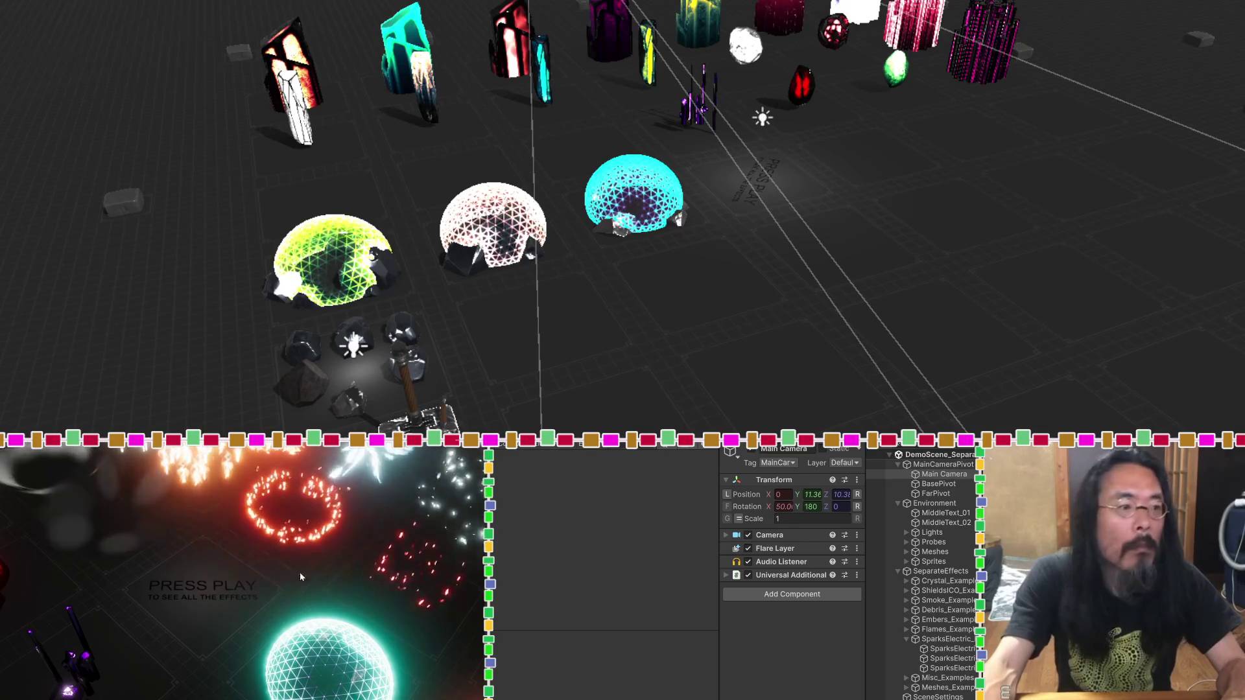
{"action": "mouse_move", "coordinate": [259, 297]}
{"action": "left_mouse_down"}
{"action": "mouse_move", "coordinate": [572, 255]}
{"action": "mouse_move", "coordinate": [834, 278]}
{"action": "mouse_move", "coordinate": [693, 195]}
{"action": "left_mouse_up"}
{"action": "mouse_move", "coordinate": [689, 96]}
{"action": "left_mouse_down"}
{"action": "mouse_move", "coordinate": [652, 150]}
{"action": "mouse_move", "coordinate": [627, 275]}
{"action": "mouse_move", "coordinate": [509, 414]}
{"action": "mouse_move", "coordinate": [424, 418]}
{"action": "mouse_move", "coordinate": [3, 363]}
{"action": "mouse_move", "coordinate": [940, 84]}
{"action": "mouse_move", "coordinate": [1047, 159]}
{"action": "mouse_move", "coordinate": [878, 158]}
{"action": "mouse_move", "coordinate": [739, 73]}
{"action": "mouse_move", "coordinate": [737, 41]}
{"action": "mouse_move", "coordinate": [736, 67]}
{"action": "left_mouse_up"}
{"action": "key", "text": "ctrl+z"}
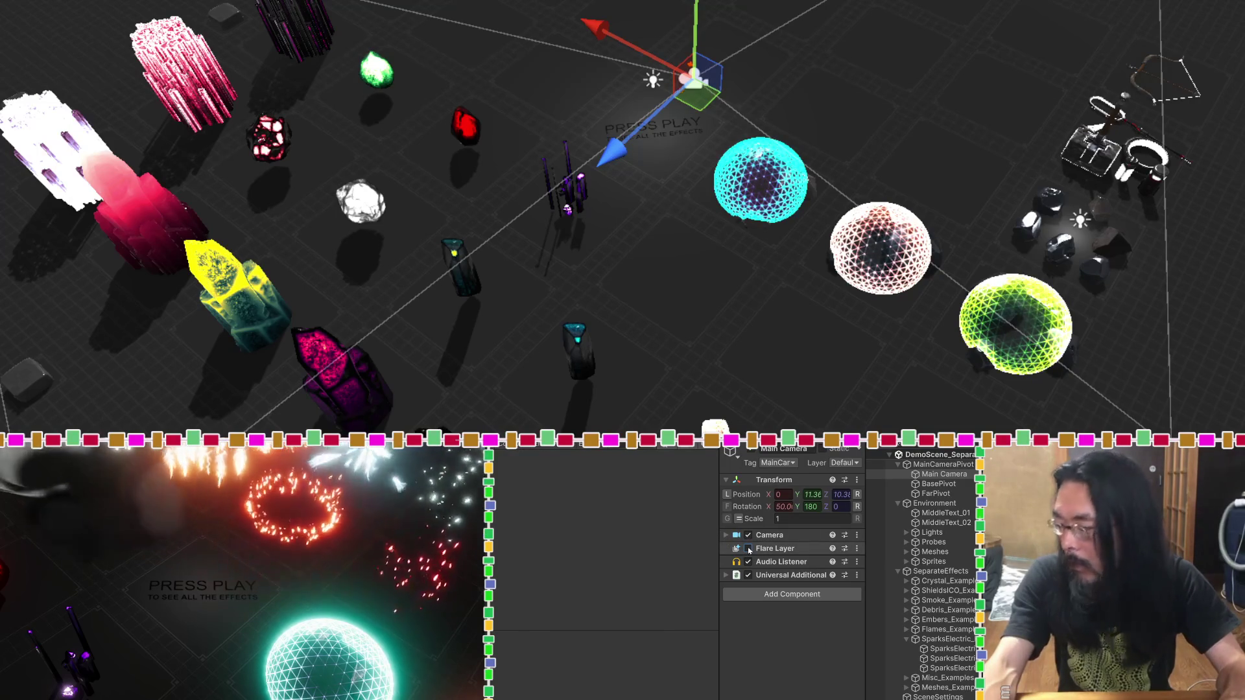
Step: Expand the Main Camera's projection settings in the Inspector
{"action": "left_click", "coordinate": [748, 549]}
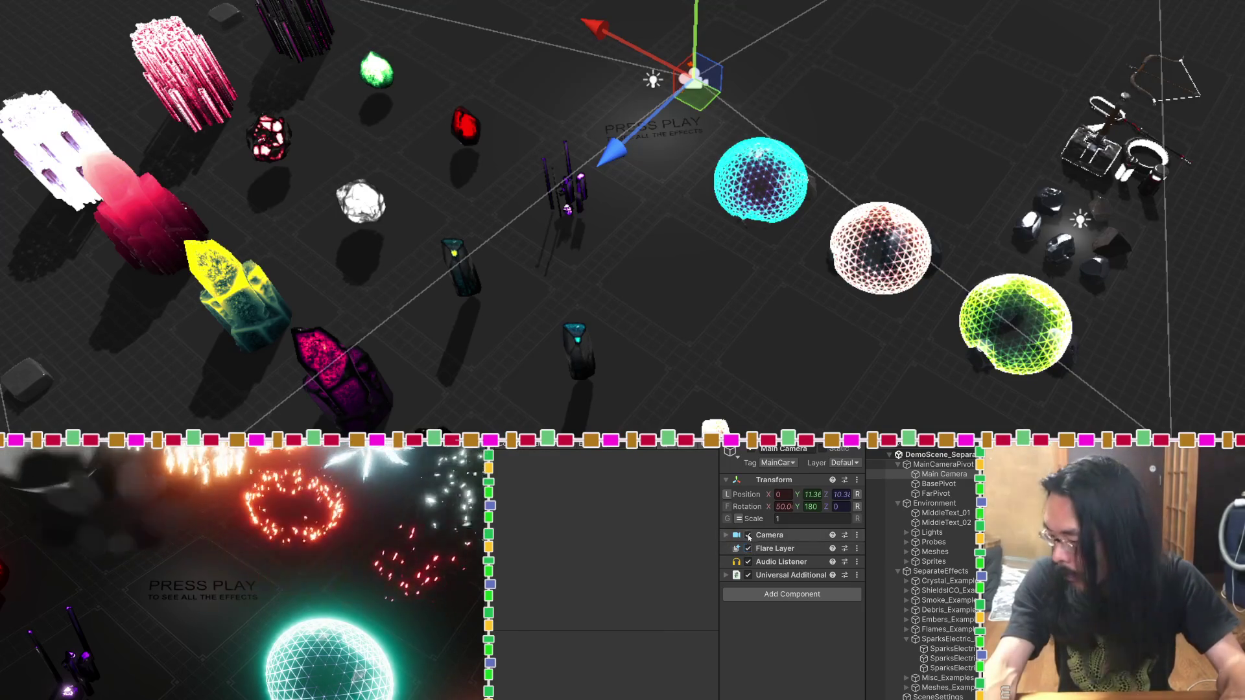
{"action": "left_click", "coordinate": [726, 535]}
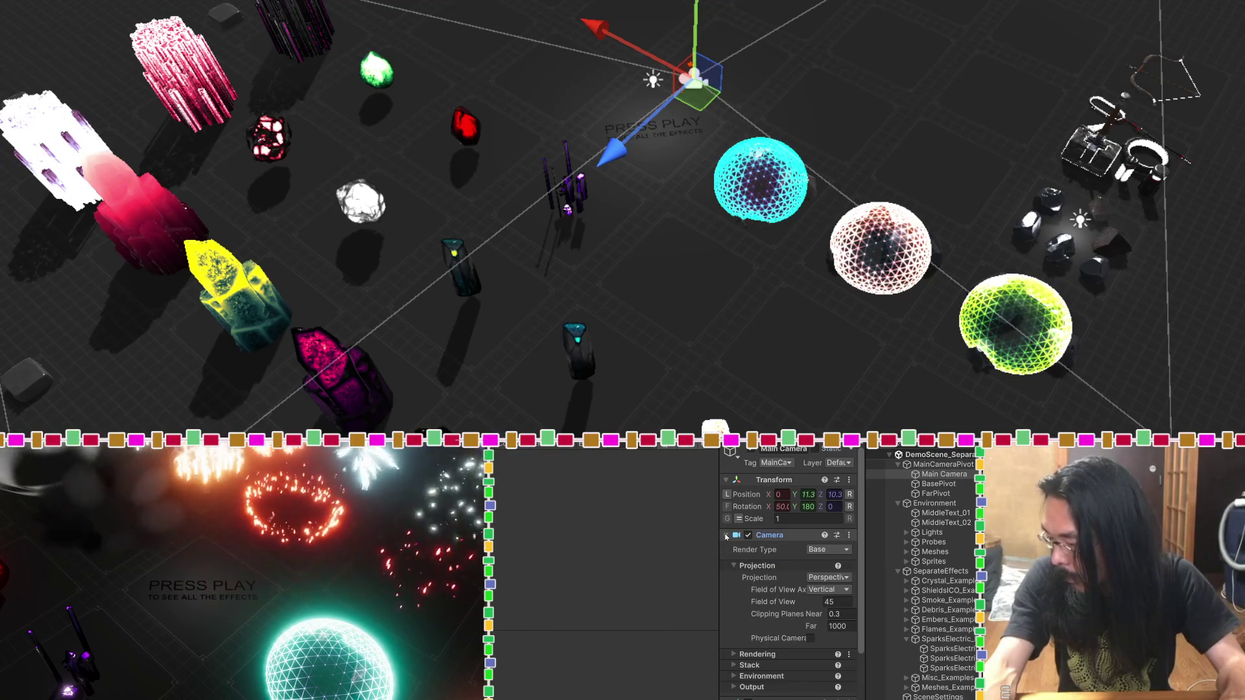
{"action": "left_click_drag", "start_coordinate": [719, 533], "coordinate": [655, 533]}
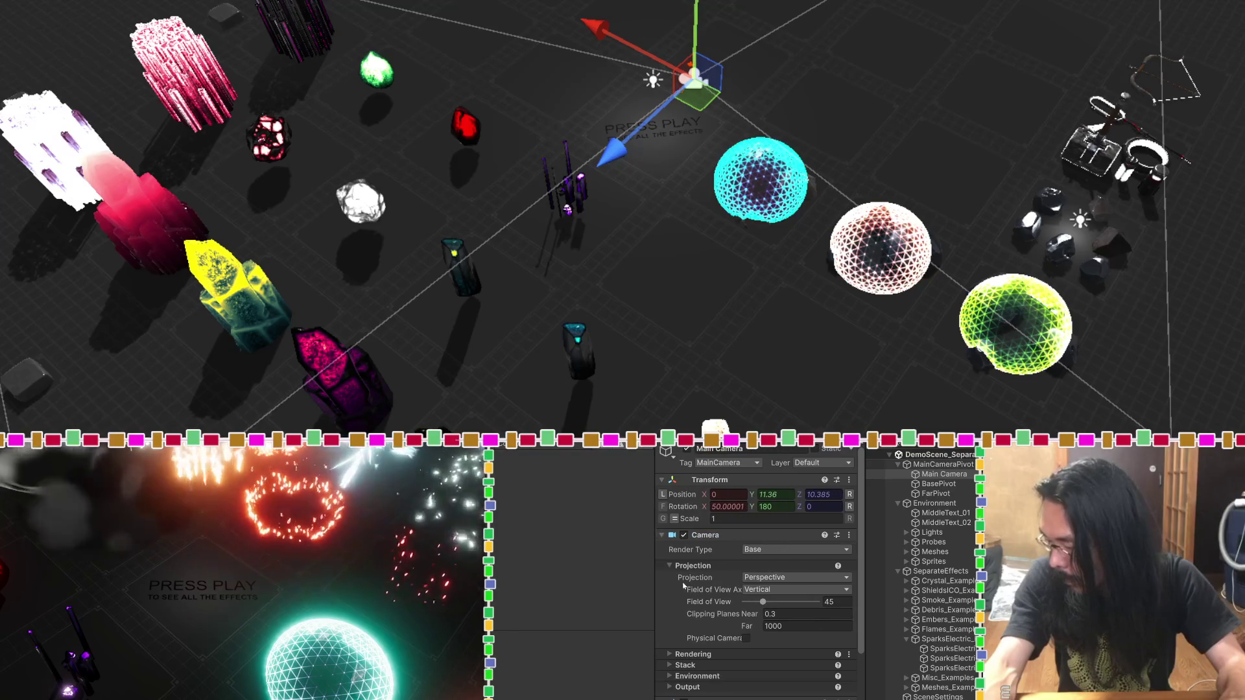
{"action": "scroll", "coordinate": [683, 587], "scroll_direction": "down", "scroll_amount": 2}
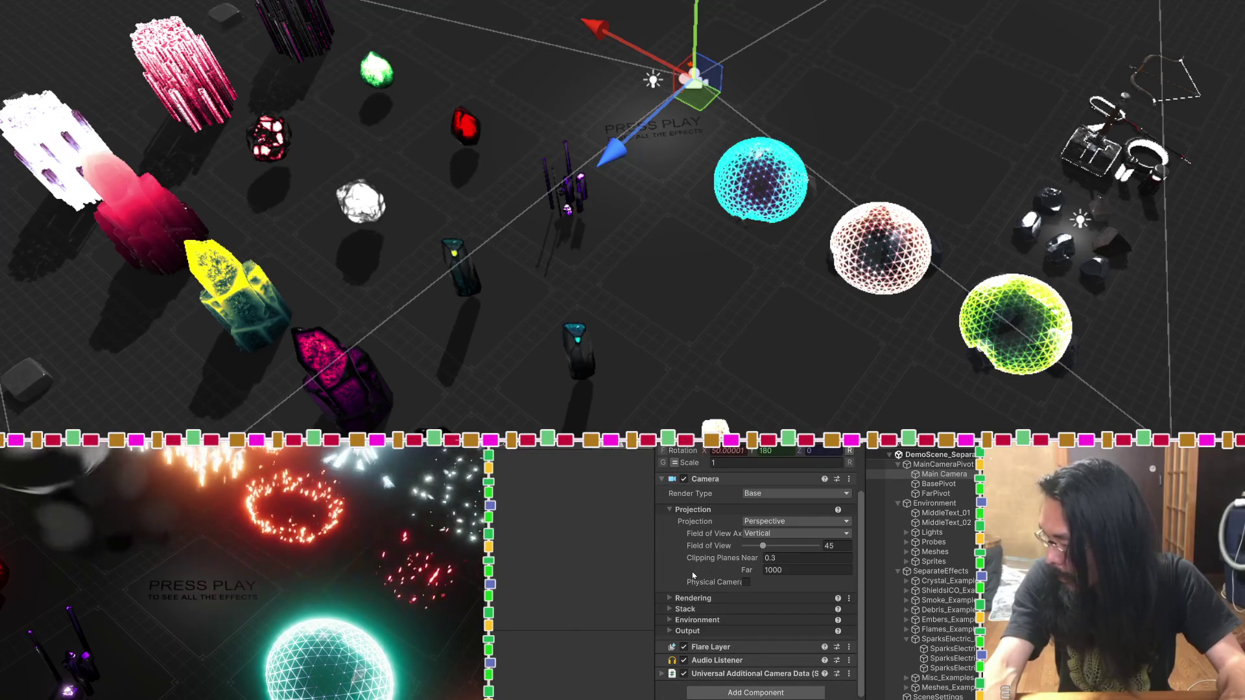
Step: Try moving BasePivot and undo it, then inspect FarPivot and Main Camera
{"action": "left_click", "coordinate": [937, 484]}
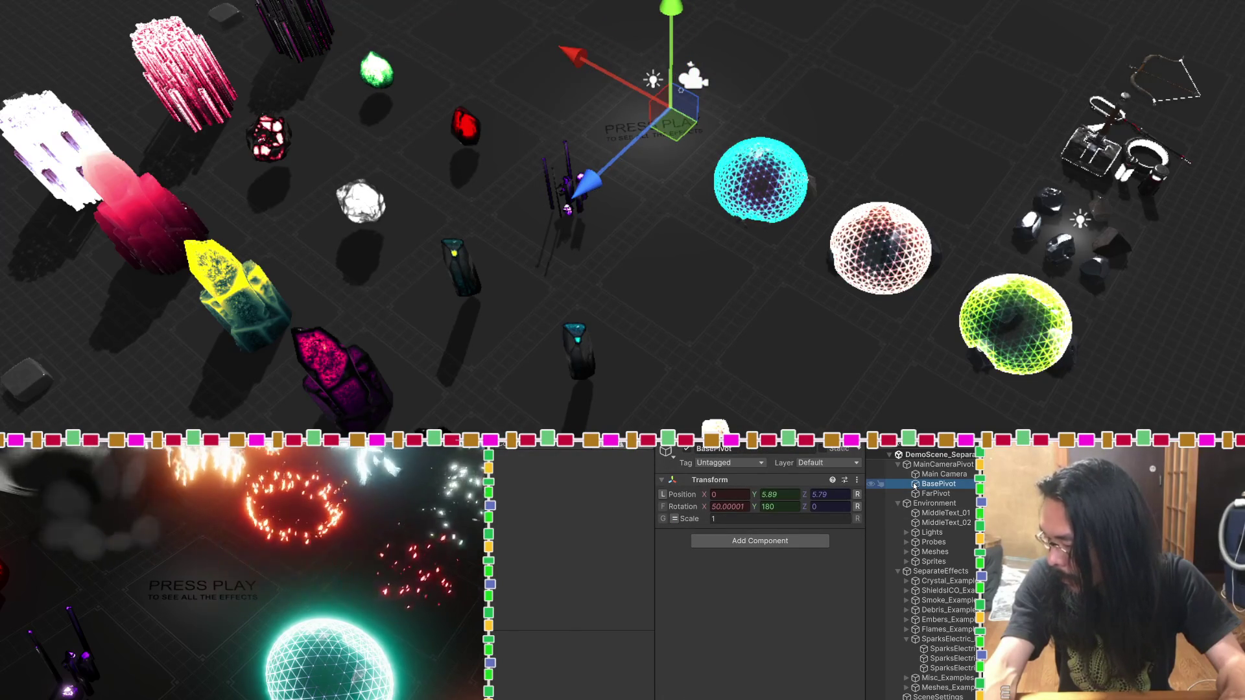
{"action": "mouse_move", "coordinate": [688, 135]}
{"action": "left_mouse_down"}
{"action": "mouse_move", "coordinate": [823, 160]}
{"action": "mouse_move", "coordinate": [828, 173]}
{"action": "left_mouse_up"}
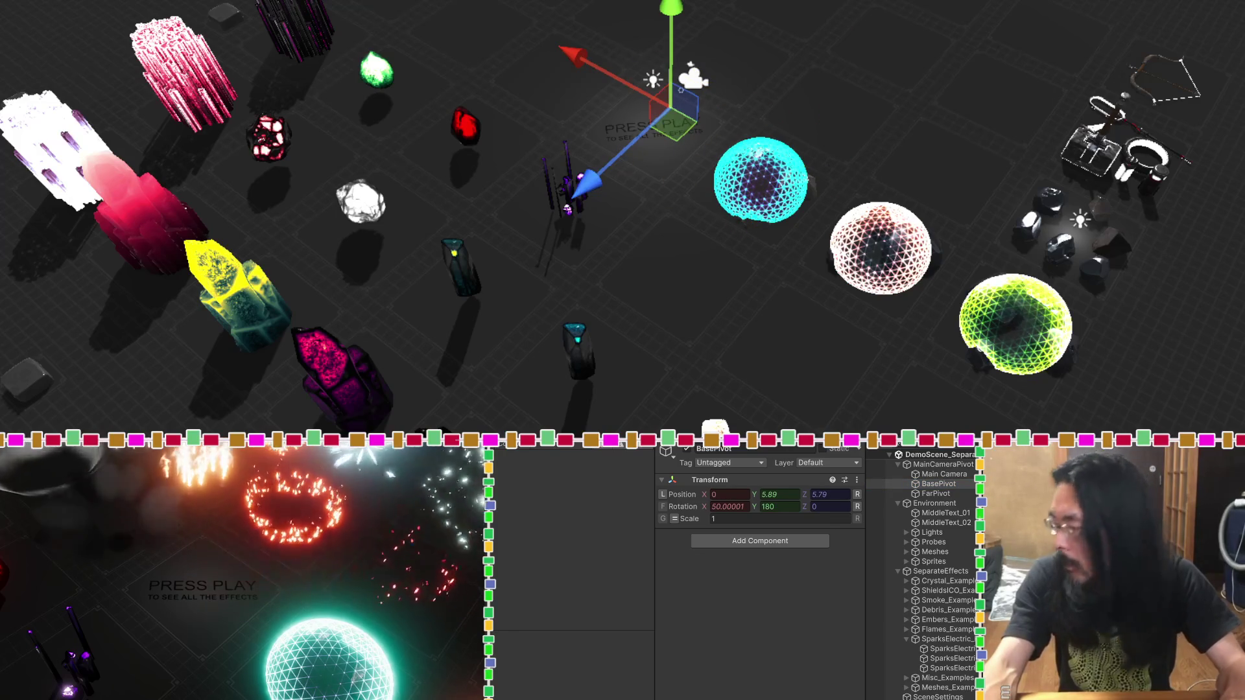
{"action": "key", "text": "ctrl+z"}
{"action": "left_click", "coordinate": [929, 495]}
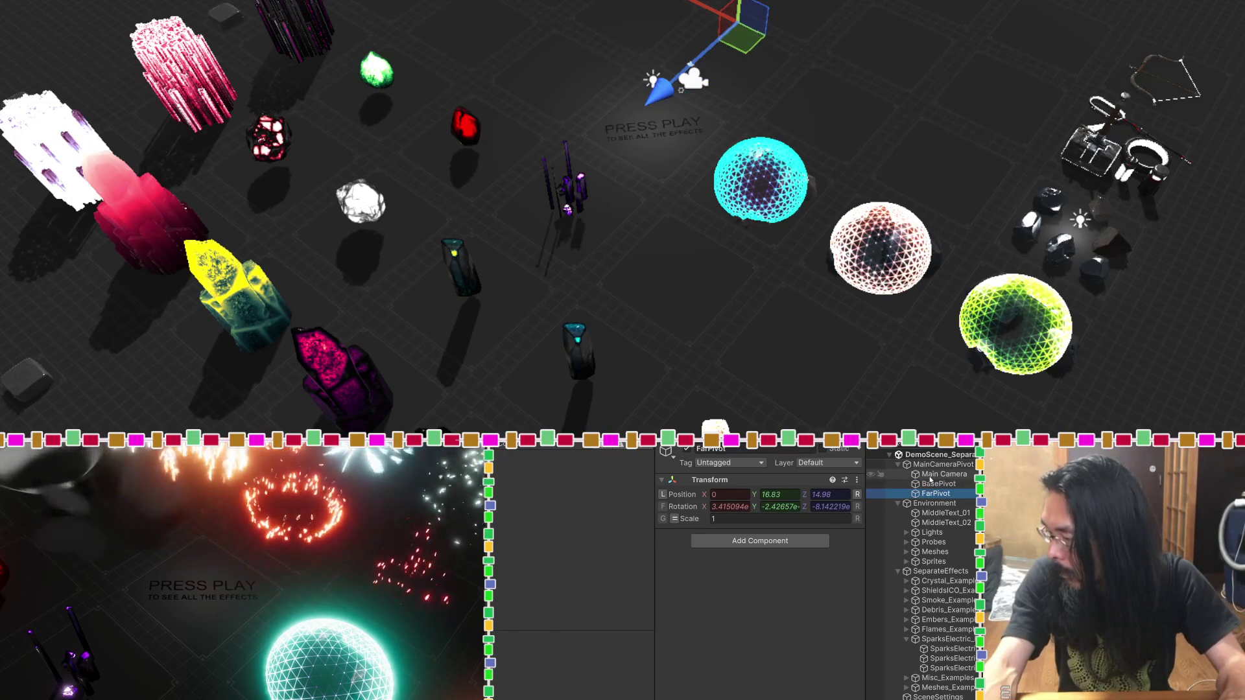
{"action": "left_click", "coordinate": [930, 476]}
Step: Show MainCameraPivot's Sine Camera Controller, run the scene, and undo a trial pivot move
{"action": "left_click", "coordinate": [931, 466]}
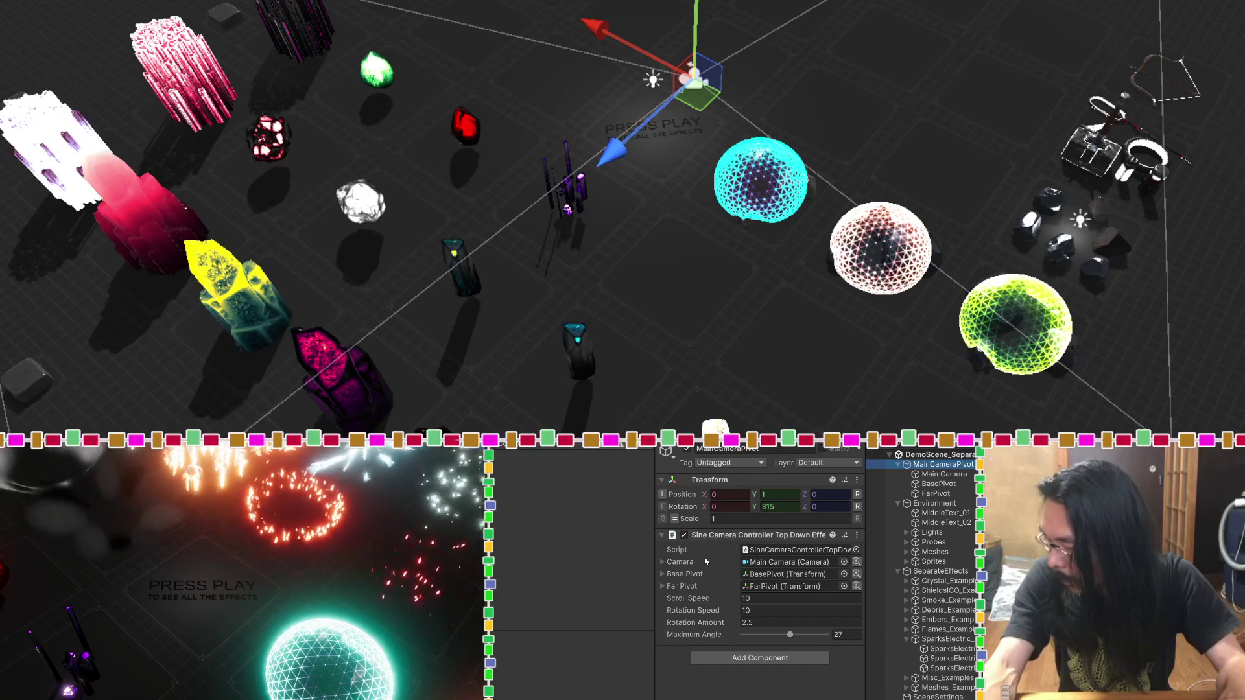
{"action": "key", "text": "ctrl+p"}
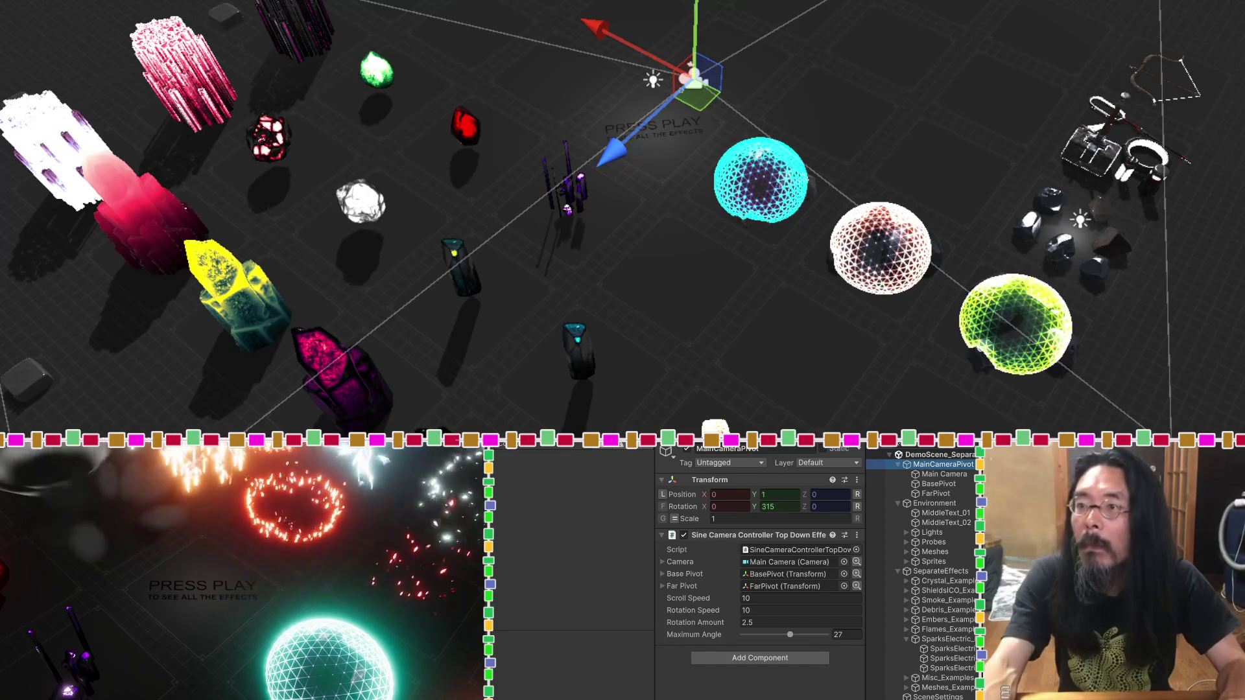
{"action": "mouse_move", "coordinate": [703, 99]}
{"action": "left_mouse_down"}
{"action": "mouse_move", "coordinate": [905, 151]}
{"action": "mouse_move", "coordinate": [748, 214]}
{"action": "mouse_move", "coordinate": [638, 351]}
{"action": "mouse_move", "coordinate": [659, 408]}
{"action": "mouse_move", "coordinate": [726, 315]}
{"action": "left_mouse_up"}
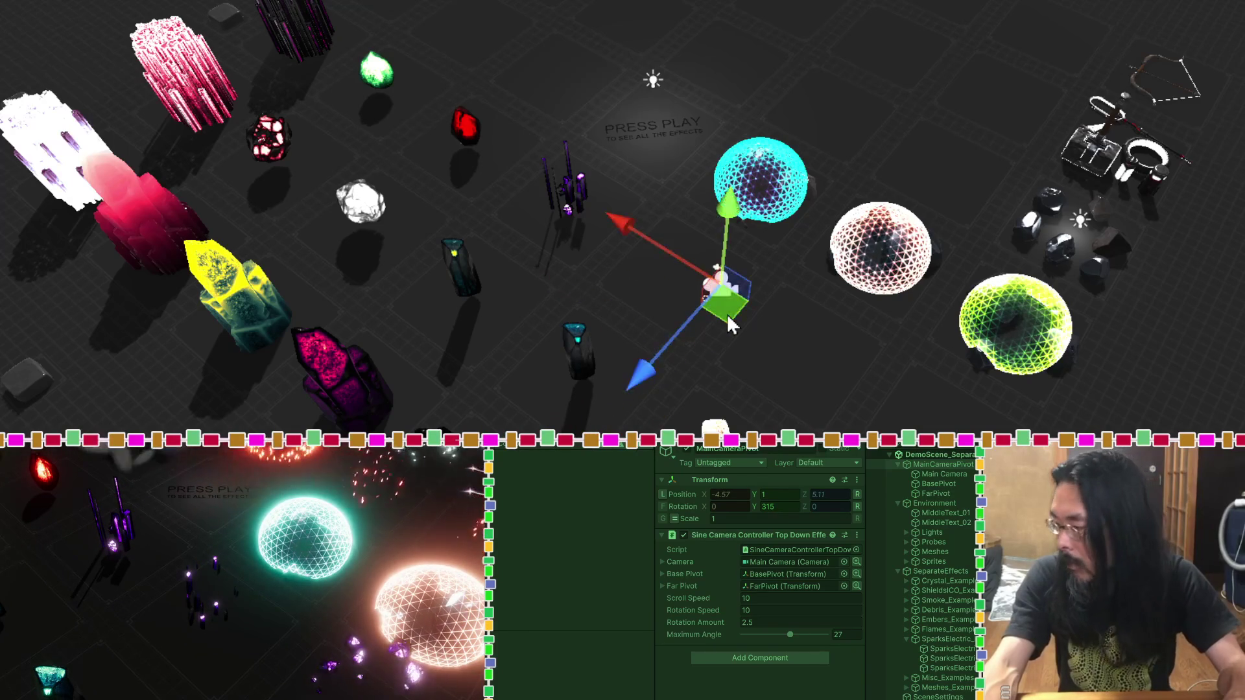
{"action": "key", "text": "ctrl+z"}
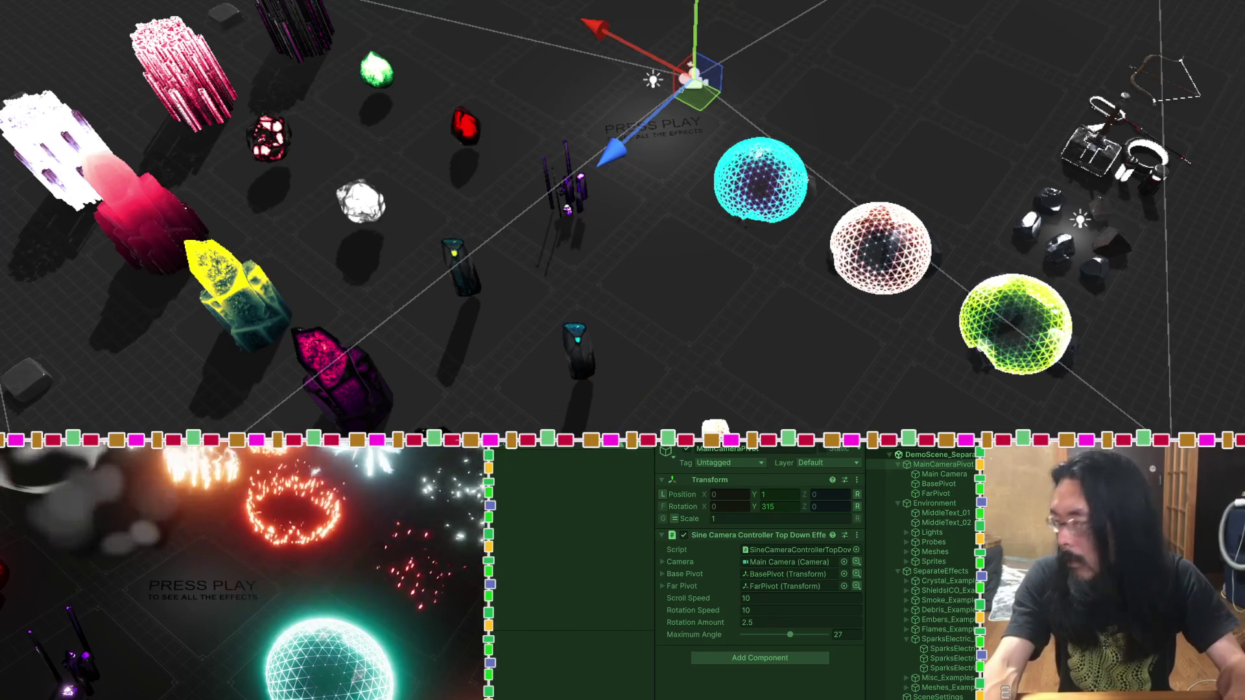
Step: Drag BasePivot around during play to reframe the game view, then stop the demo
{"action": "left_click", "coordinate": [938, 484]}
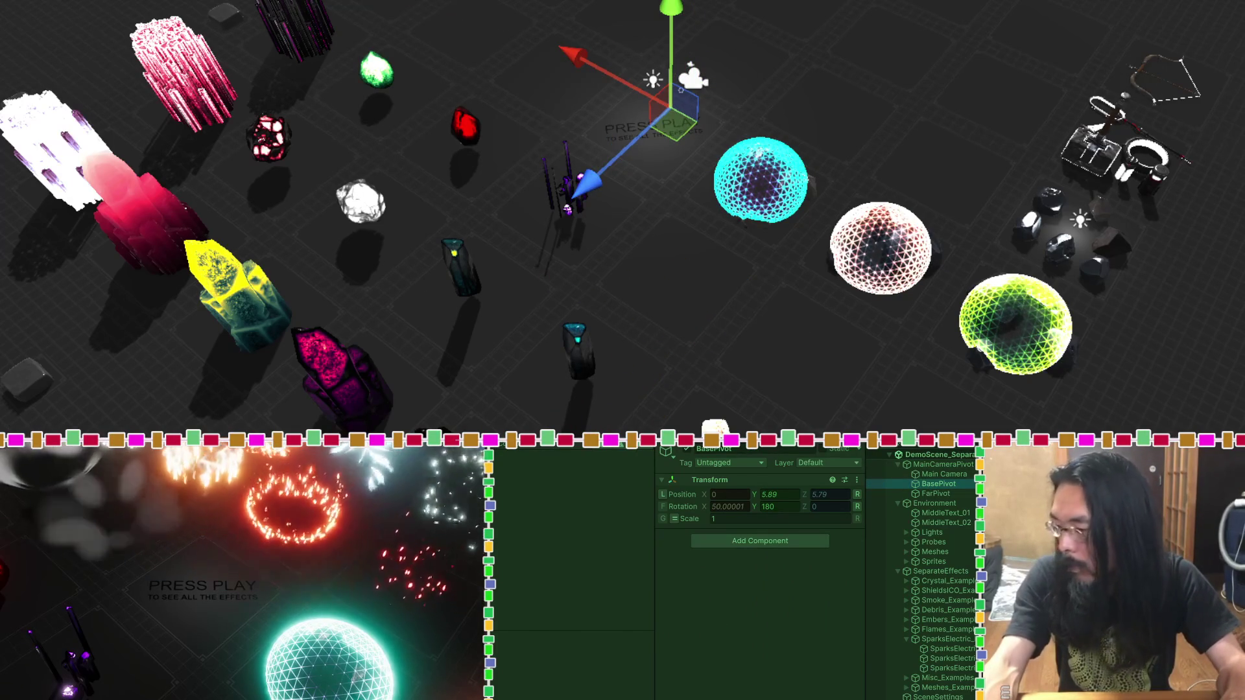
{"action": "mouse_move", "coordinate": [677, 131]}
{"action": "left_mouse_down"}
{"action": "mouse_move", "coordinate": [667, 333]}
{"action": "mouse_move", "coordinate": [579, 358]}
{"action": "mouse_move", "coordinate": [737, 388]}
{"action": "mouse_move", "coordinate": [978, 403]}
{"action": "mouse_move", "coordinate": [1219, 129]}
{"action": "mouse_move", "coordinate": [1240, 37]}
{"action": "mouse_move", "coordinate": [1141, 14]}
{"action": "left_mouse_up"}
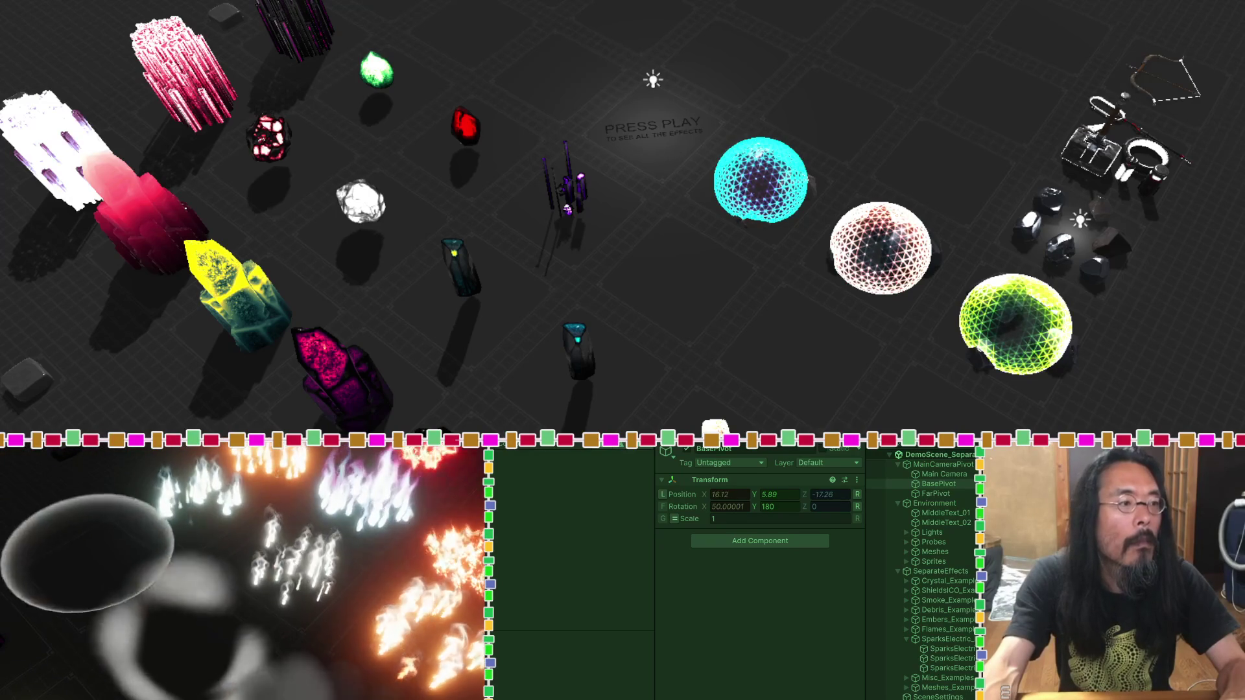
{"action": "left_click_drag", "start_coordinate": [244, 20], "coordinate": [45, 107]}
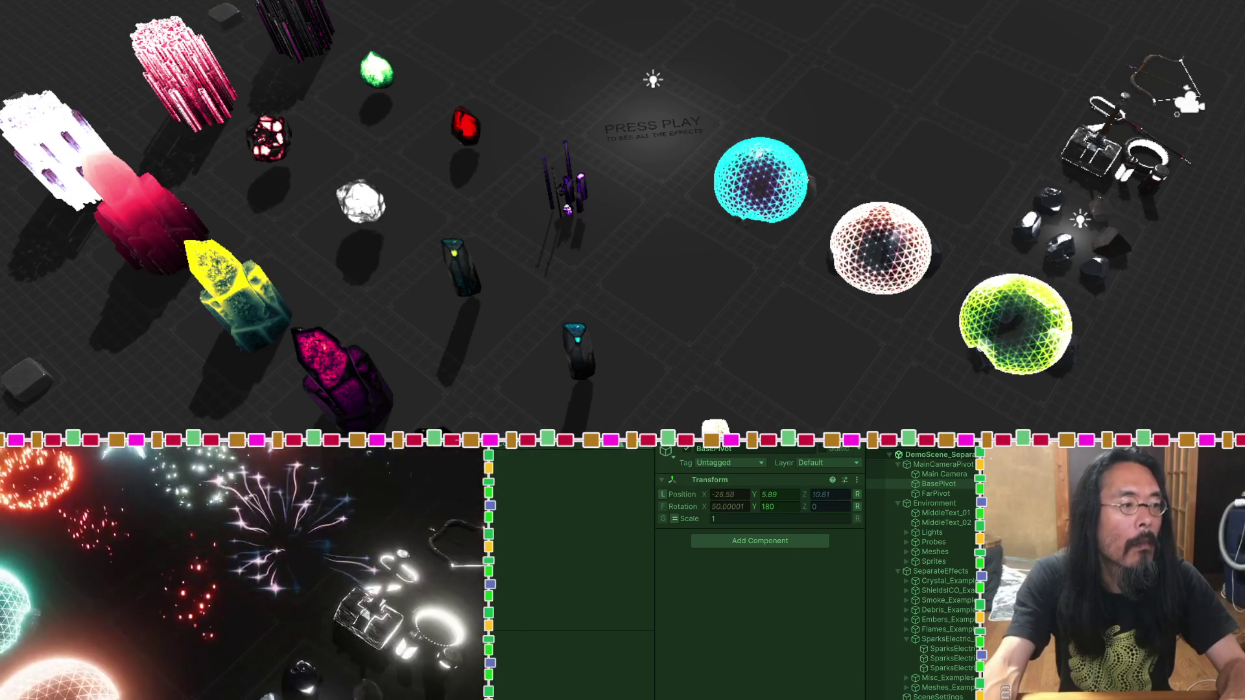
{"action": "mouse_move", "coordinate": [1228, 78]}
{"action": "left_mouse_down"}
{"action": "mouse_move", "coordinate": [925, 153]}
{"action": "mouse_move", "coordinate": [511, 146]}
{"action": "mouse_move", "coordinate": [20, 114]}
{"action": "left_mouse_up"}
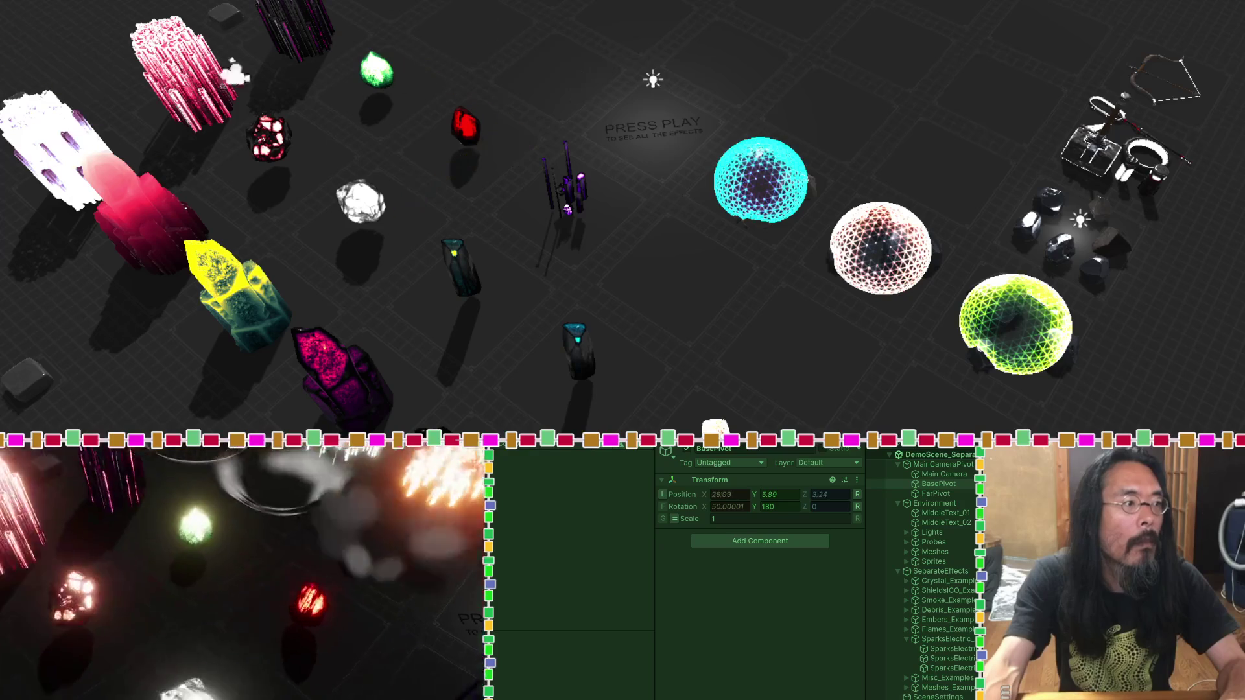
{"action": "mouse_move", "coordinate": [1232, 103]}
{"action": "left_mouse_down"}
{"action": "mouse_move", "coordinate": [262, 253]}
{"action": "mouse_move", "coordinate": [4, 227]}
{"action": "left_mouse_up"}
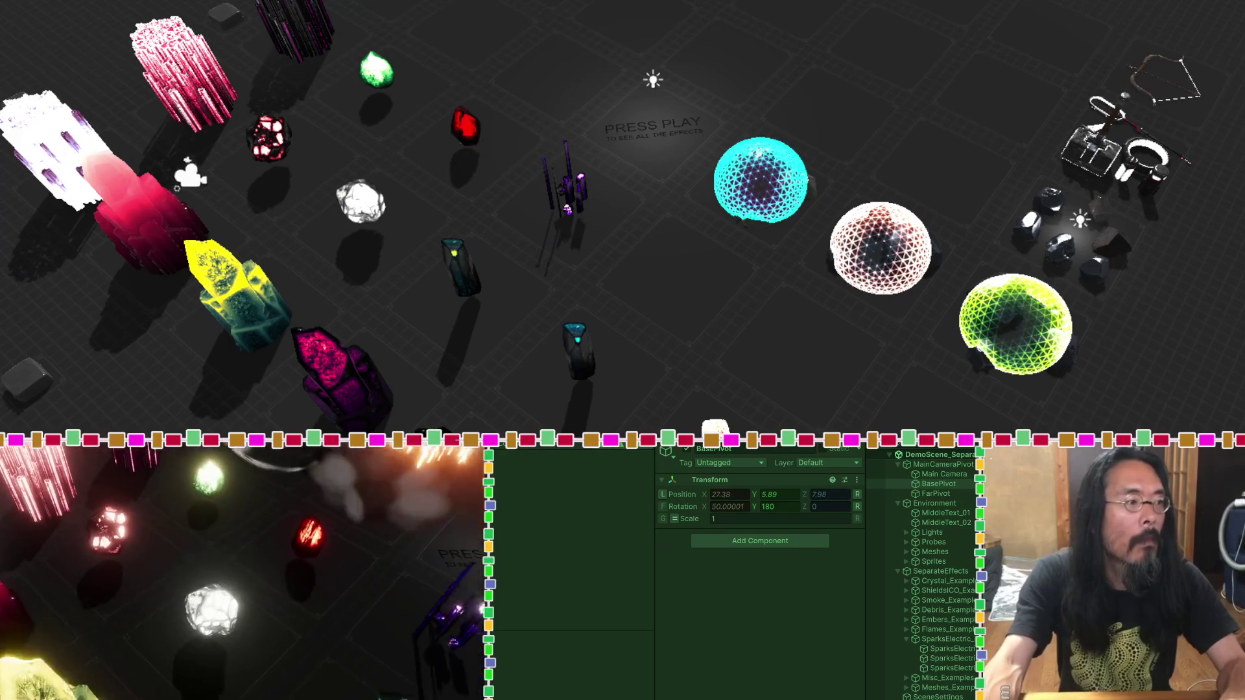
{"action": "left_click_drag", "start_coordinate": [171, 184], "coordinate": [528, 348]}
{"action": "mouse_move", "coordinate": [914, 393]}
{"action": "left_mouse_down"}
{"action": "mouse_move", "coordinate": [1070, 311]}
{"action": "mouse_move", "coordinate": [1125, 200]}
{"action": "mouse_move", "coordinate": [1189, 130]}
{"action": "mouse_move", "coordinate": [1186, 113]}
{"action": "mouse_move", "coordinate": [1241, 81]}
{"action": "mouse_move", "coordinate": [1231, 26]}
{"action": "left_mouse_up"}
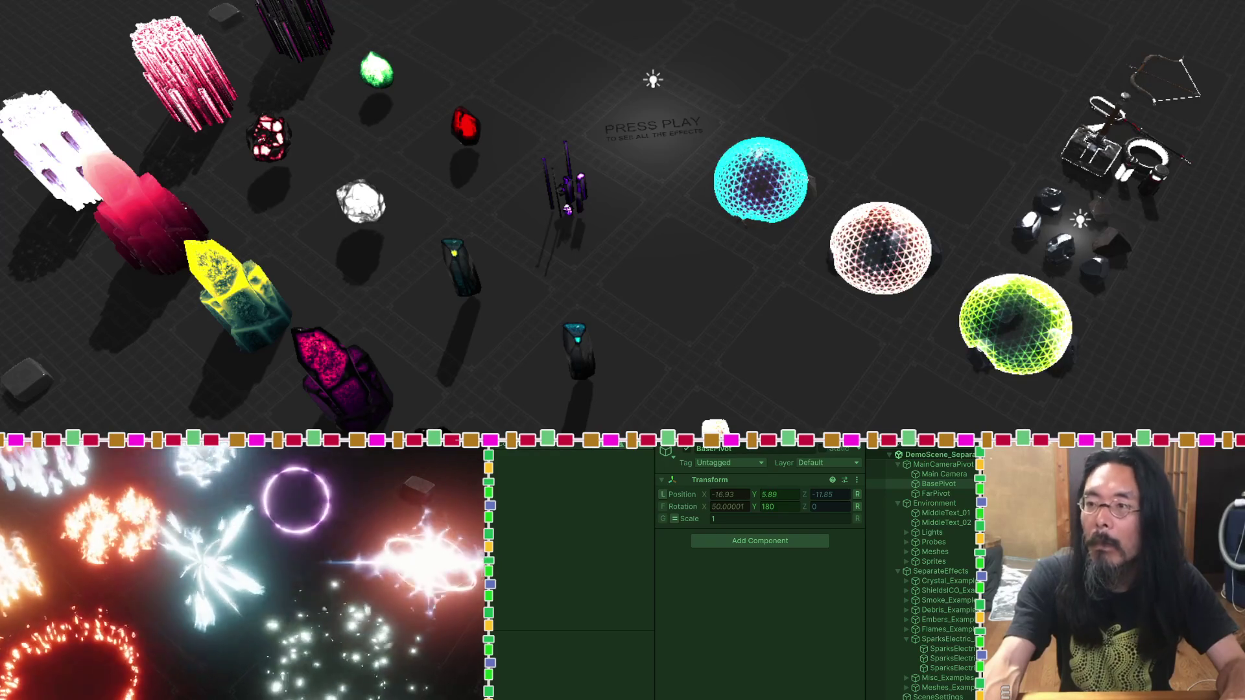
{"action": "key", "text": "ctrl+p"}
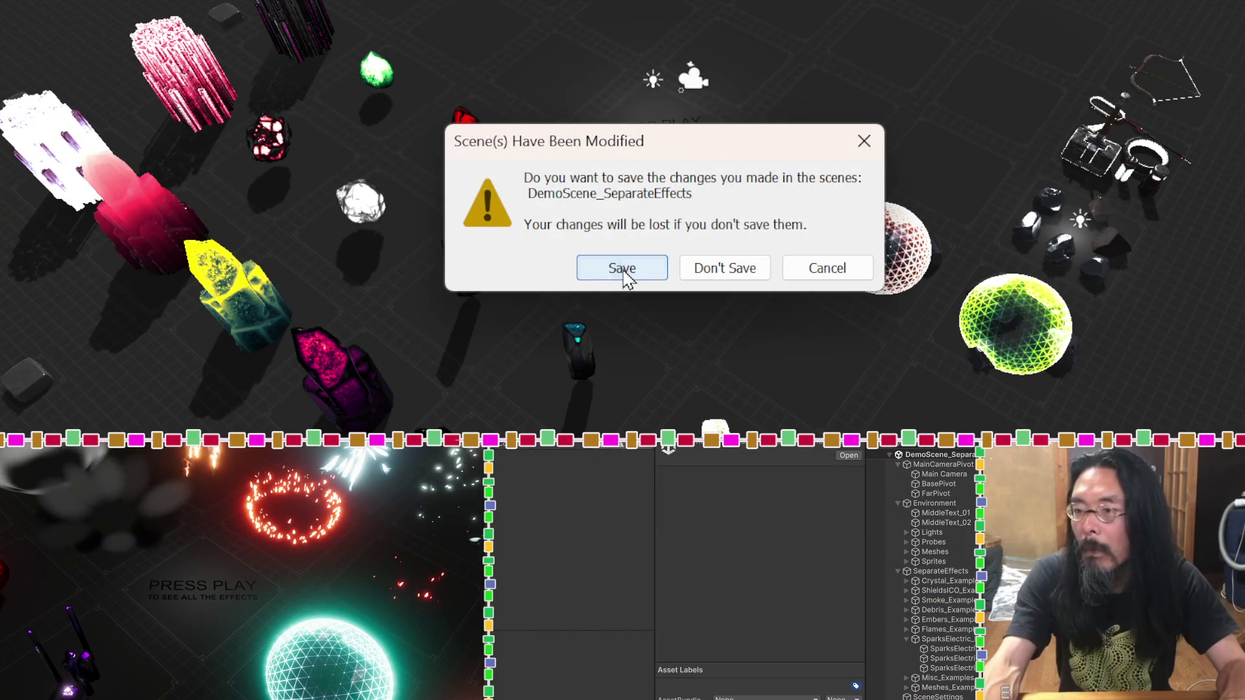
Step: Save the separate-effects scene, then spawn a flame wall, three fusion walls and a spirit wall
{"action": "left_click", "coordinate": [623, 272]}
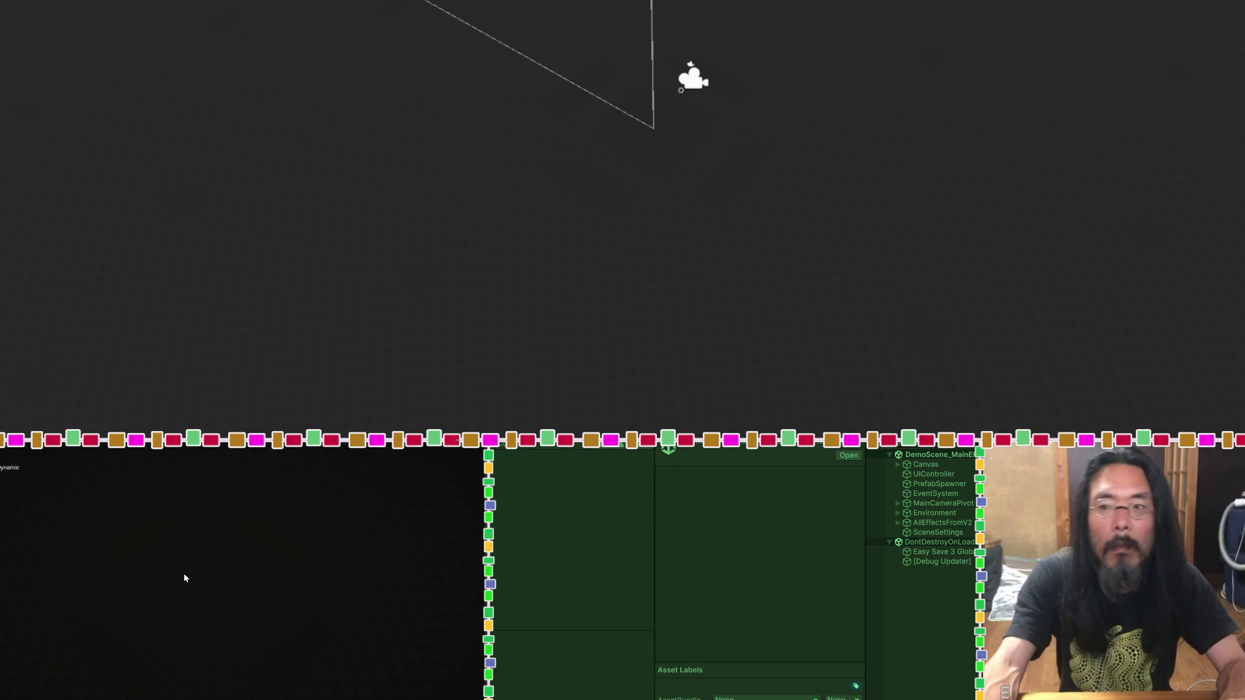
{"action": "left_click", "coordinate": [249, 575]}
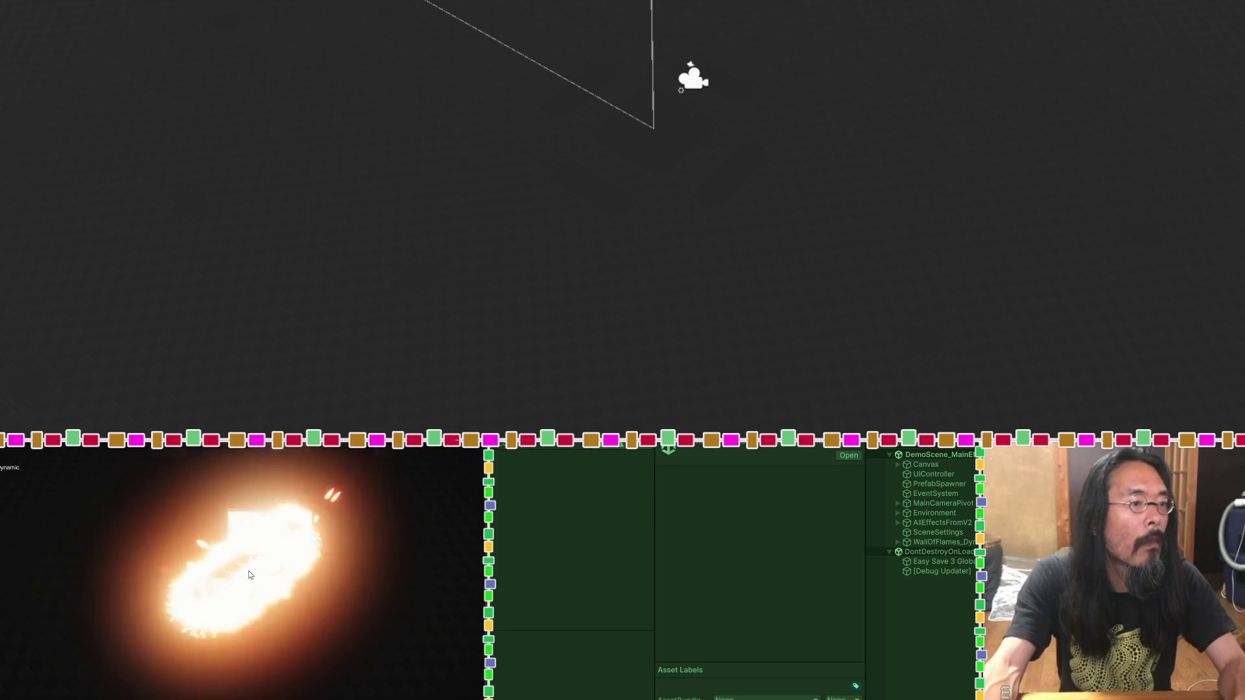
{"action": "left_click", "coordinate": [356, 605]}
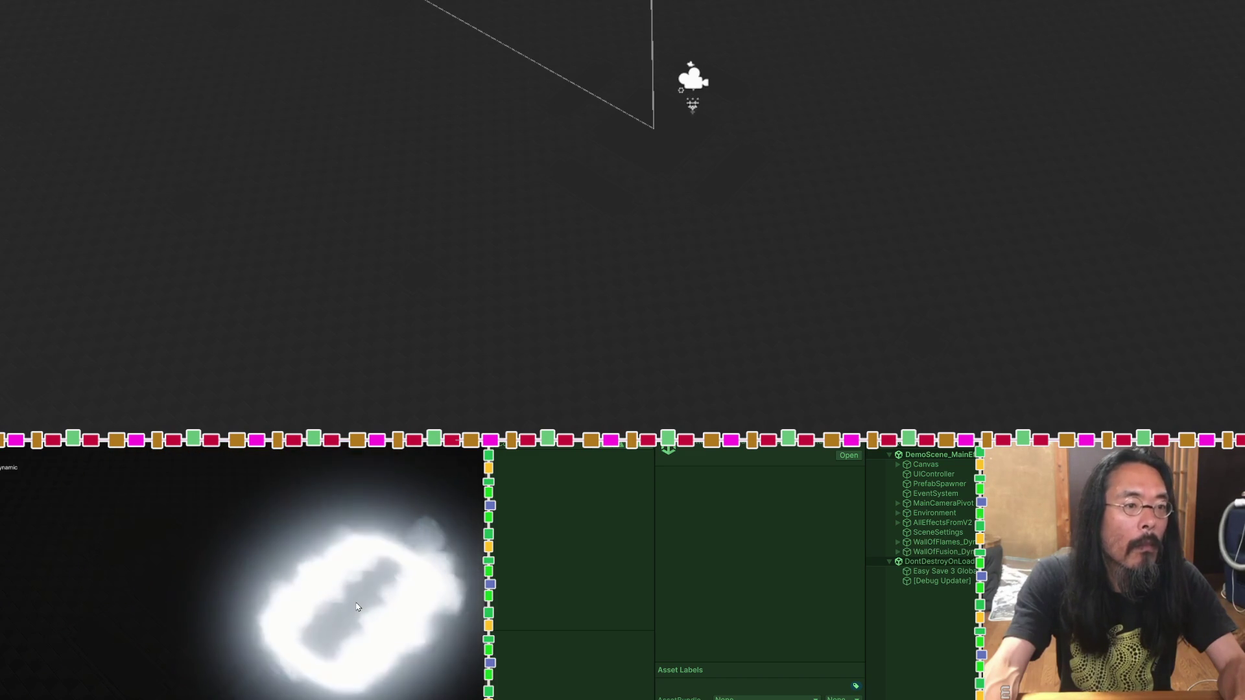
{"action": "left_click", "coordinate": [186, 566]}
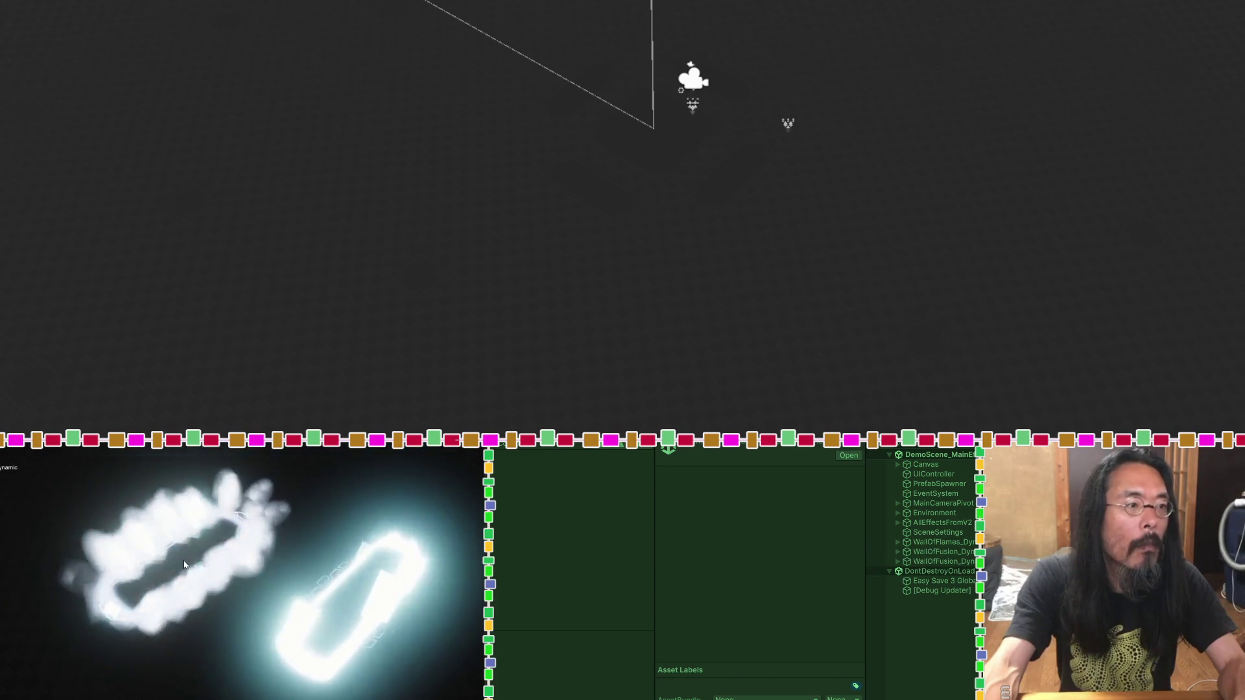
{"action": "left_click", "coordinate": [265, 594]}
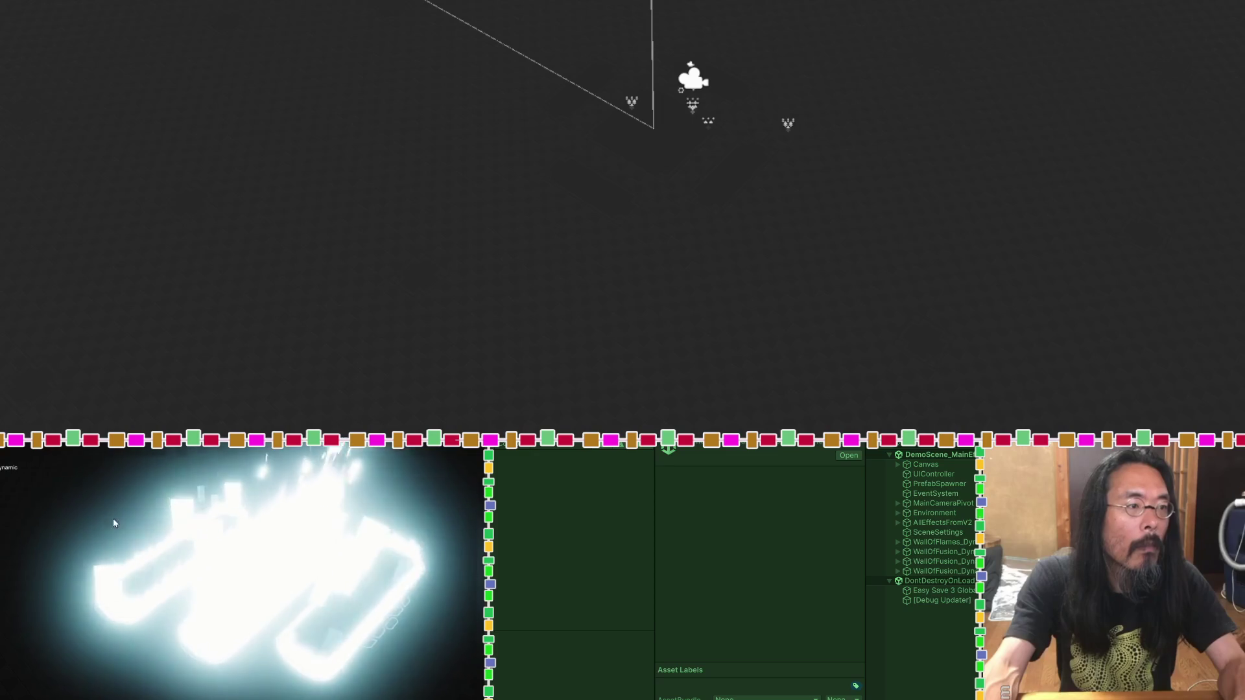
{"action": "left_click", "coordinate": [70, 506]}
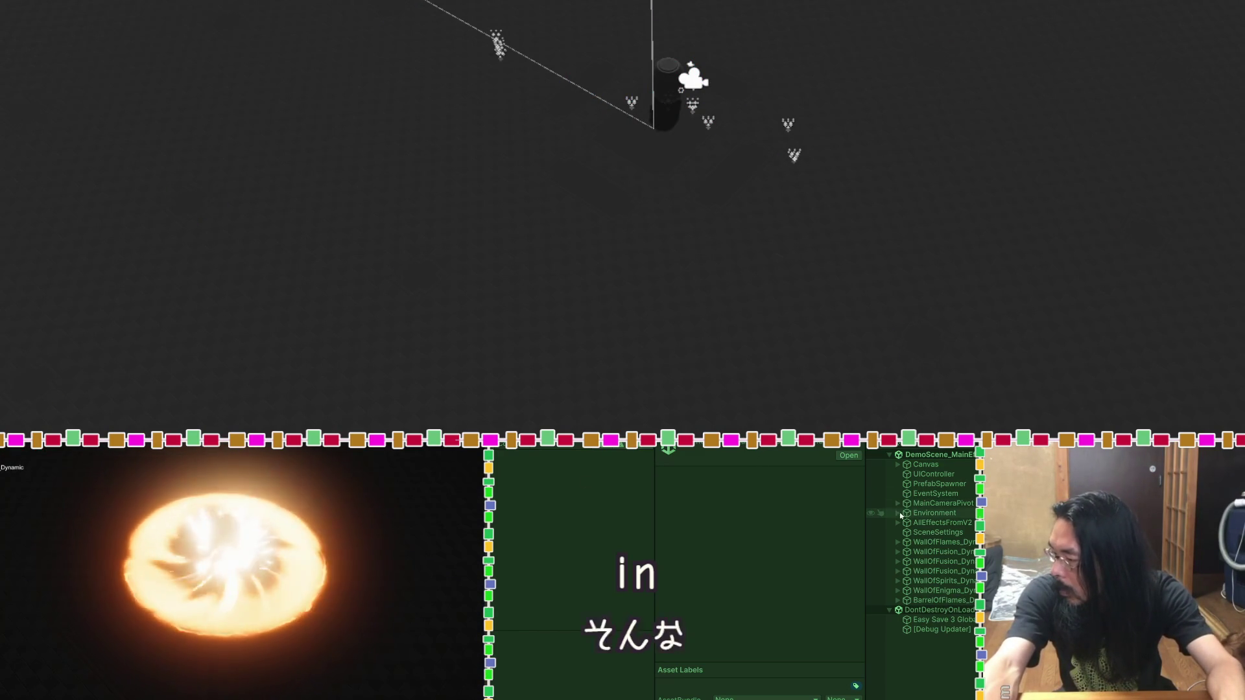
Step: Turn the Directional Light off, spawn a fireball in the dark, then re-enable the light
{"action": "left_click", "coordinate": [898, 512]}
{"action": "left_click", "coordinate": [906, 523]}
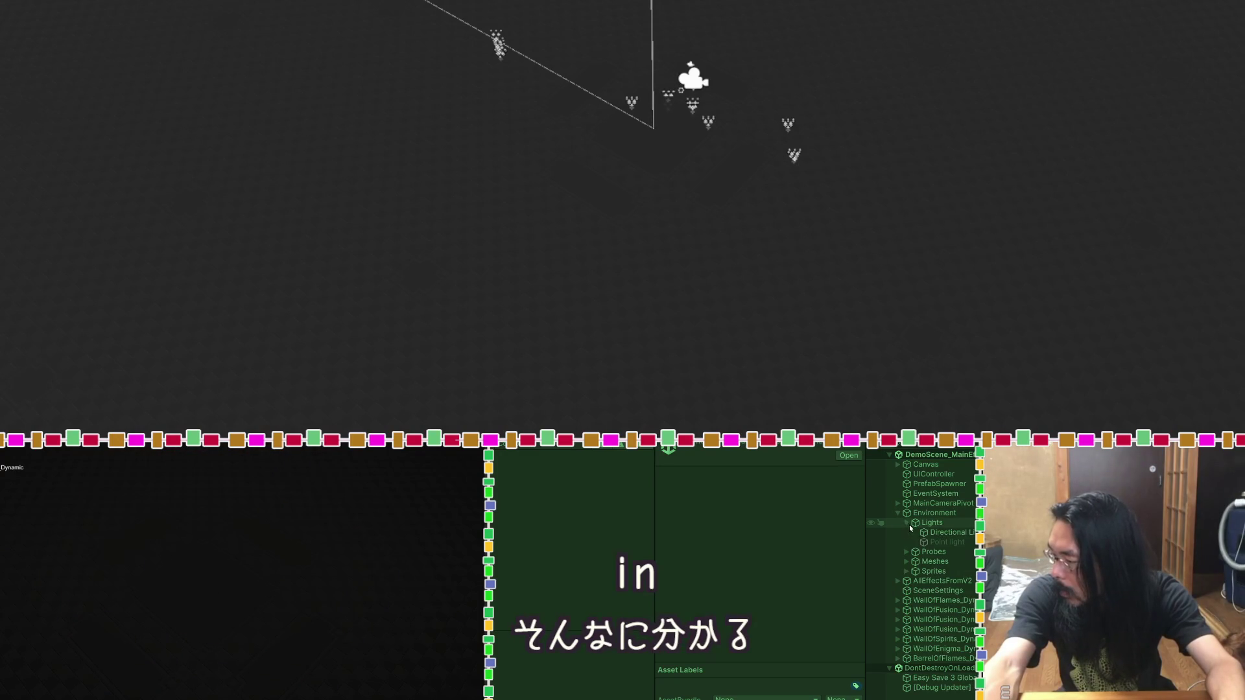
{"action": "left_click", "coordinate": [925, 533]}
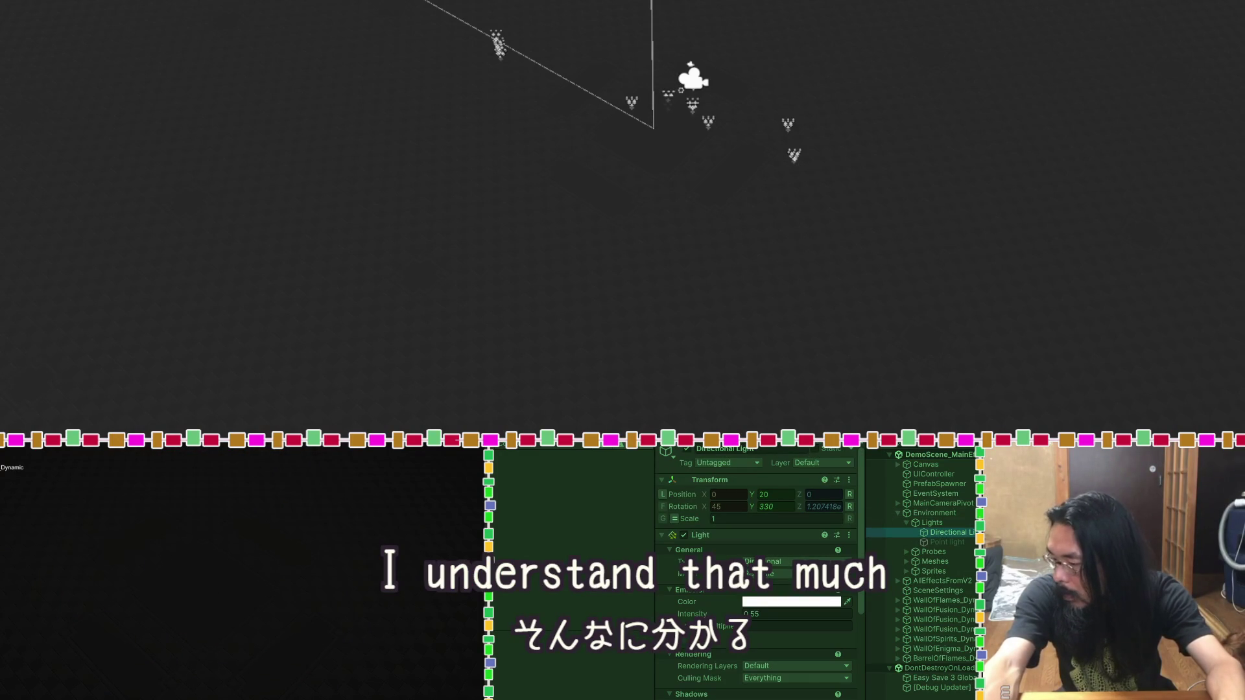
{"action": "left_click", "coordinate": [687, 450]}
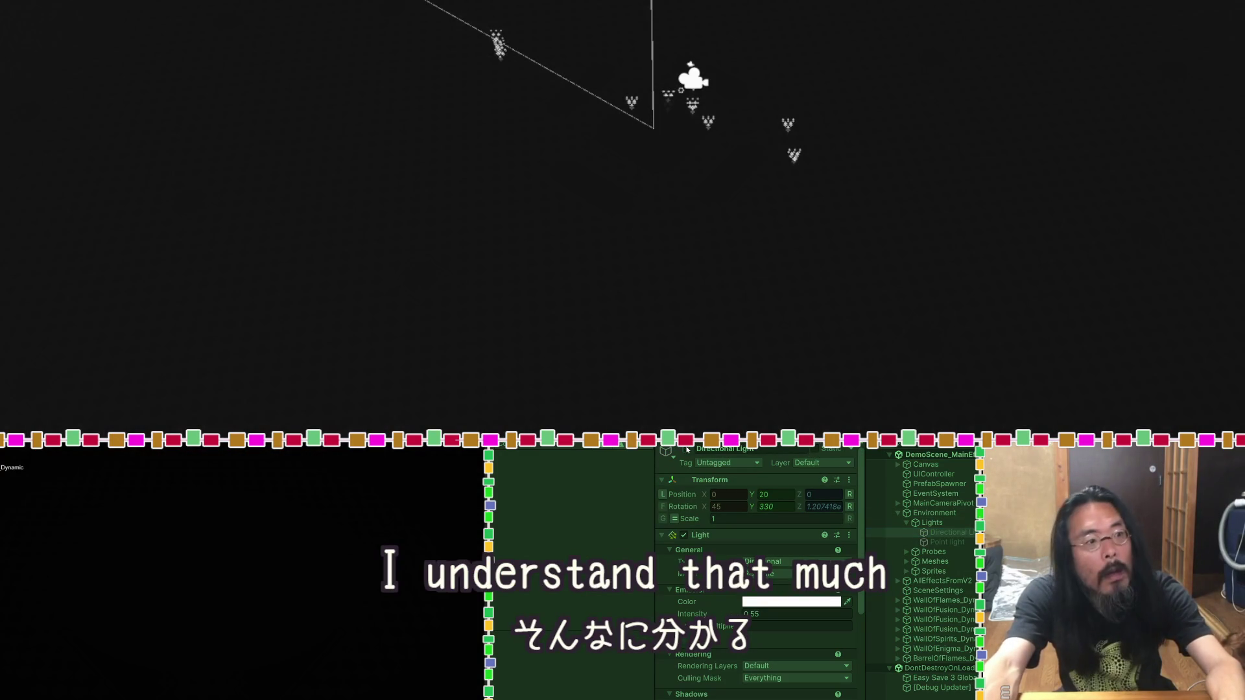
{"action": "left_click", "coordinate": [204, 579]}
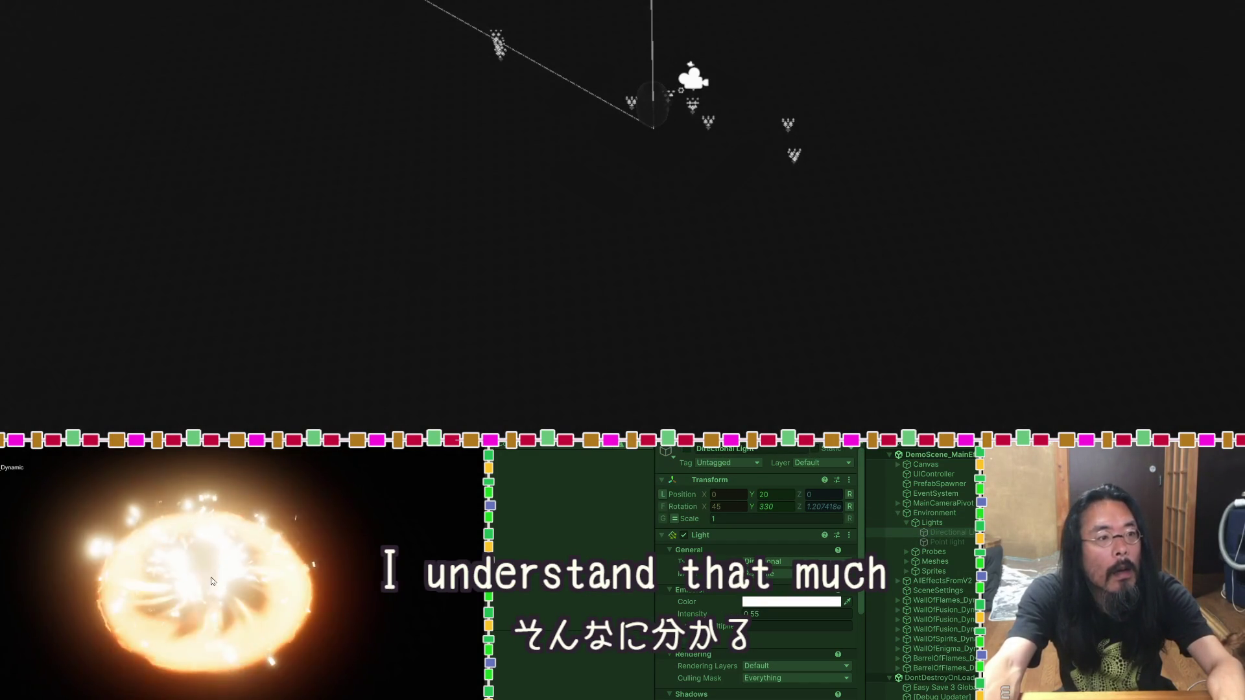
{"action": "left_click", "coordinate": [687, 449]}
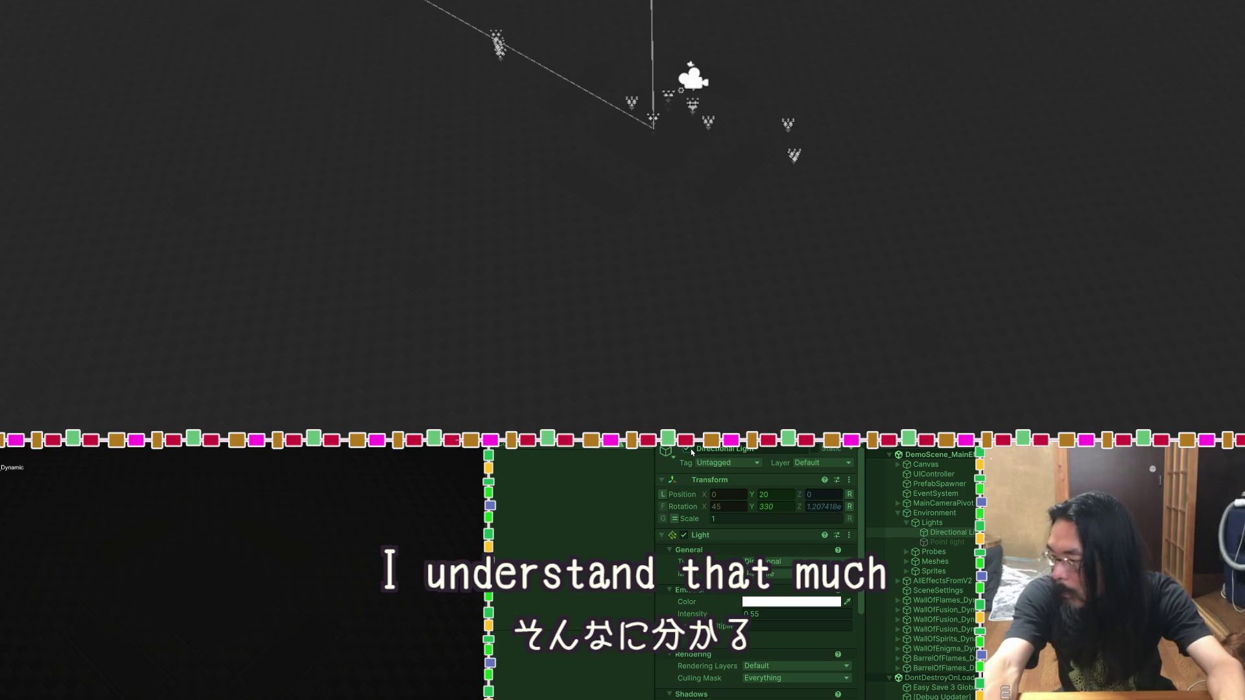
Step: Spawn seven exploding barrels across the game view, plus a green burst
{"action": "left_click", "coordinate": [226, 579]}
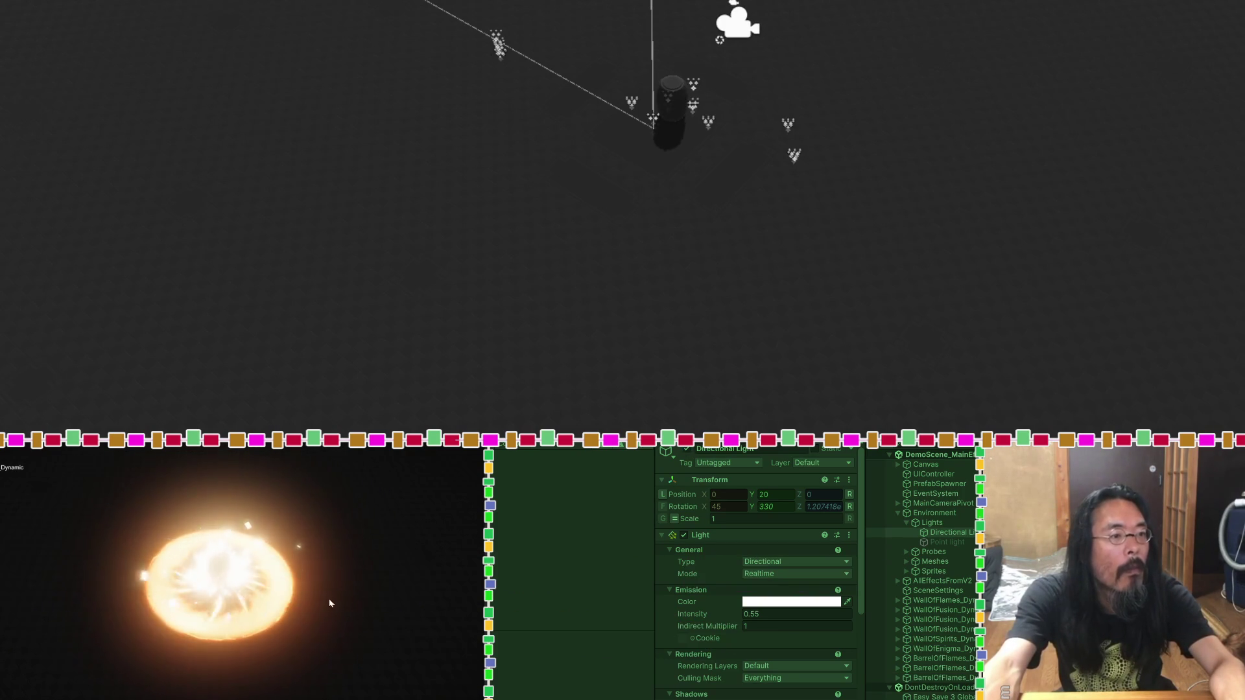
{"action": "left_click", "coordinate": [328, 600]}
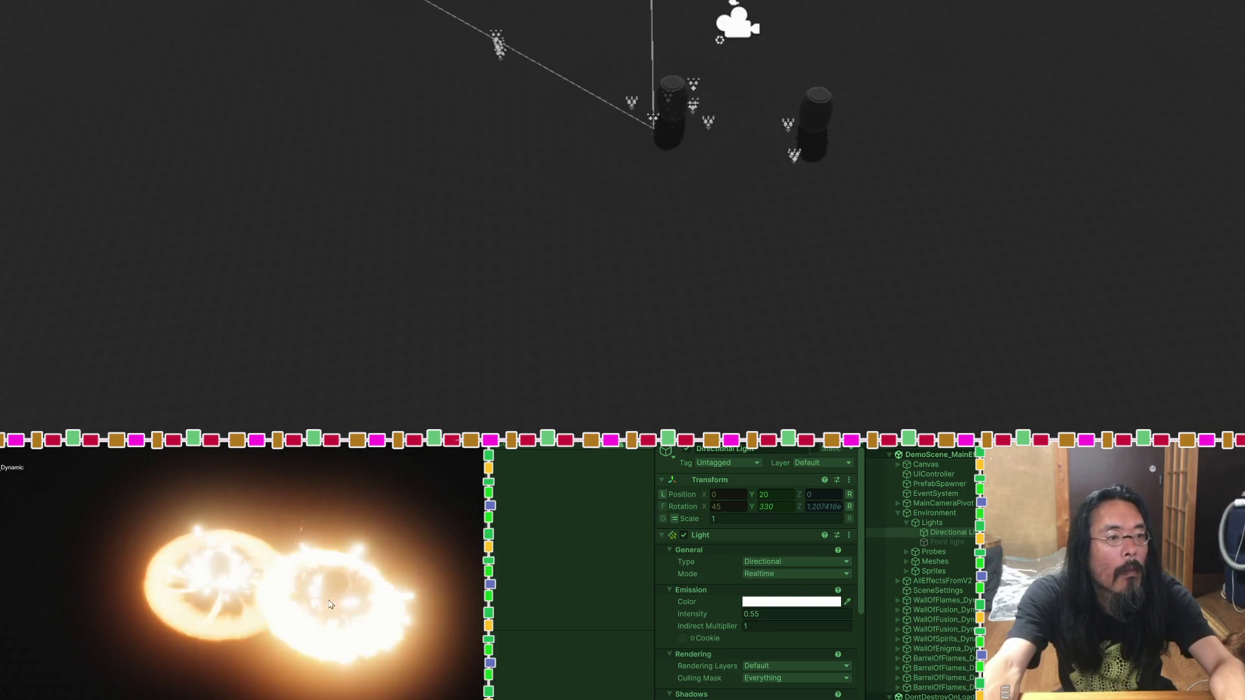
{"action": "left_click", "coordinate": [74, 527]}
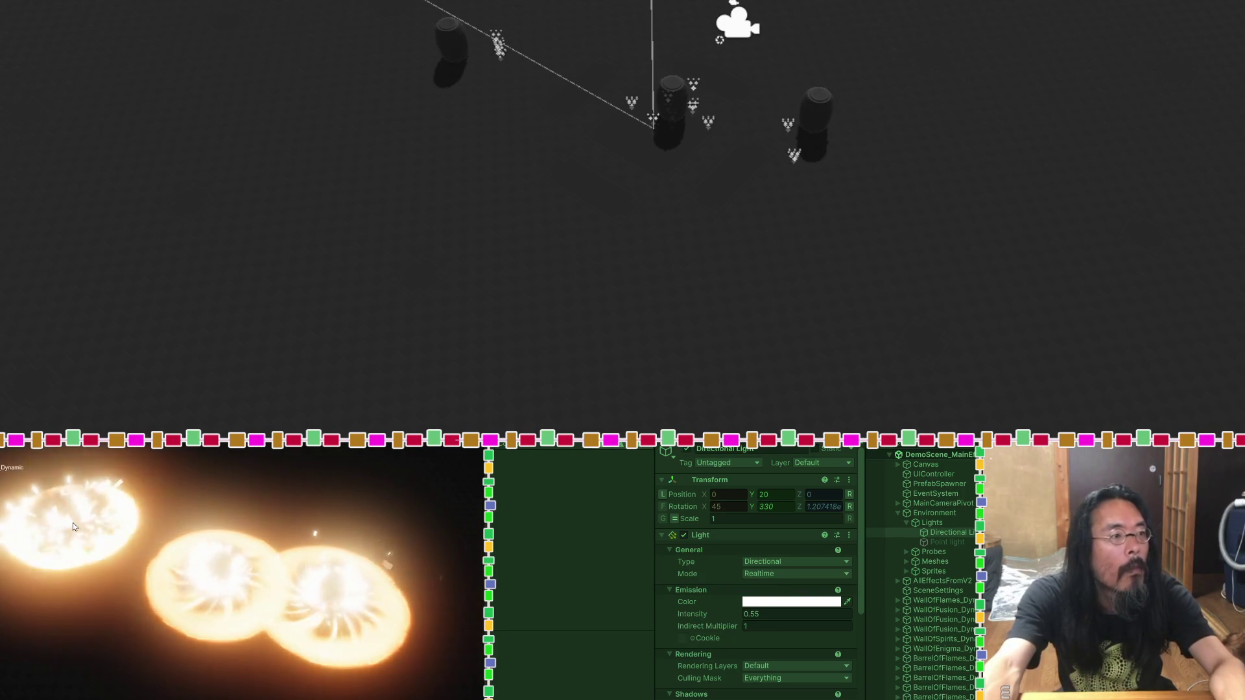
{"action": "left_click", "coordinate": [87, 606]}
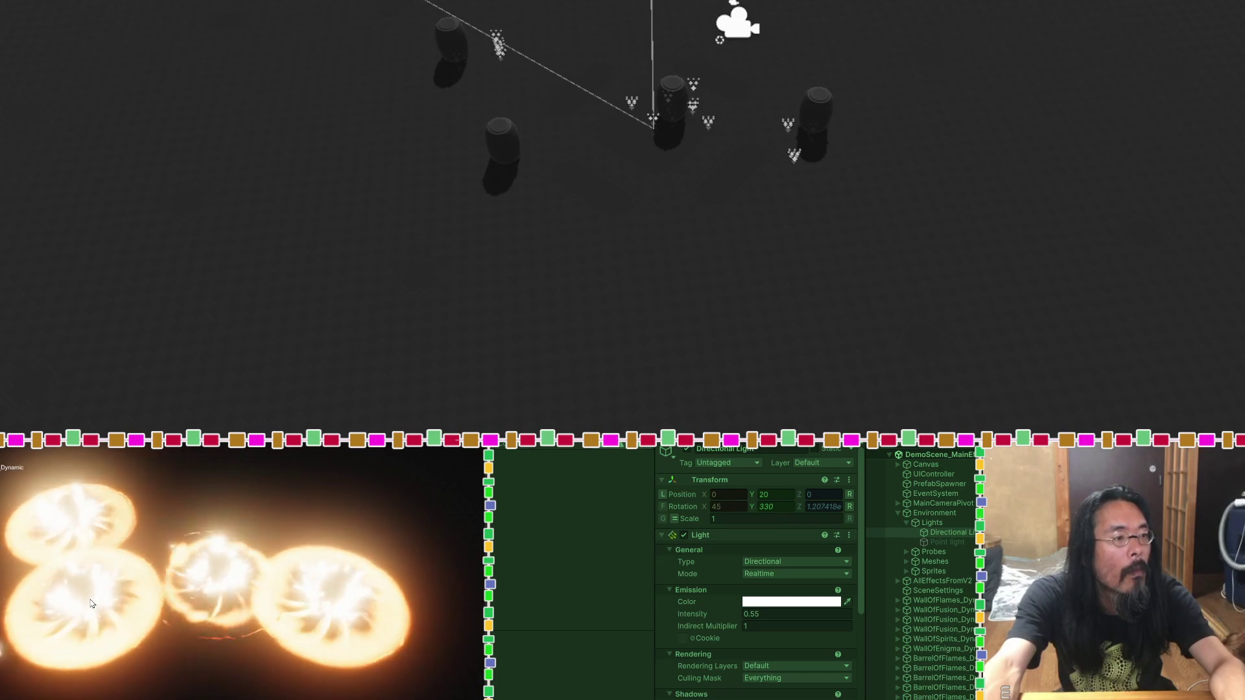
{"action": "left_click", "coordinate": [230, 489]}
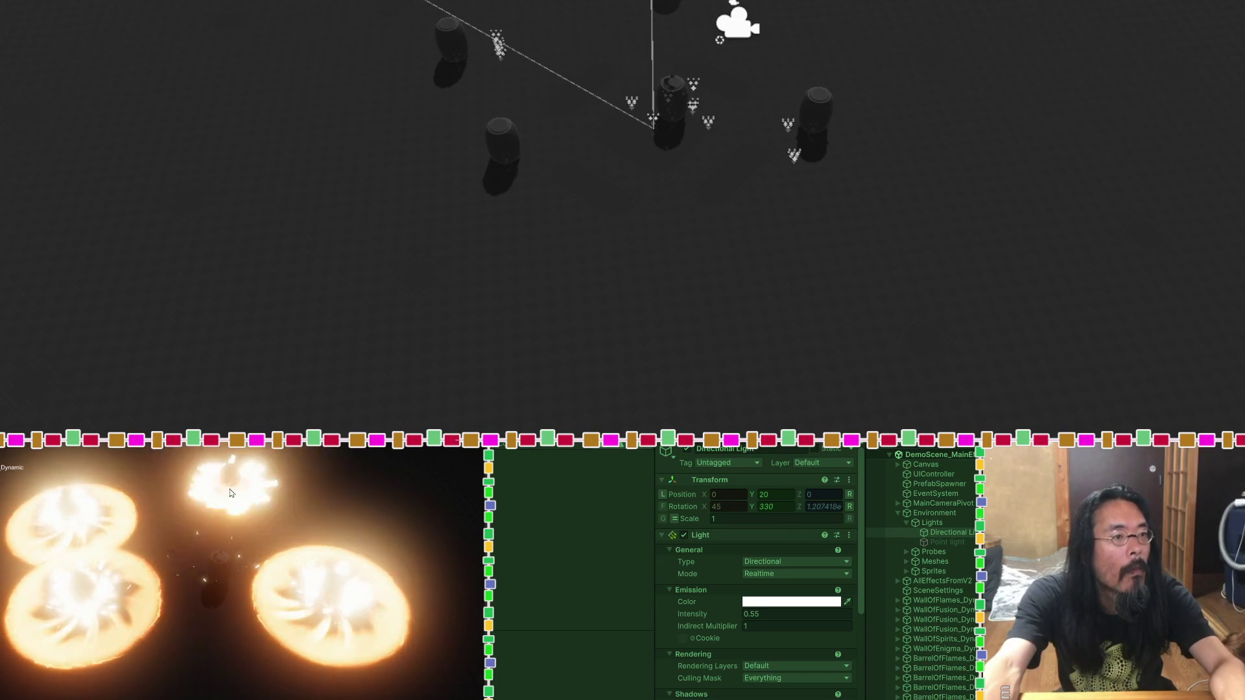
{"action": "left_click", "coordinate": [338, 500]}
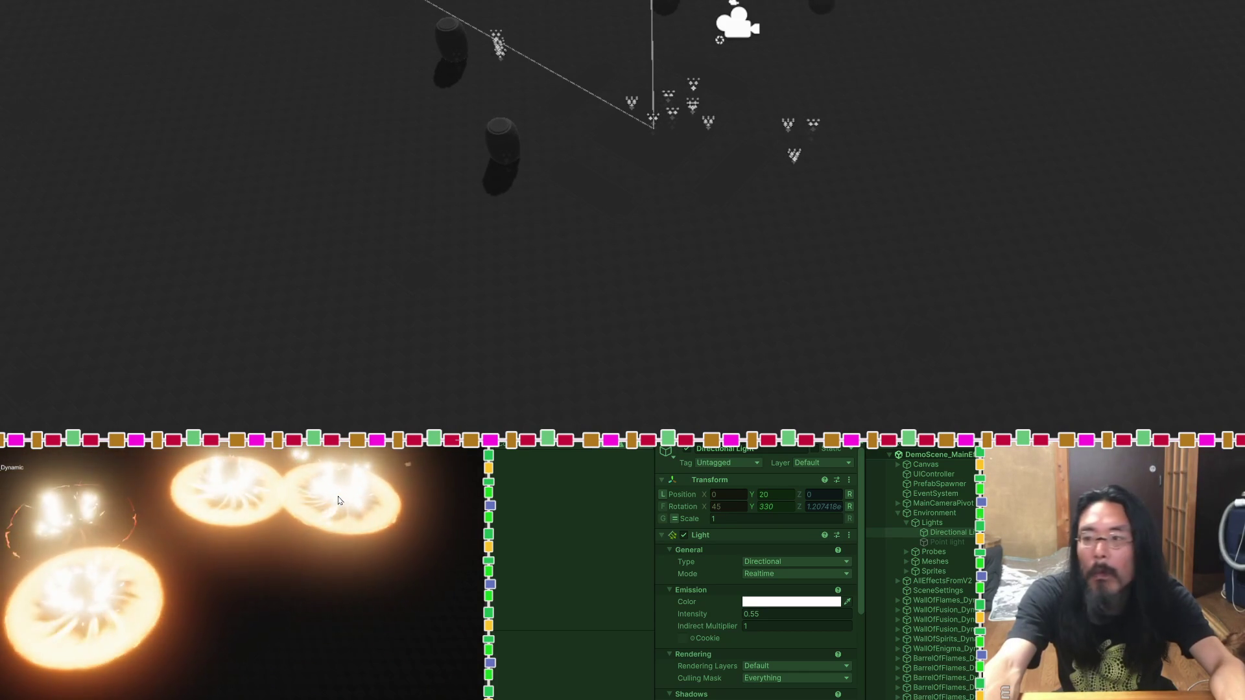
{"action": "left_click", "coordinate": [389, 614]}
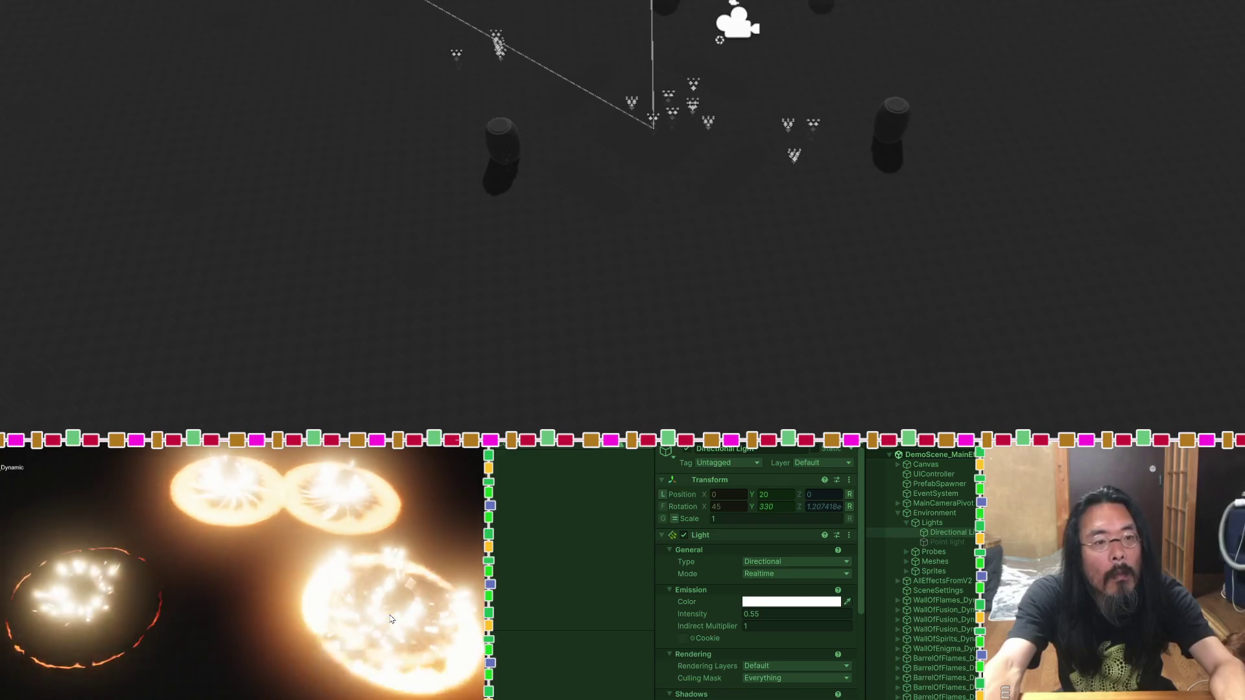
{"action": "left_click", "coordinate": [248, 595]}
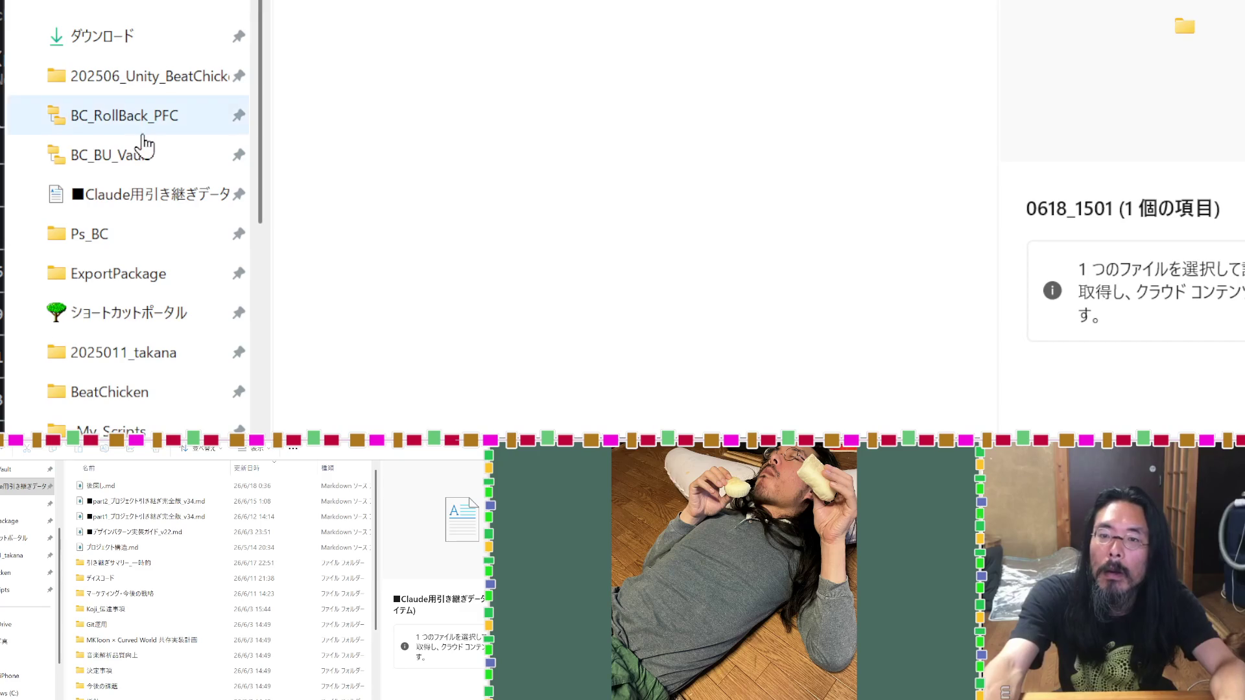
Step: From BC_RollBack_PFC, go up to the PFC (P:) drive and Shift+Delete the 0611_1716_all folder
{"action": "left_click", "coordinate": [148, 116]}
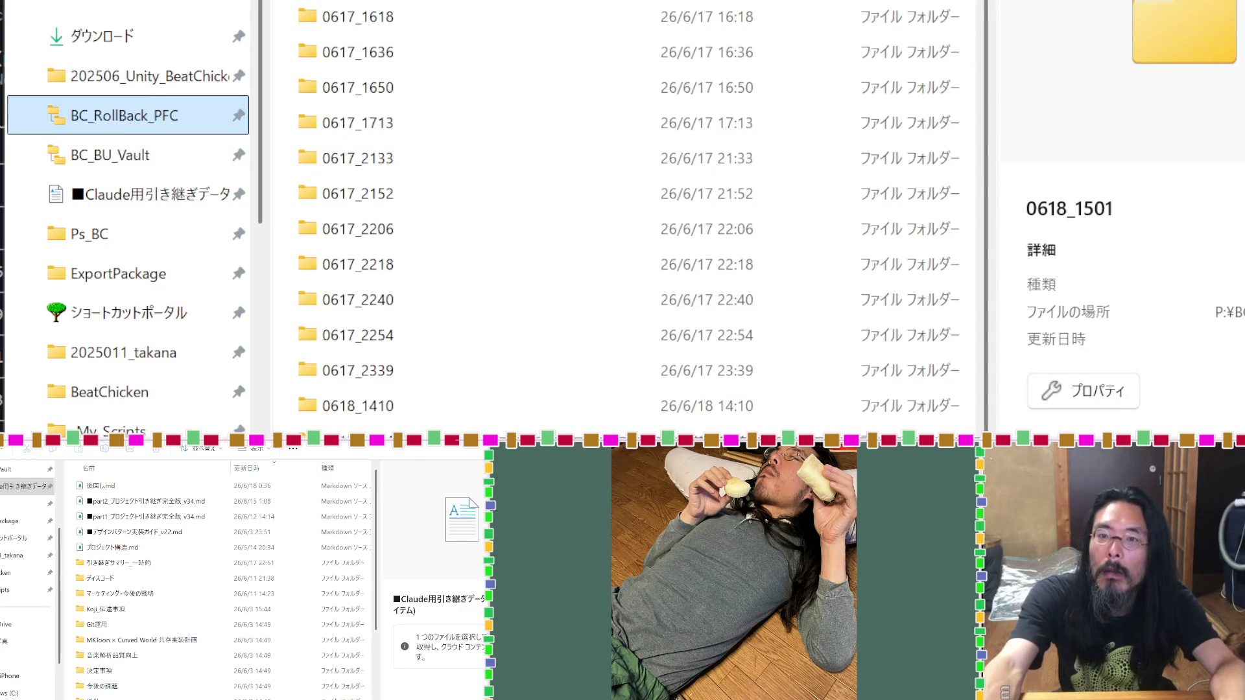
{"action": "key", "text": "alt+Up"}
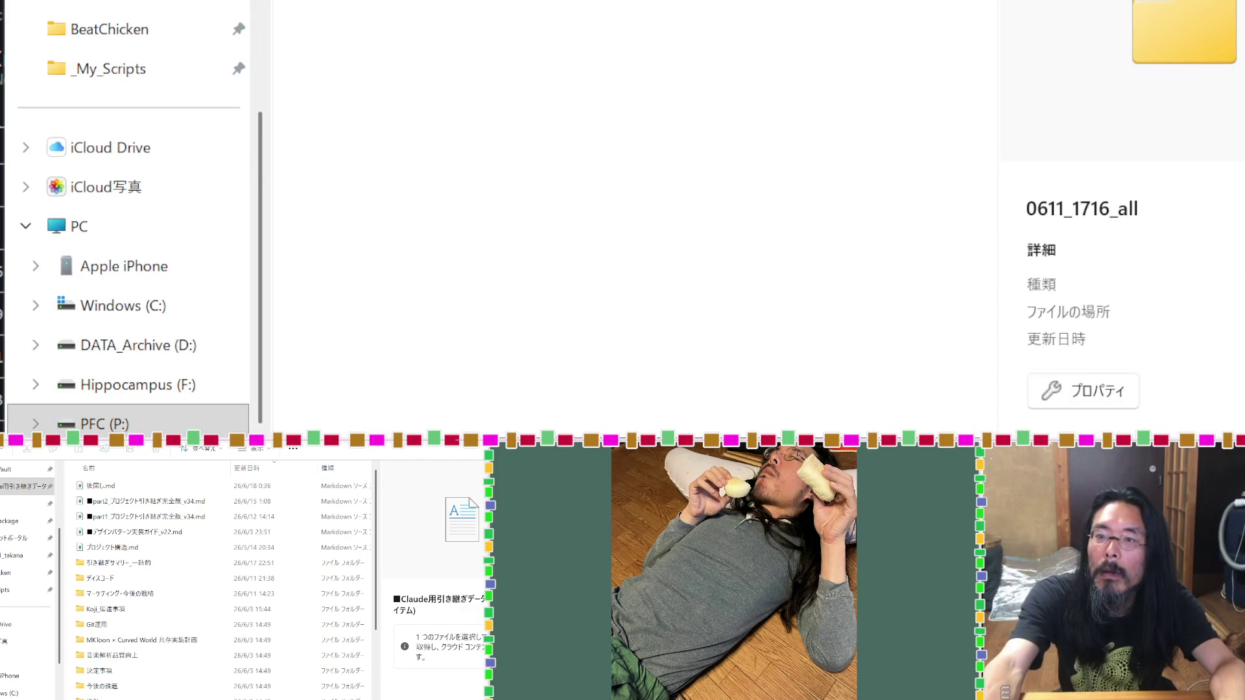
{"action": "key", "text": "alt+Up"}
{"action": "key", "text": "shift+F10"}
{"action": "key", "text": "Escape"}
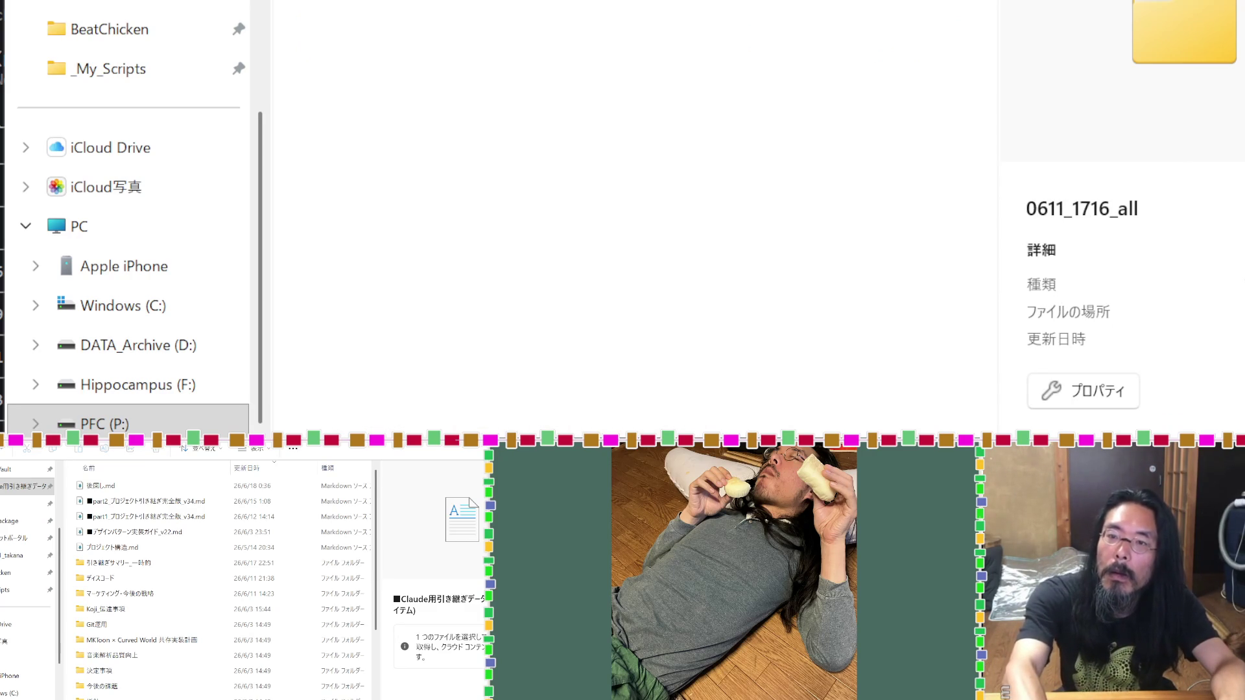
{"action": "key", "text": "shift+Delete"}
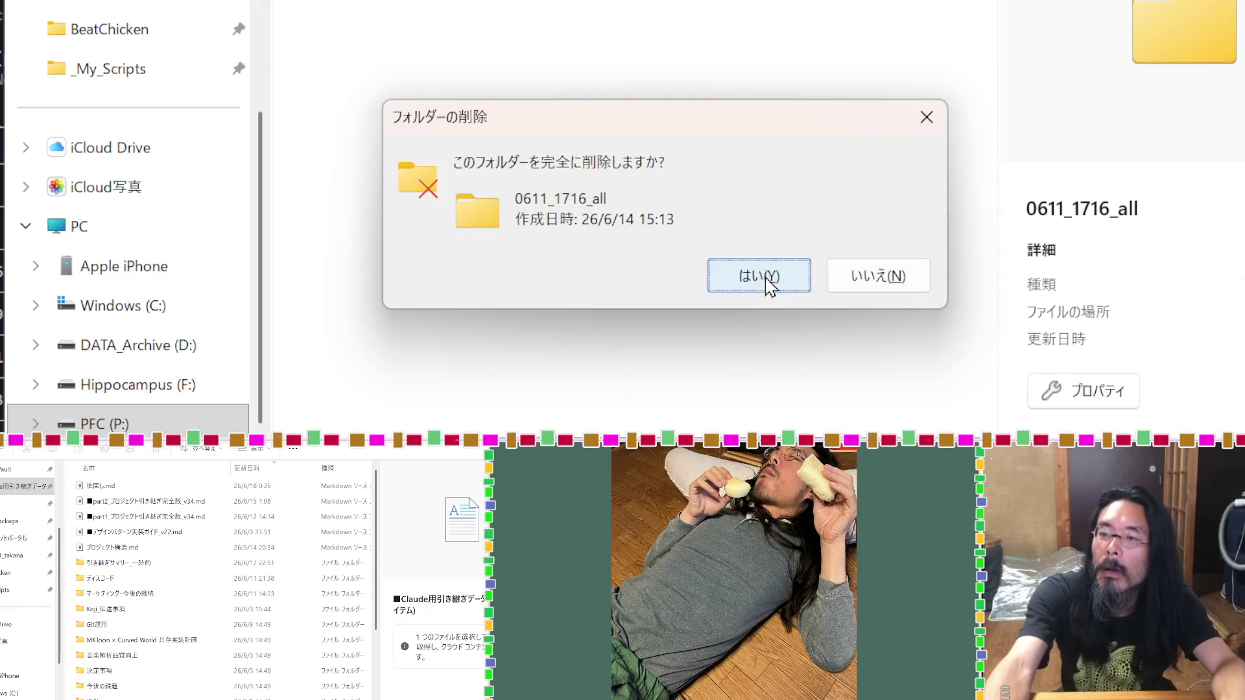
{"action": "left_click", "coordinate": [764, 278]}
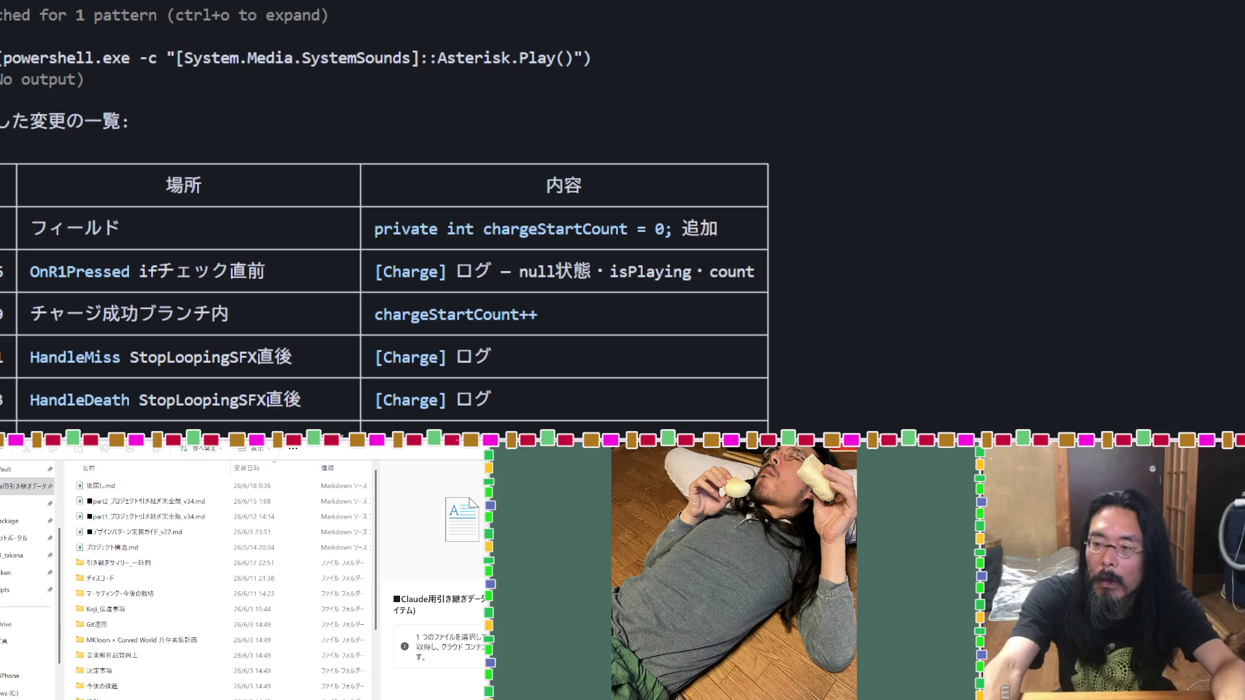
Step: Paste Claude's table of added Charge log lines and checking advice below new blank lines
{"action": "scroll", "coordinate": [622, 214], "scroll_direction": "up", "scroll_amount": 4}
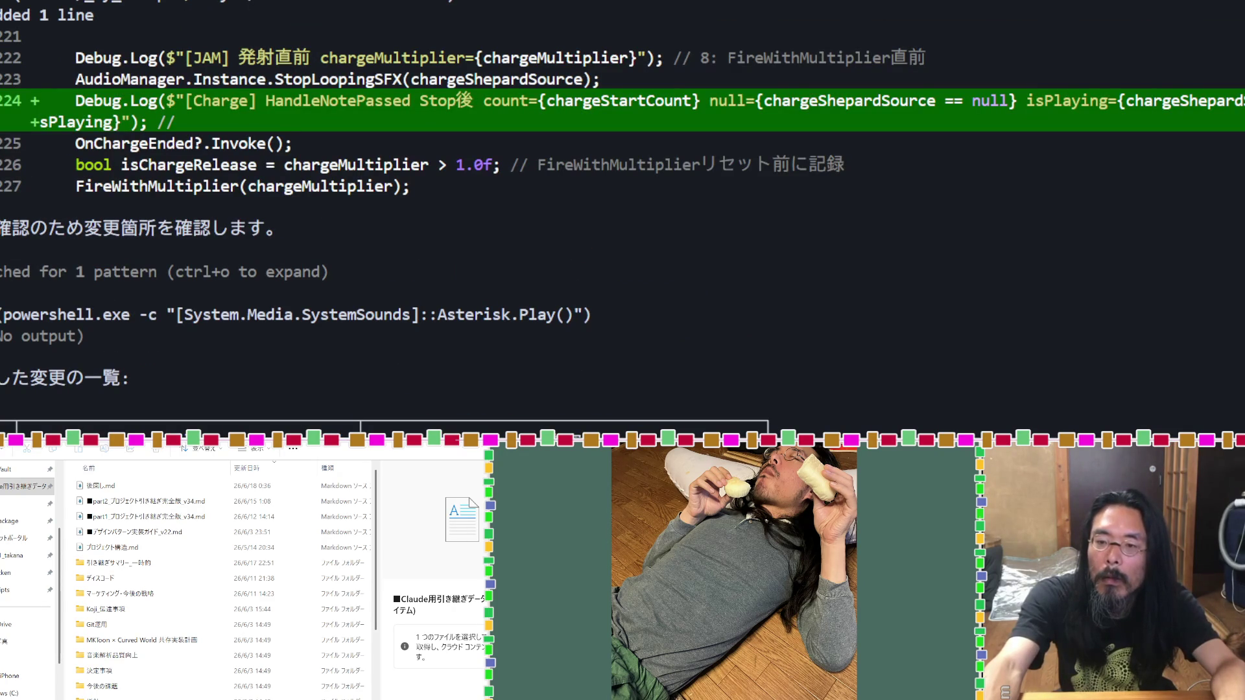
{"action": "scroll", "coordinate": [623, 214], "scroll_direction": "up", "scroll_amount": 10}
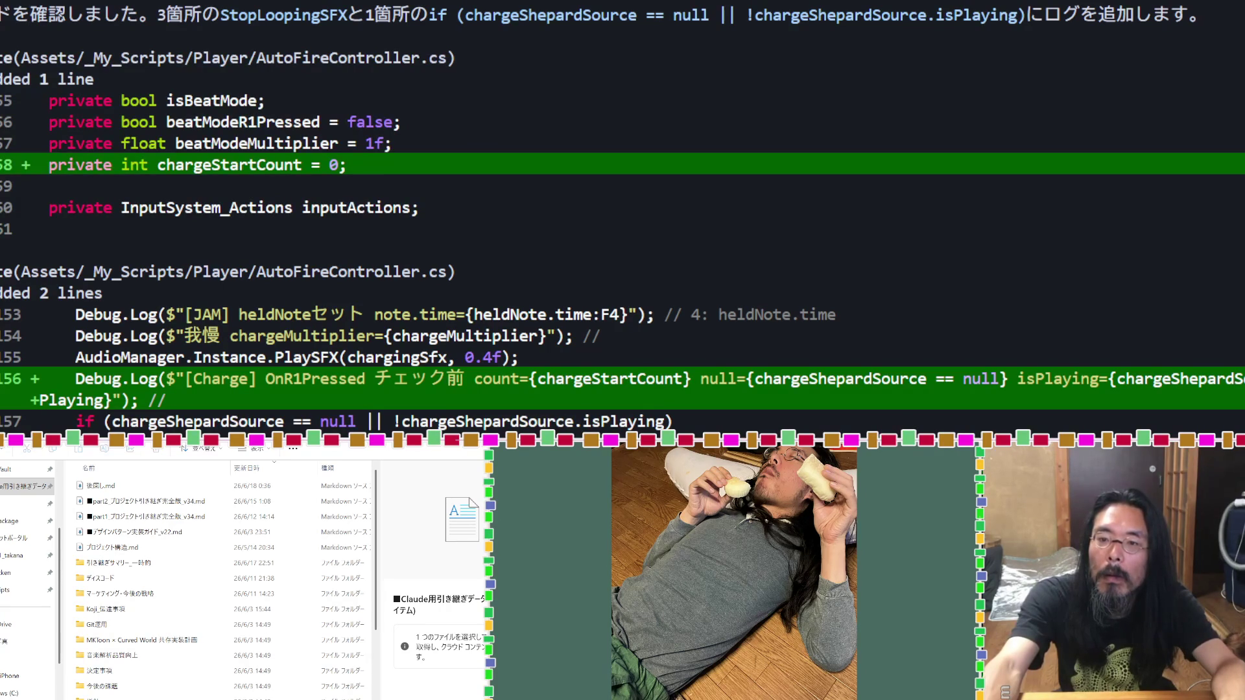
{"action": "scroll", "coordinate": [198, 141], "scroll_direction": "down", "scroll_amount": 15}
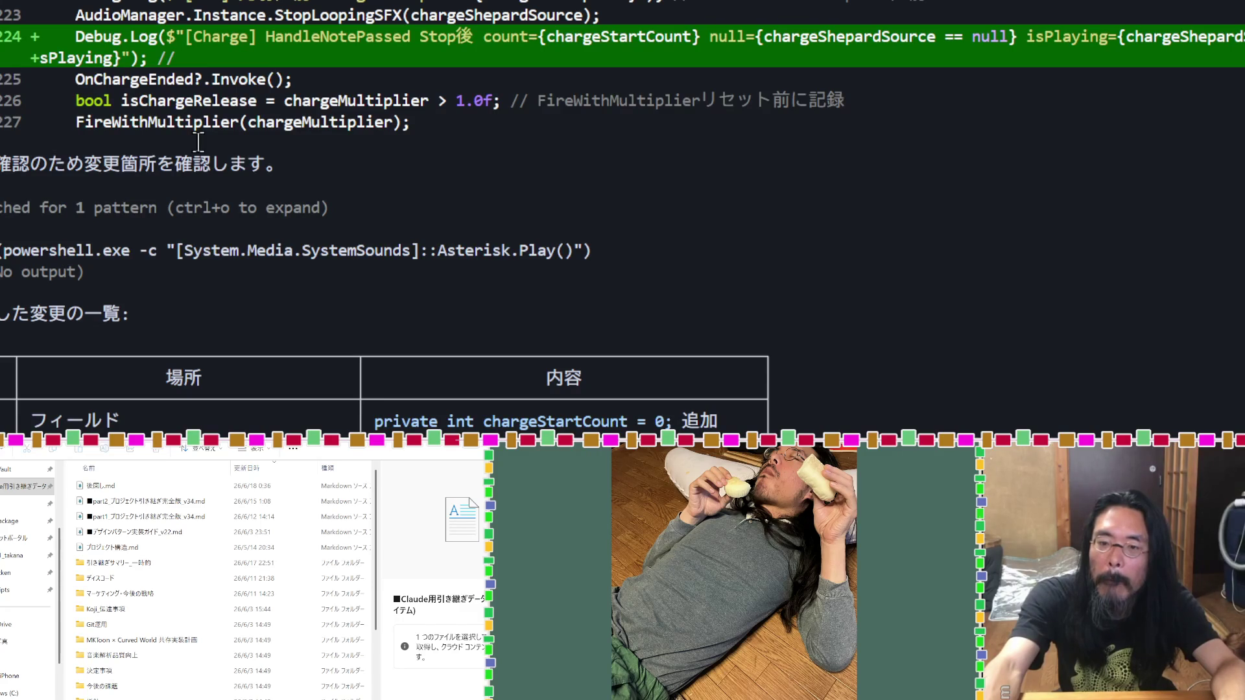
{"action": "scroll", "coordinate": [198, 142], "scroll_direction": "down", "scroll_amount": 2}
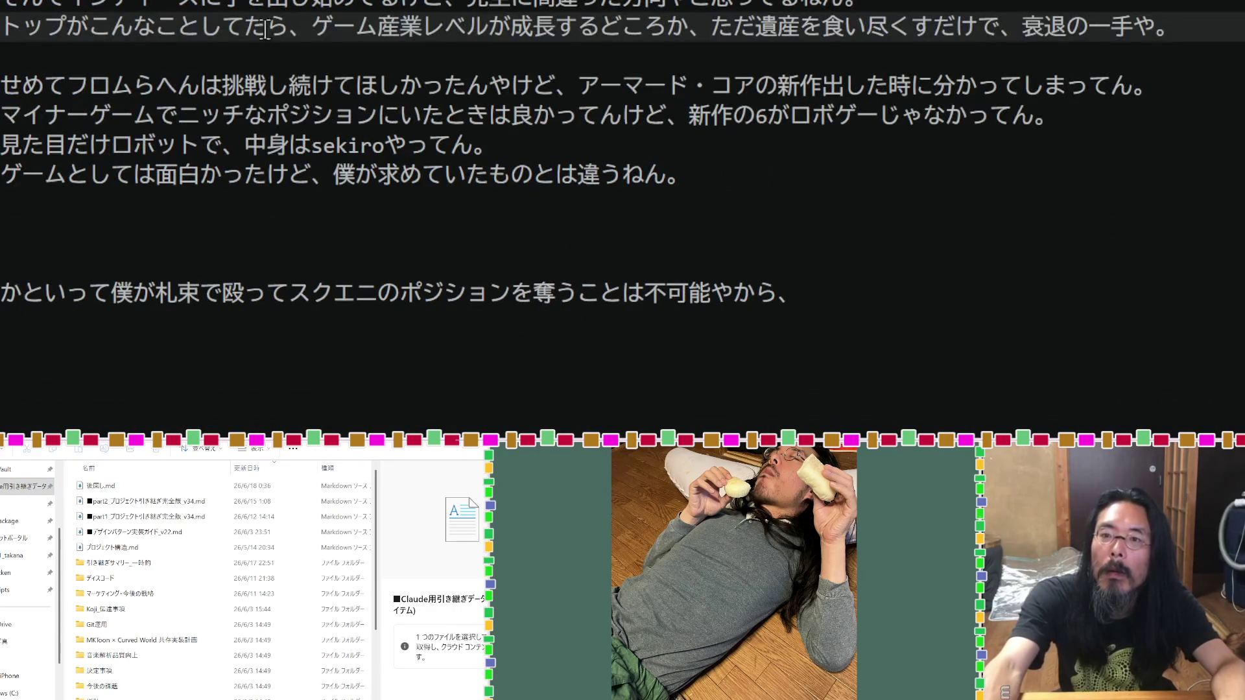
{"action": "key", "text": "Return"}
{"action": "key", "text": "Return"}
{"action": "key", "text": "Return"}
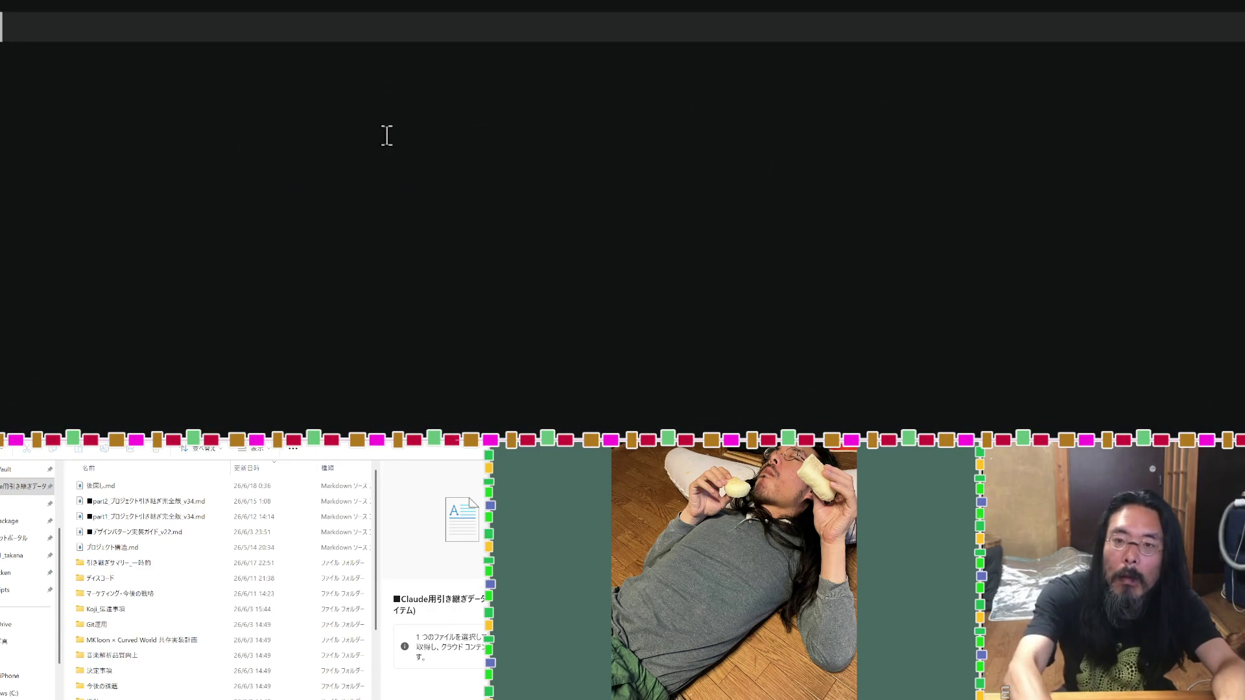
{"action": "key", "text": "Return"}
{"action": "key", "text": "ctrl+v"}
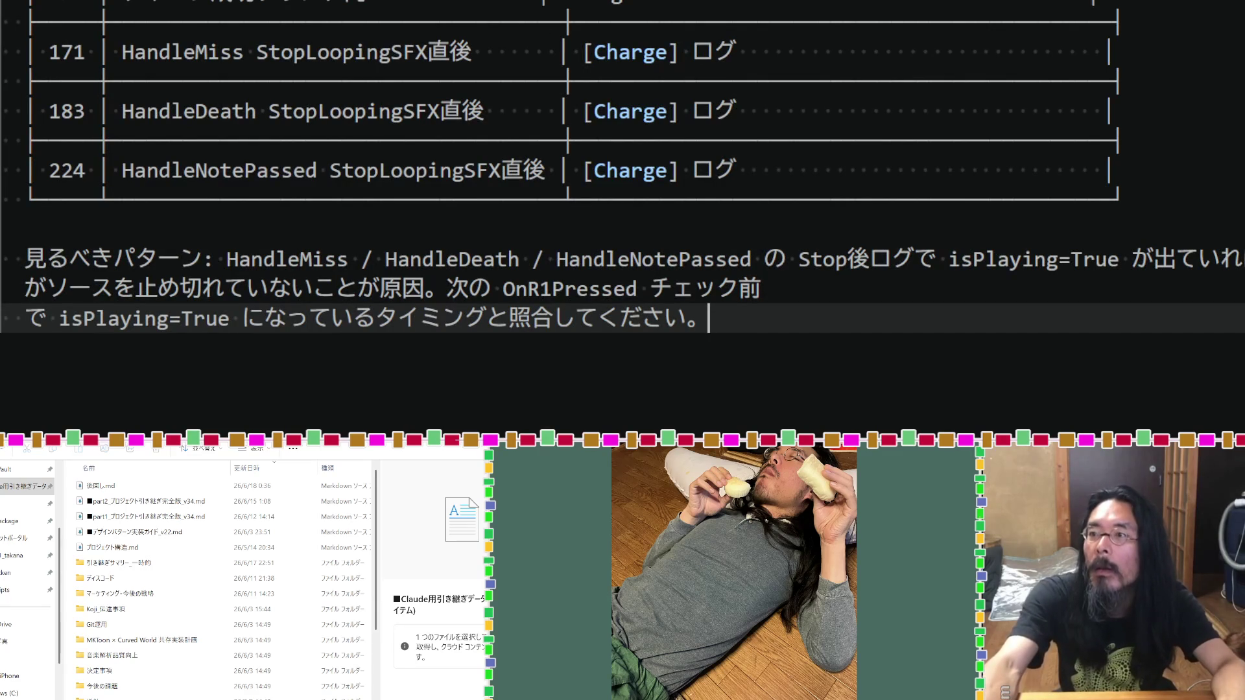
Step: Compare Claude's terminal output with the pasted notes, then bring up the Temp folder
{"action": "key", "text": "alt+Tab"}
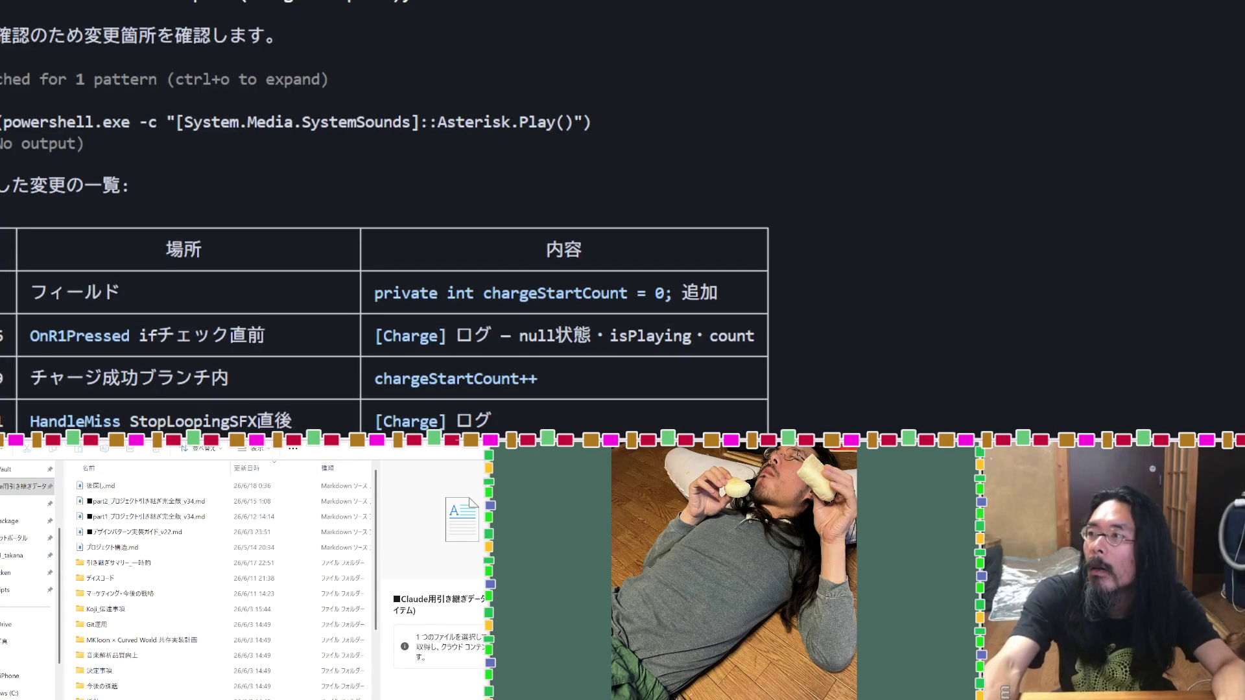
{"action": "key", "text": "alt+Tab"}
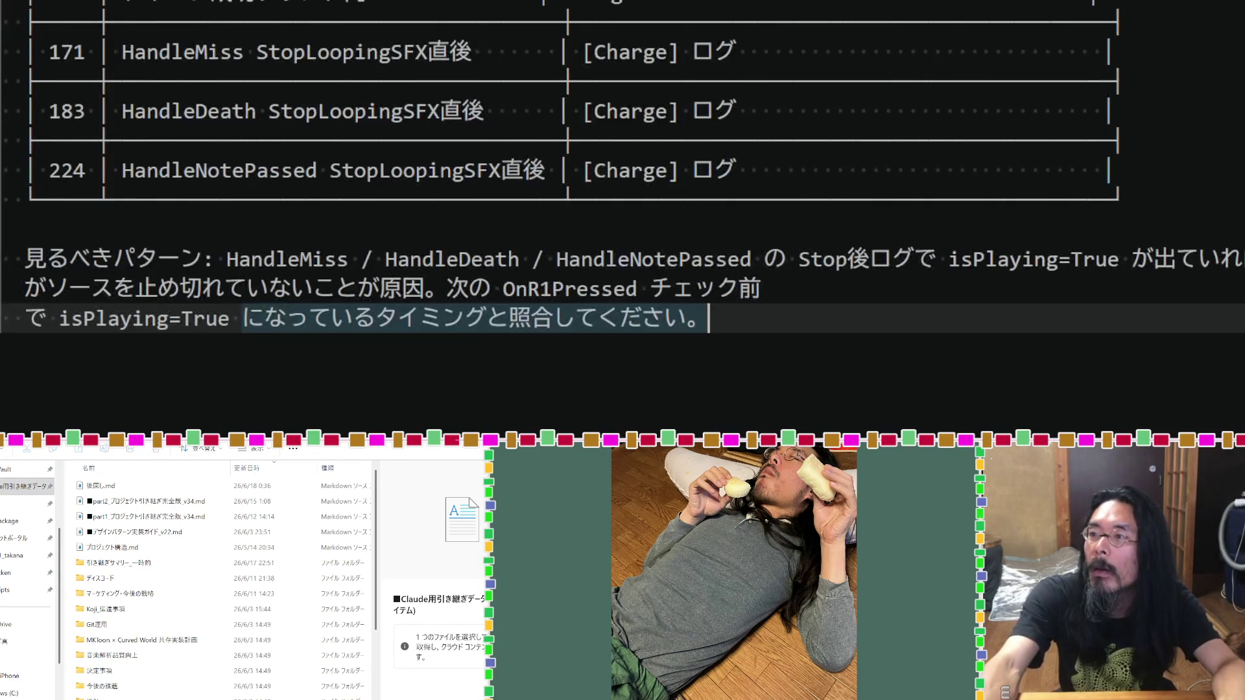
{"action": "key", "text": "alt+Tab"}
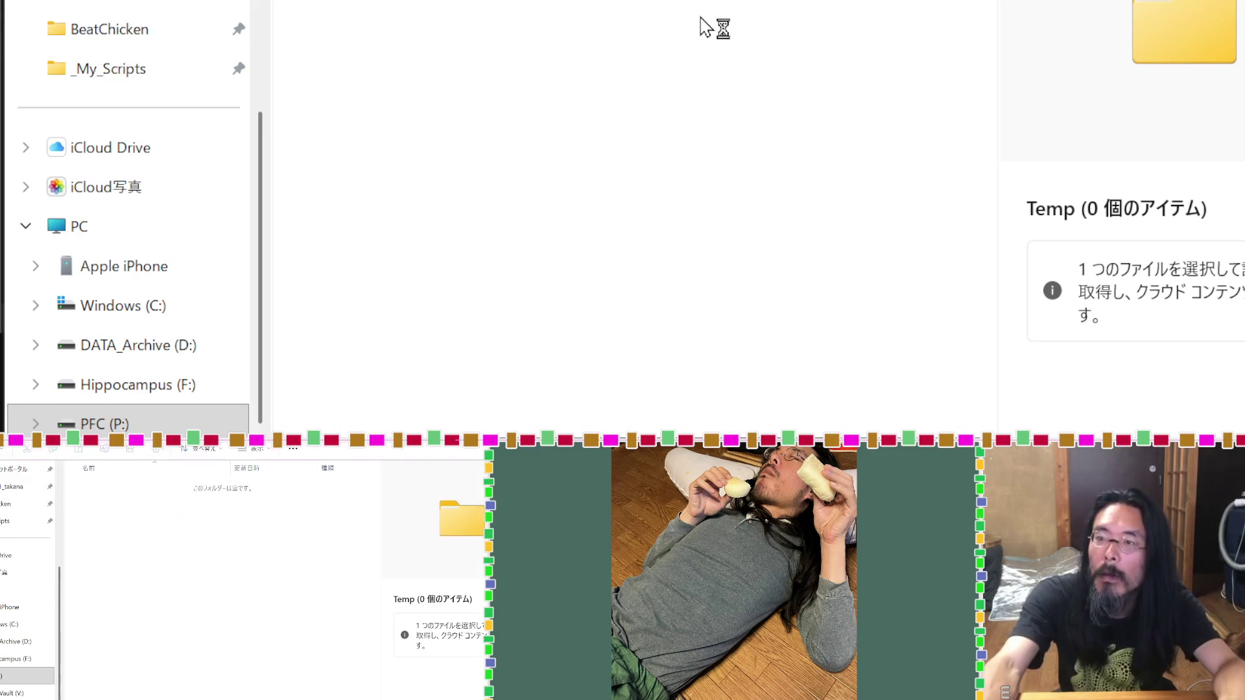
Step: Create a new folder named 0618_1609_all inside Temp
{"action": "right_click", "coordinate": [407, 28]}
{"action": "mouse_move", "coordinate": [597, 376]}
{"action": "left_click", "coordinate": [808, 376]}
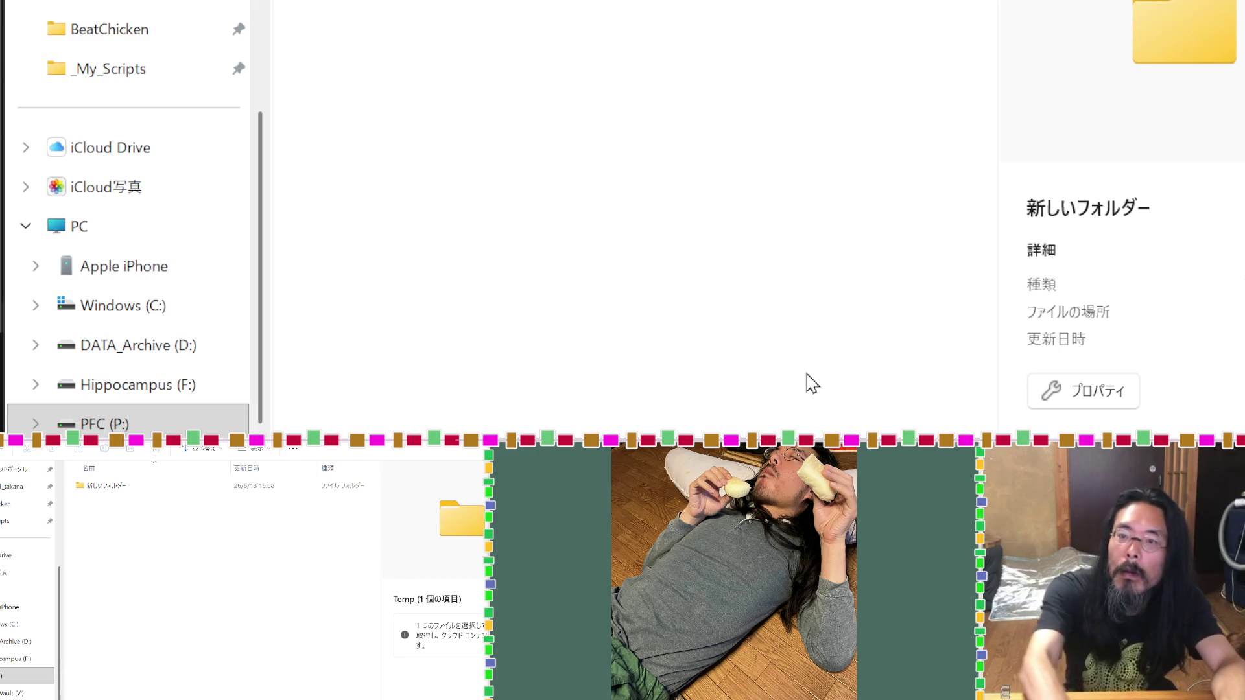
{"action": "type", "text": "0618_1609_all"}
{"action": "key", "text": "Return"}
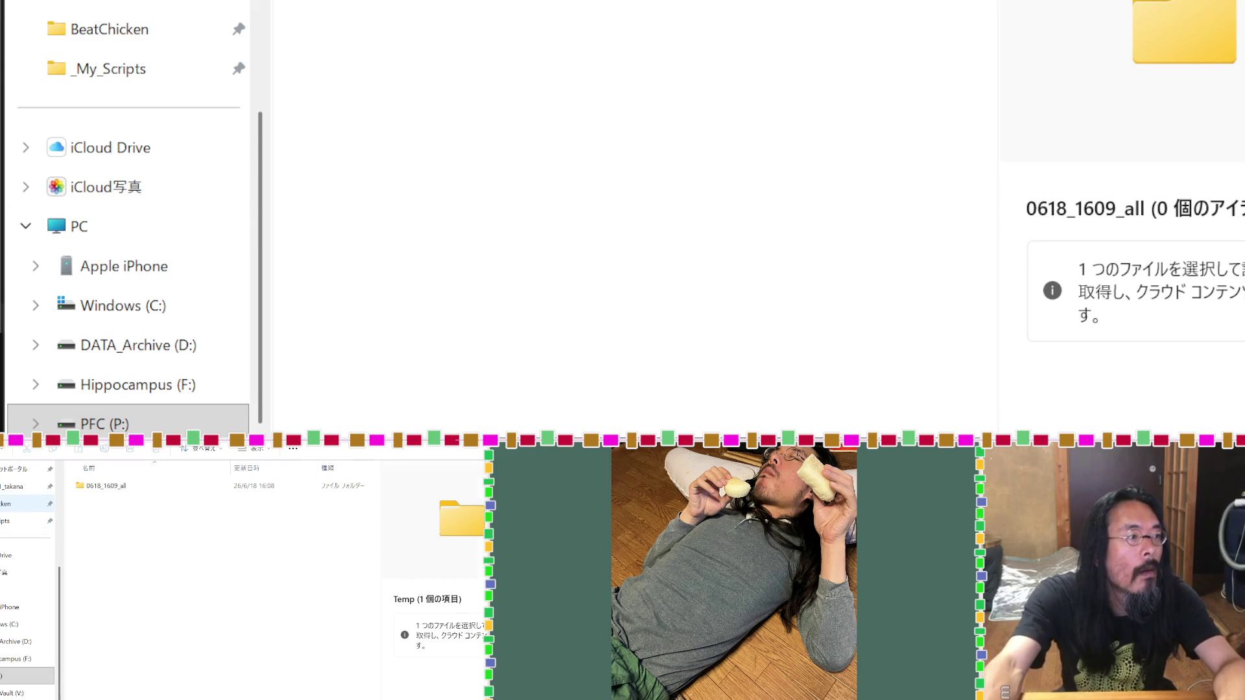
Step: Copy BeatChicken's Assets, Packages, ProjectSettings and UserSettings folders into 0618_1609_all
{"action": "left_click", "coordinate": [26, 504]}
{"action": "left_click", "coordinate": [113, 579]}
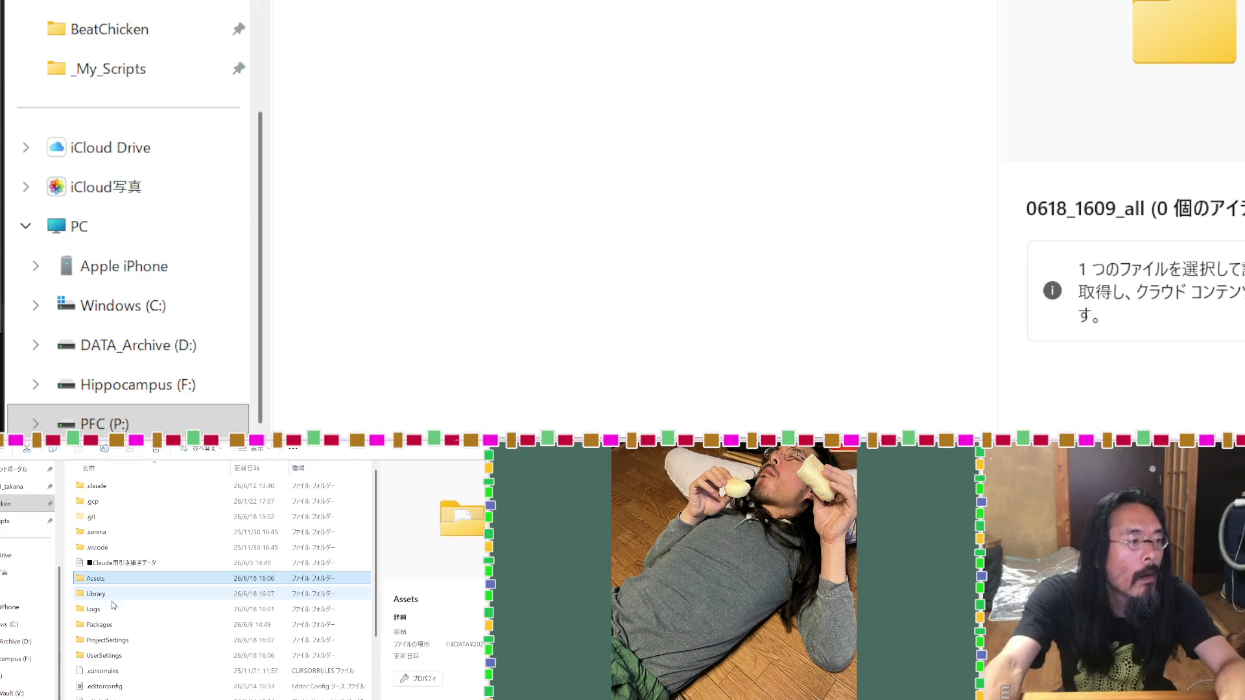
{"action": "left_click", "coordinate": [112, 624], "text": "ctrl"}
{"action": "left_click", "coordinate": [112, 641], "text": "ctrl"}
{"action": "left_click", "coordinate": [110, 655], "text": "ctrl"}
{"action": "left_click_drag", "start_coordinate": [98, 579], "coordinate": [538, 132]}
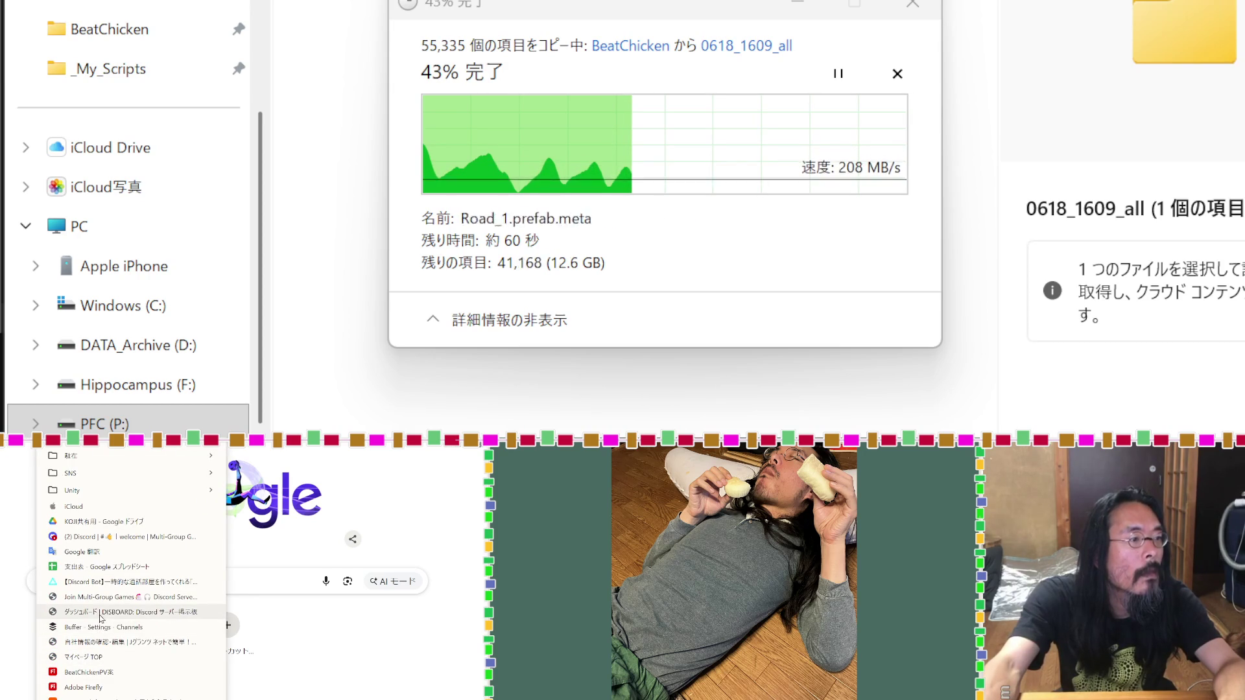
Step: Scroll through the open bookmarks bar folder lists in Chrome
{"action": "scroll", "coordinate": [101, 629], "scroll_direction": "down", "scroll_amount": 3}
{"action": "scroll", "coordinate": [102, 638], "scroll_direction": "down", "scroll_amount": 3}
{"action": "mouse_move", "coordinate": [78, 583]}
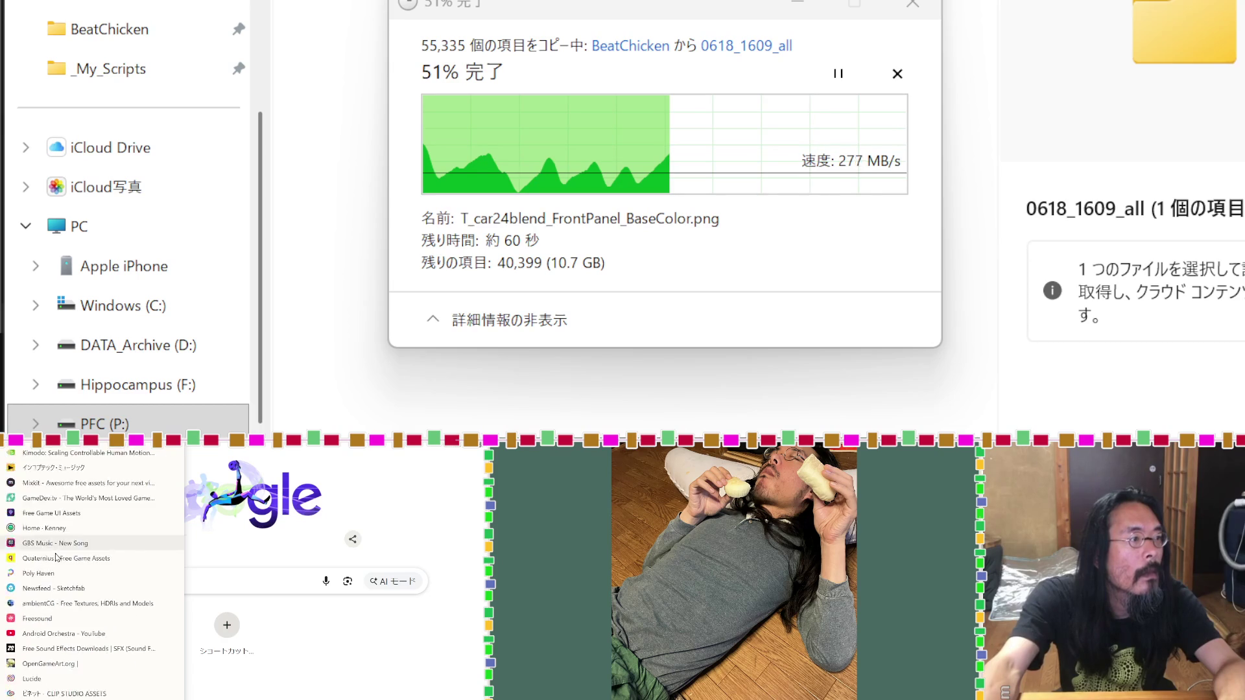
{"action": "scroll", "coordinate": [55, 556], "scroll_direction": "down", "scroll_amount": 6}
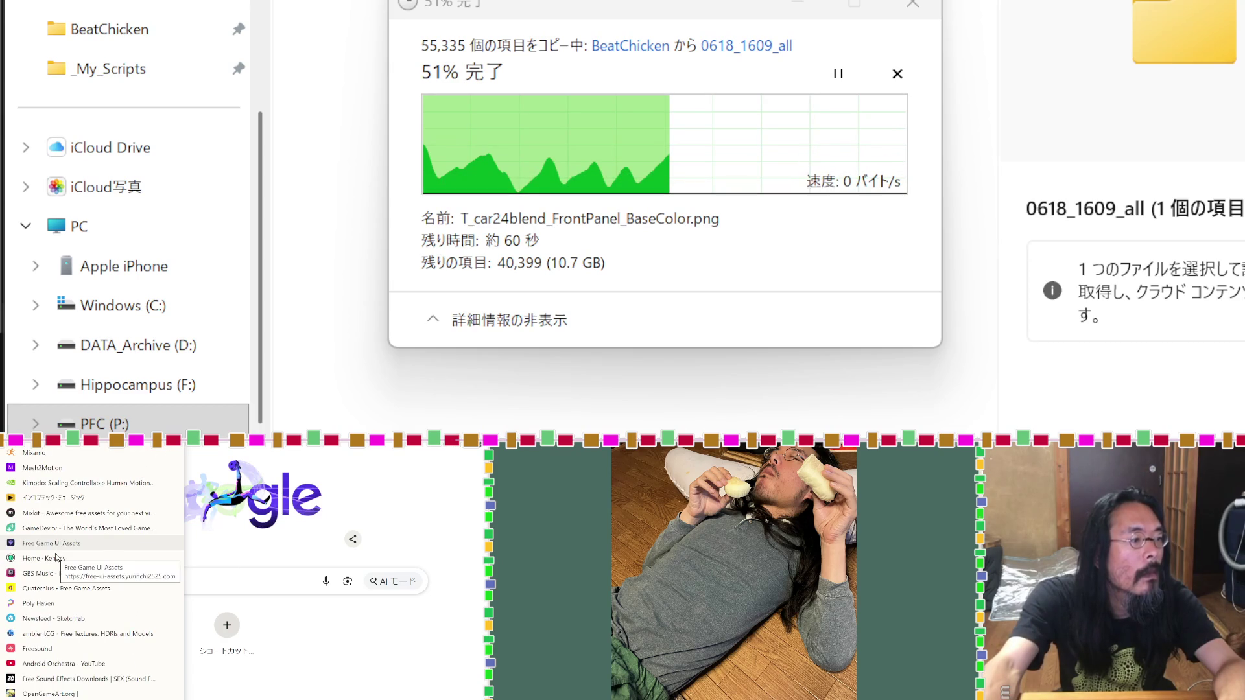
{"action": "scroll", "coordinate": [55, 556], "scroll_direction": "down", "scroll_amount": 5}
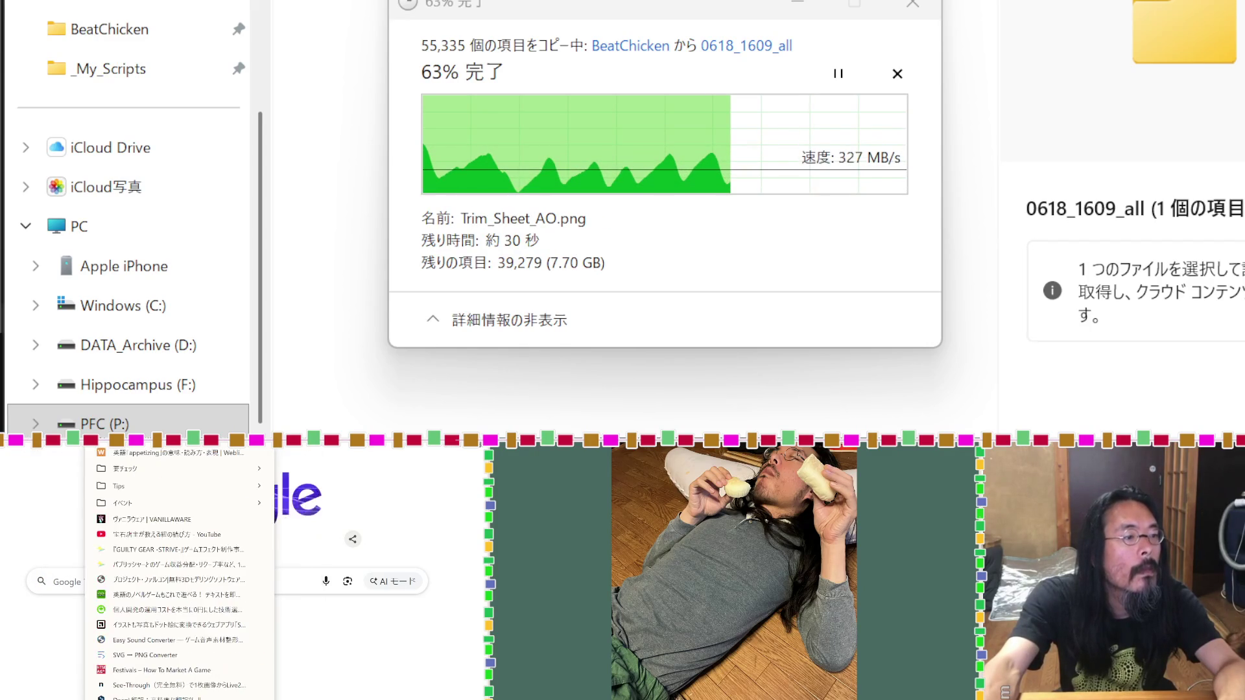
{"action": "scroll", "coordinate": [143, 499], "scroll_direction": "down", "scroll_amount": 2}
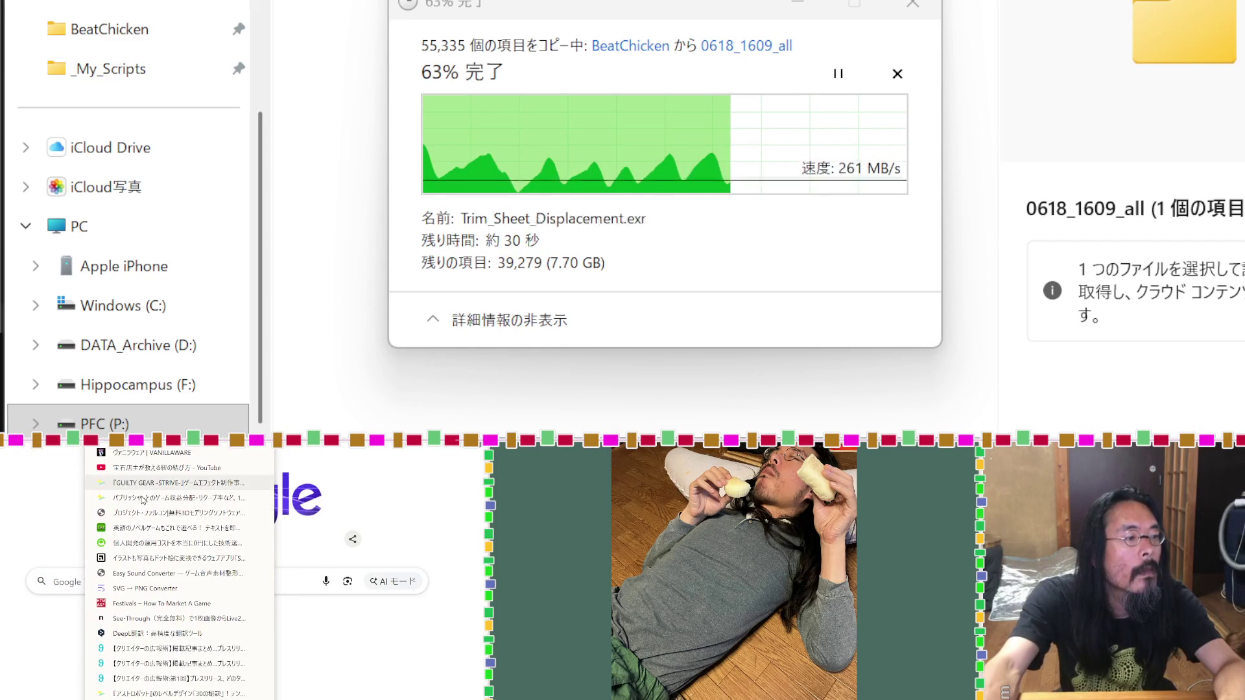
{"action": "scroll", "coordinate": [142, 500], "scroll_direction": "up", "scroll_amount": 2}
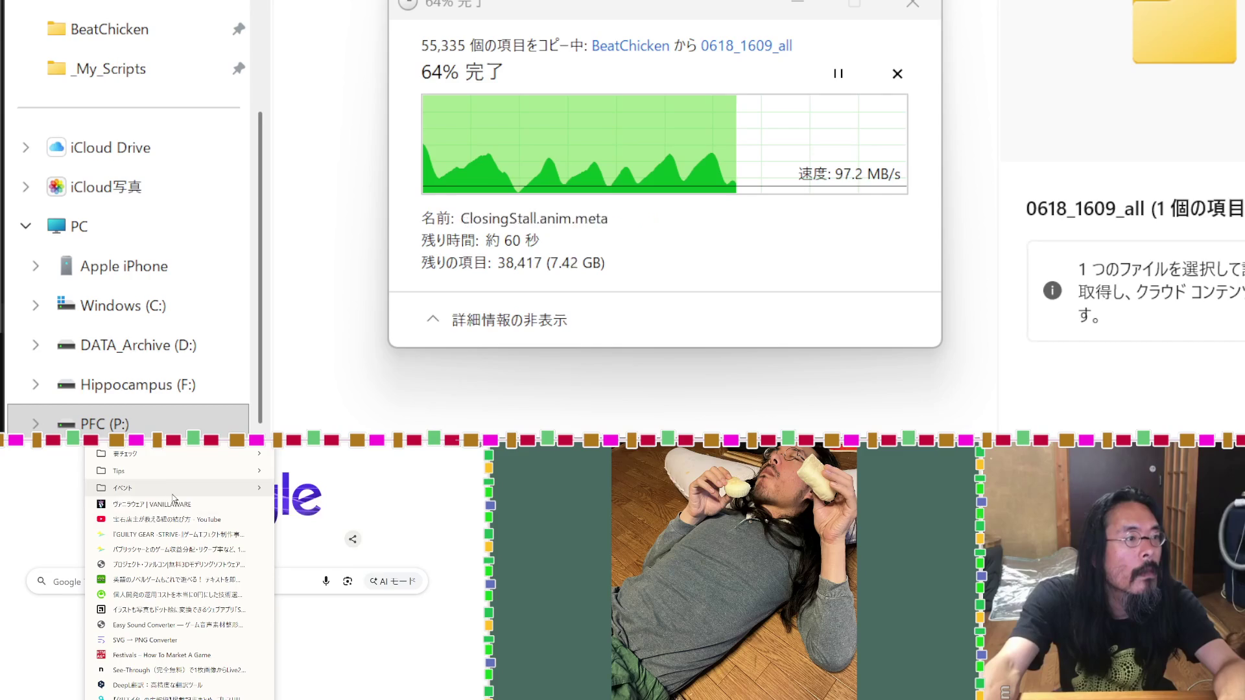
{"action": "mouse_move", "coordinate": [169, 500]}
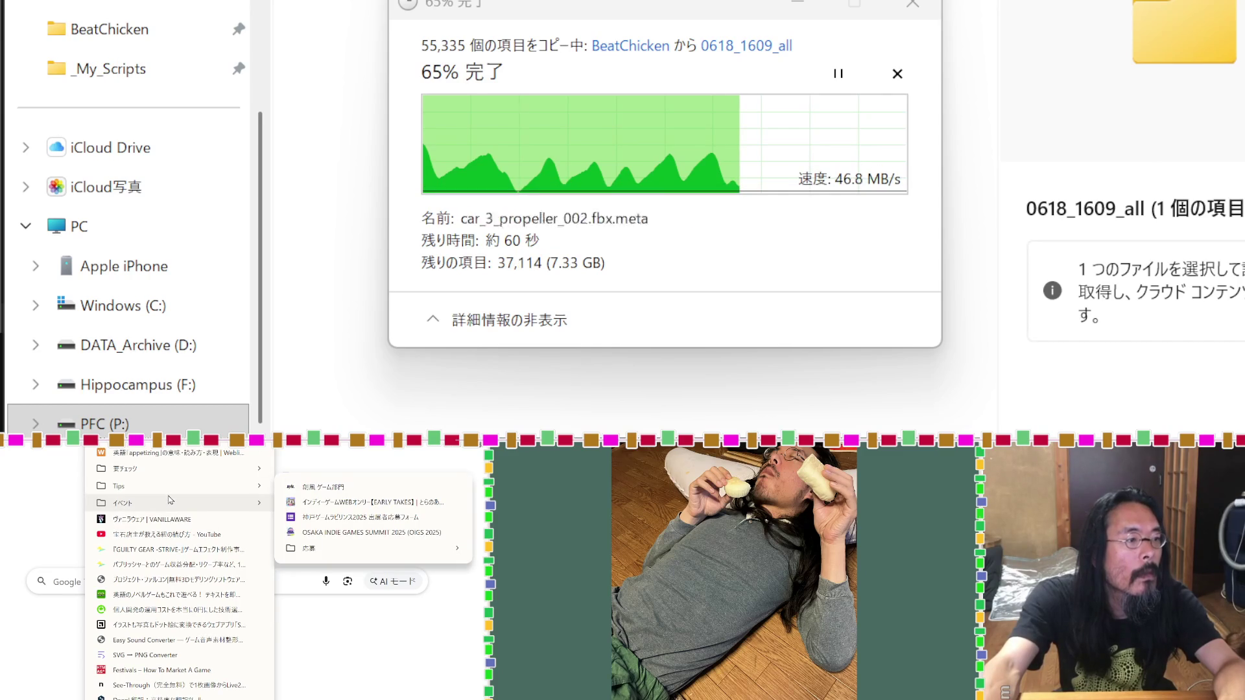
{"action": "scroll", "coordinate": [169, 500], "scroll_direction": "down", "scroll_amount": 2}
{"action": "scroll", "coordinate": [170, 499], "scroll_direction": "up", "scroll_amount": 2}
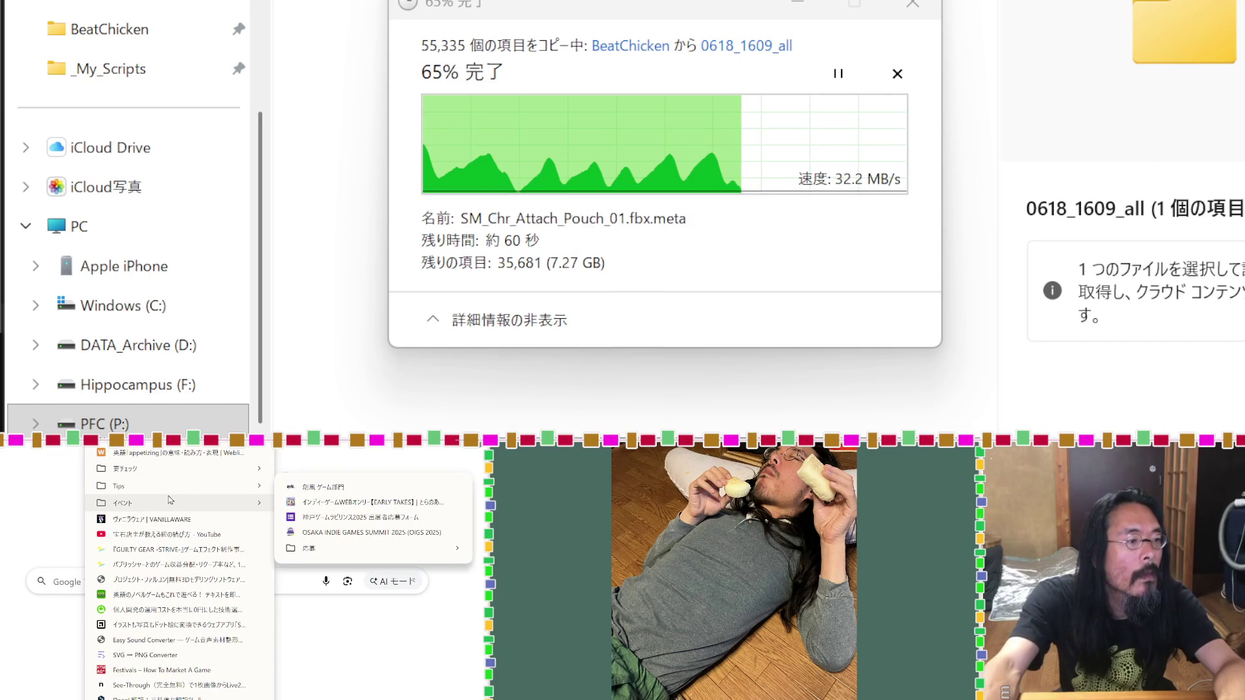
{"action": "scroll", "coordinate": [170, 500], "scroll_direction": "down", "scroll_amount": 4}
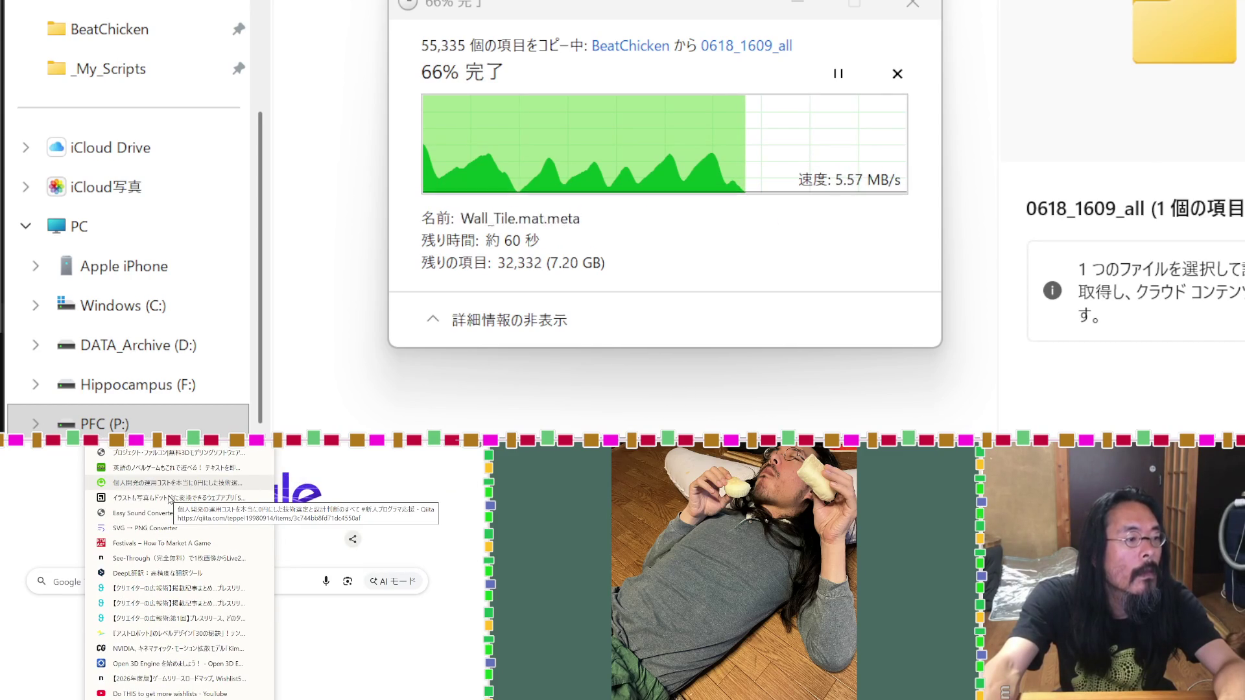
{"action": "scroll", "coordinate": [170, 500], "scroll_direction": "down", "scroll_amount": 3}
{"action": "scroll", "coordinate": [169, 500], "scroll_direction": "down", "scroll_amount": 2}
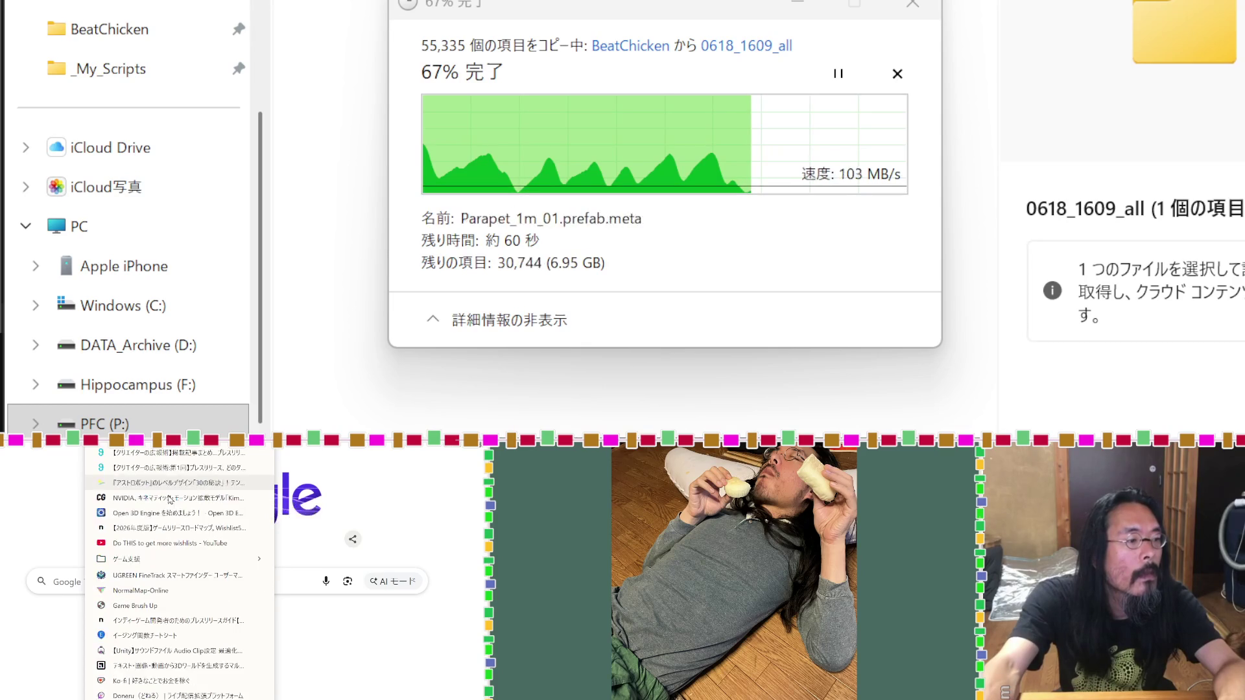
{"action": "scroll", "coordinate": [170, 500], "scroll_direction": "down", "scroll_amount": 5}
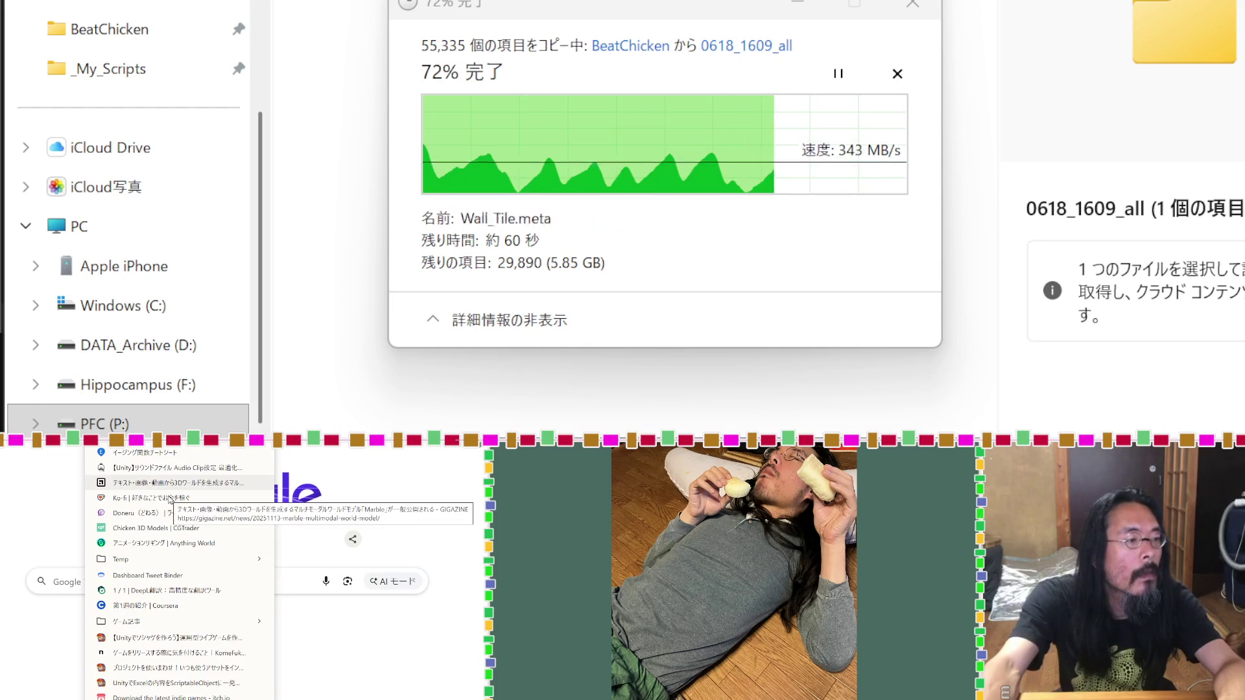
Step: Browse other bookmark folders, then close the bookmark lists and focus the address bar
{"action": "left_click", "coordinate": [37, 453]}
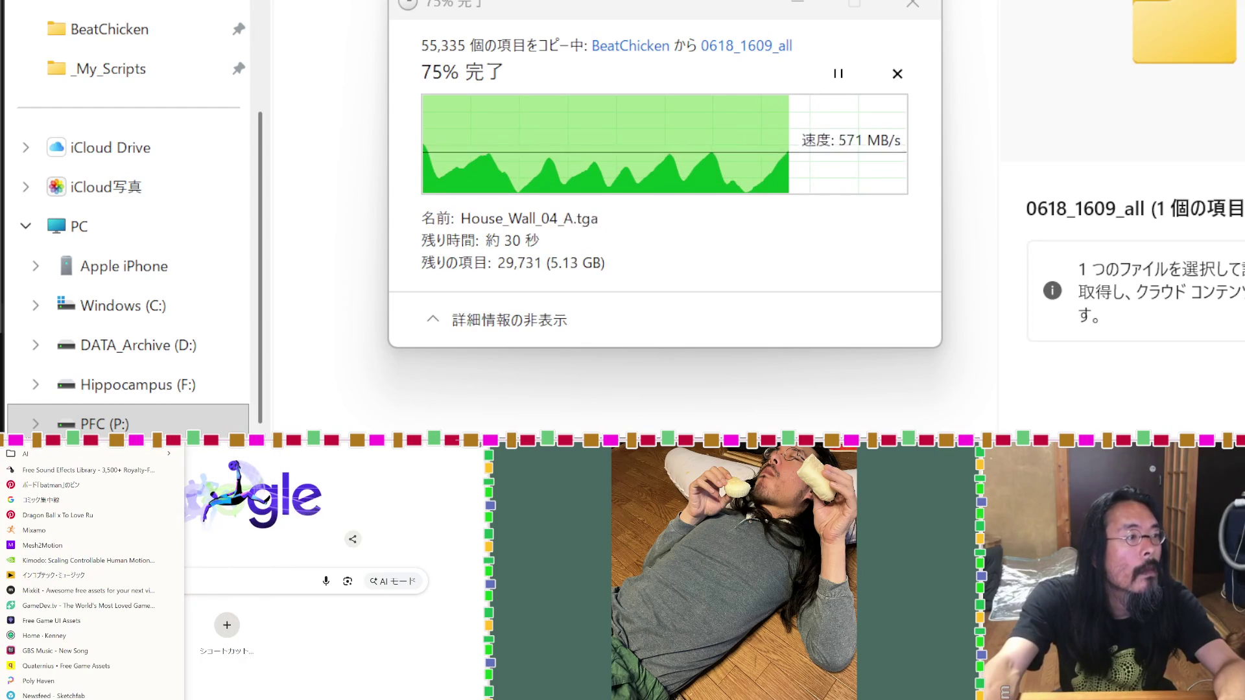
{"action": "mouse_move", "coordinate": [36, 453]}
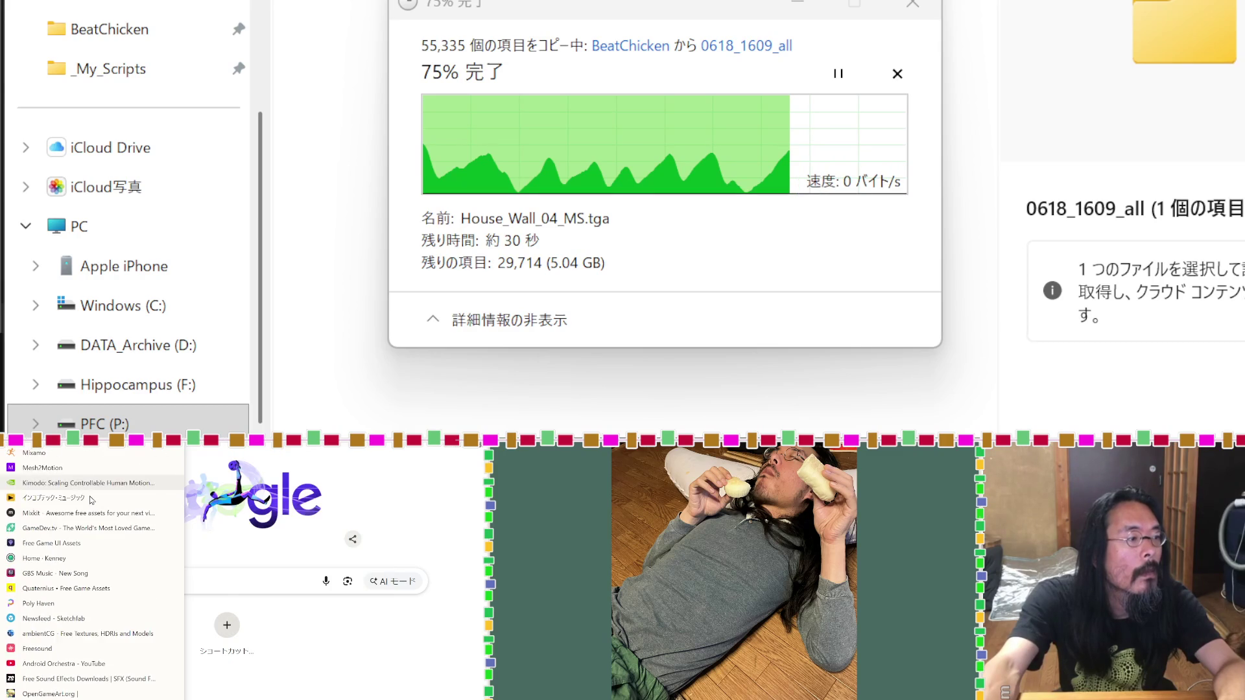
{"action": "key", "text": "Right"}
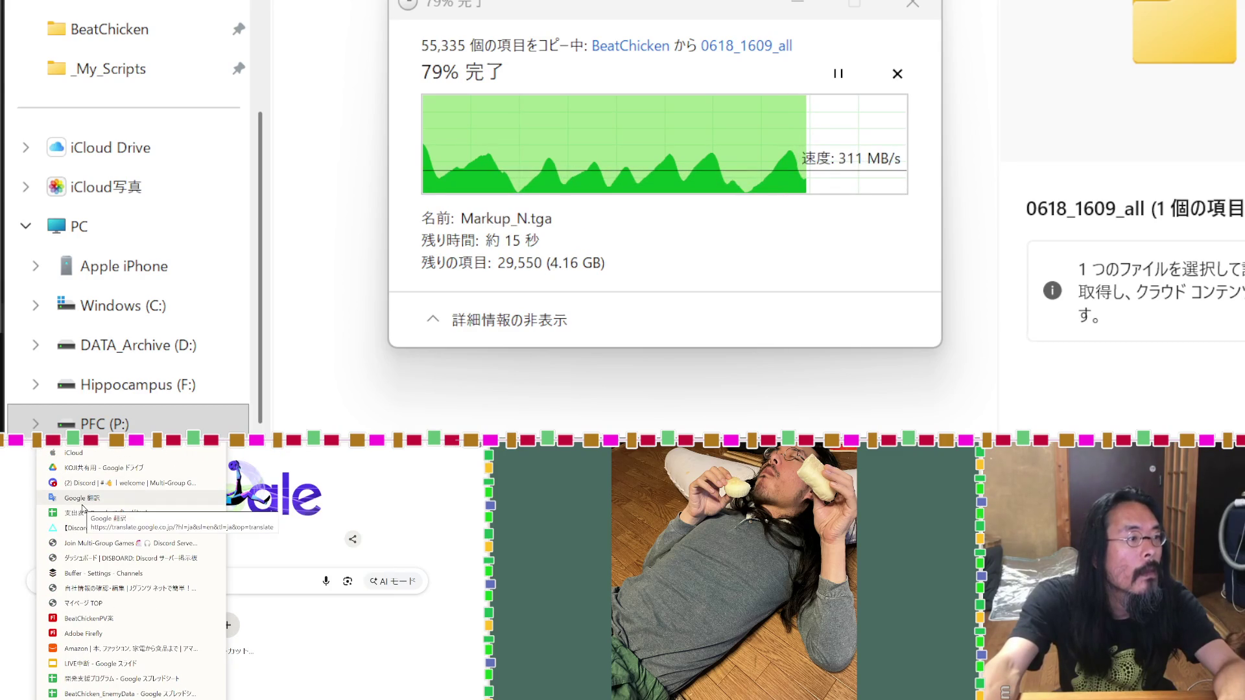
{"action": "scroll", "coordinate": [83, 509], "scroll_direction": "down", "scroll_amount": 5}
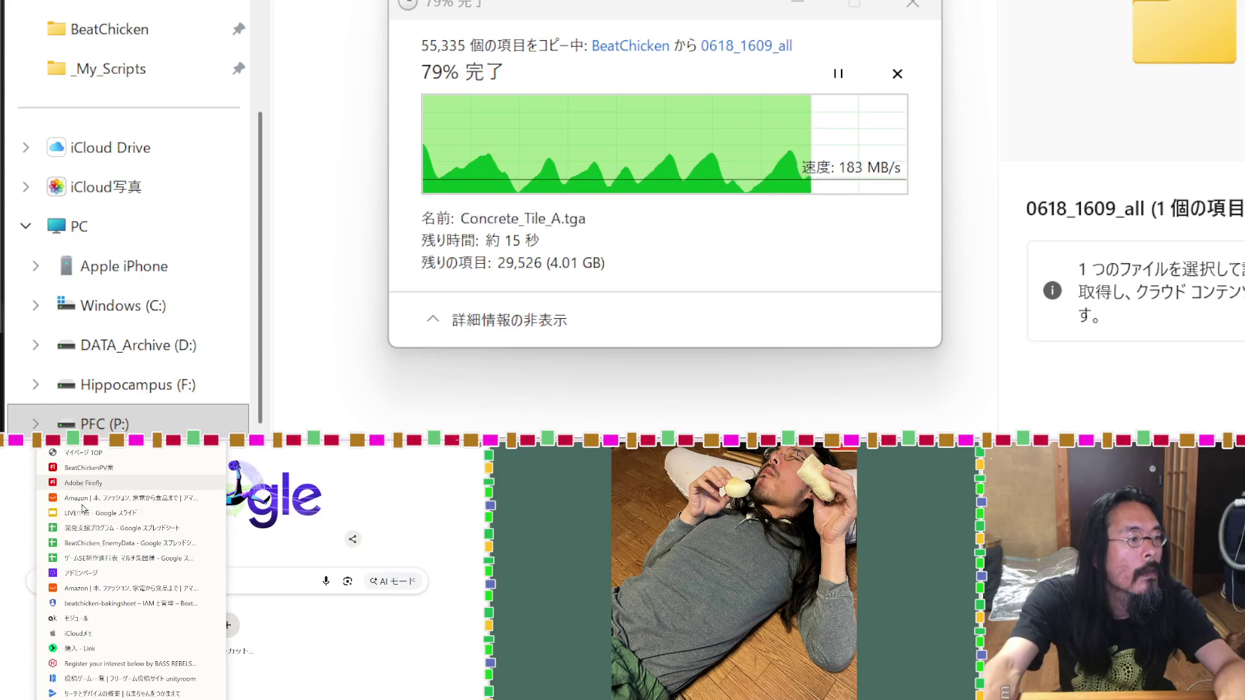
{"action": "scroll", "coordinate": [83, 509], "scroll_direction": "down", "scroll_amount": 3}
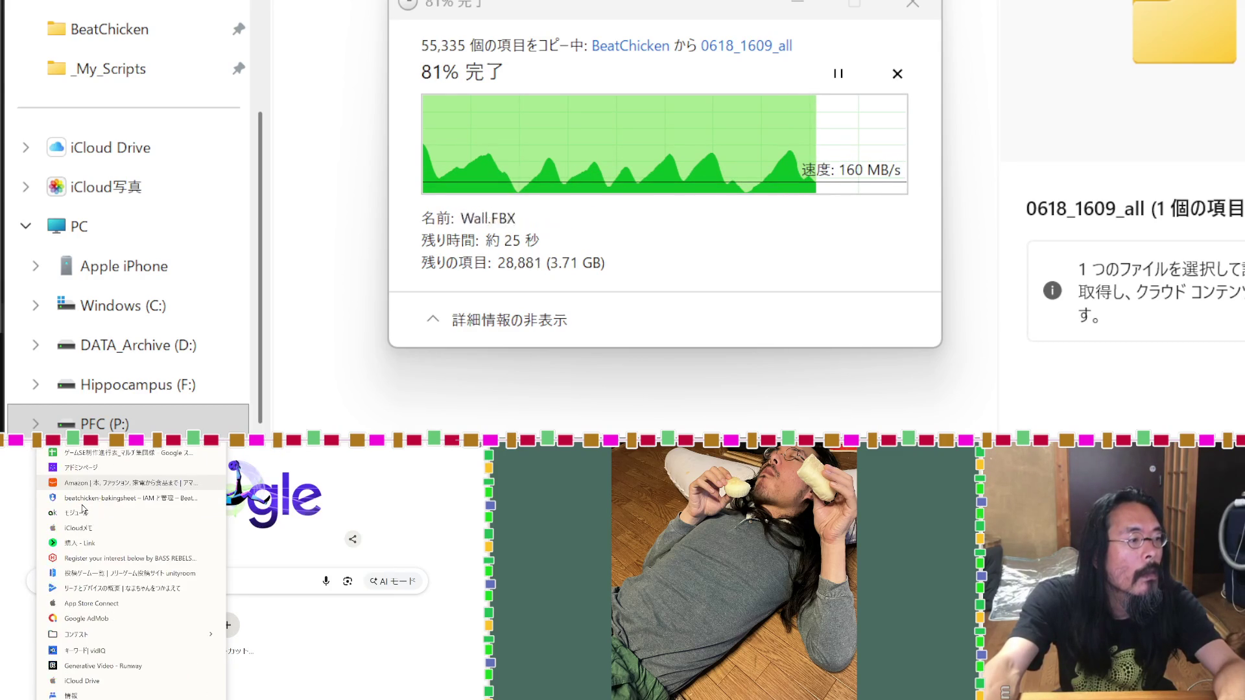
{"action": "scroll", "coordinate": [82, 509], "scroll_direction": "down", "scroll_amount": 8}
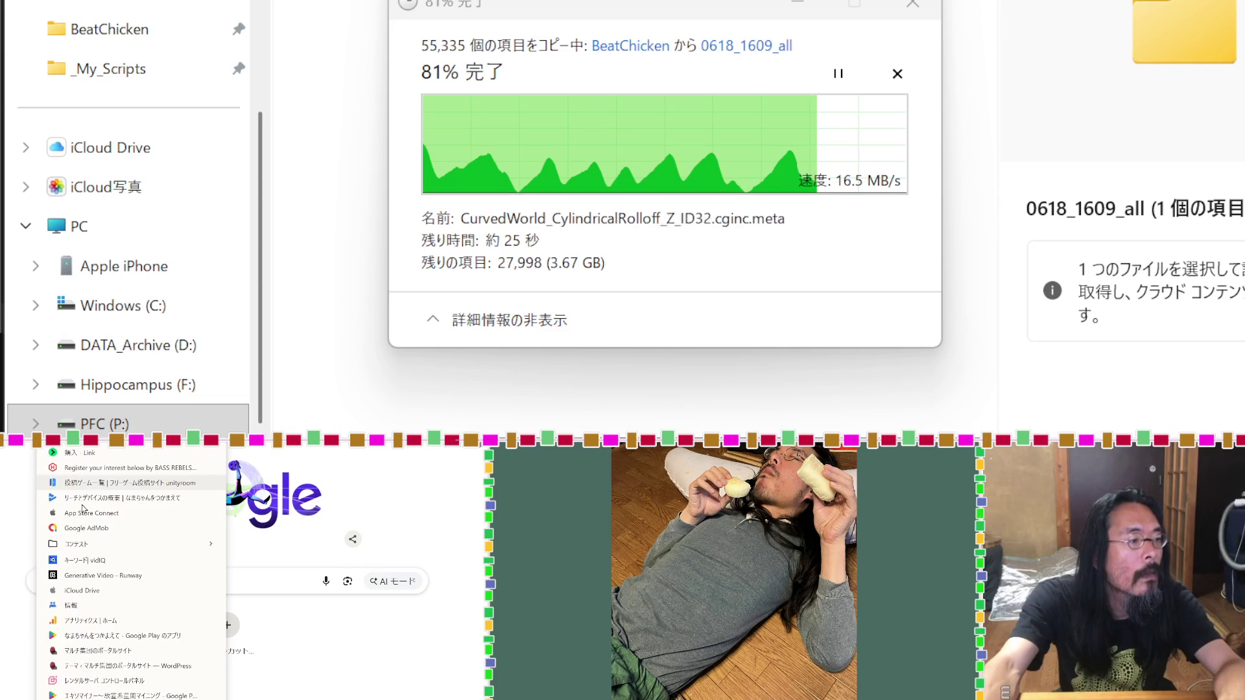
{"action": "mouse_move", "coordinate": [110, 438]}
{"action": "scroll", "coordinate": [130, 511], "scroll_direction": "up", "scroll_amount": 5}
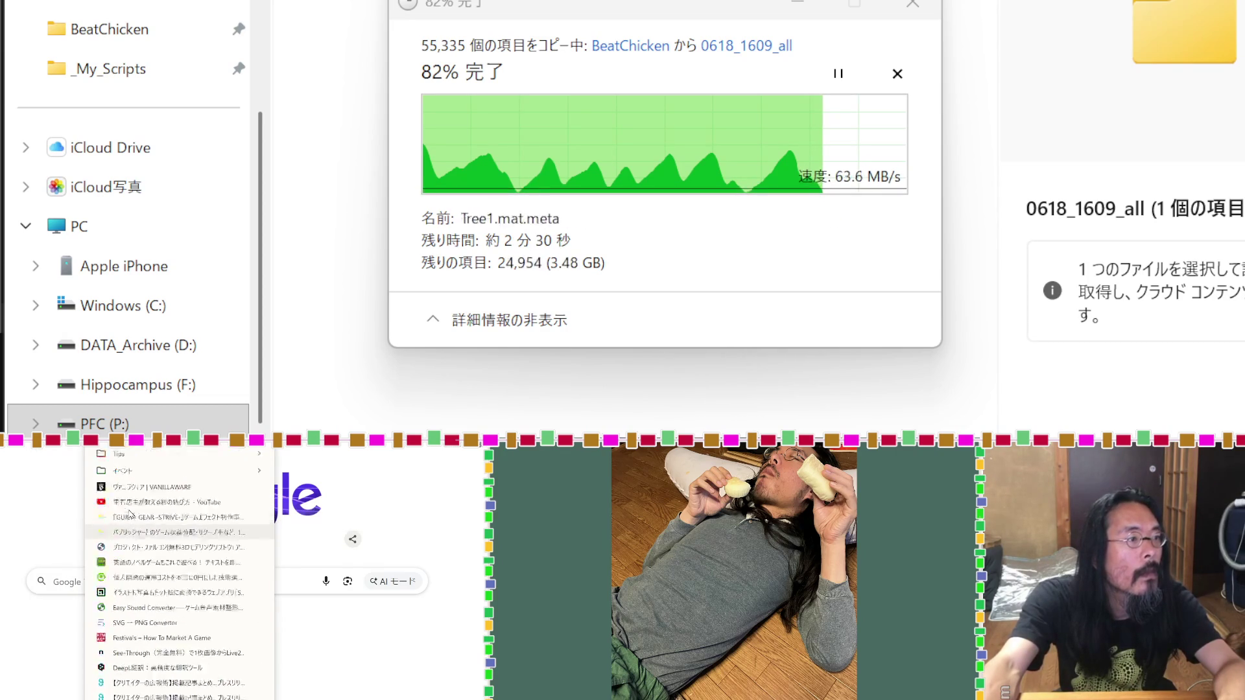
{"action": "mouse_move", "coordinate": [130, 508]}
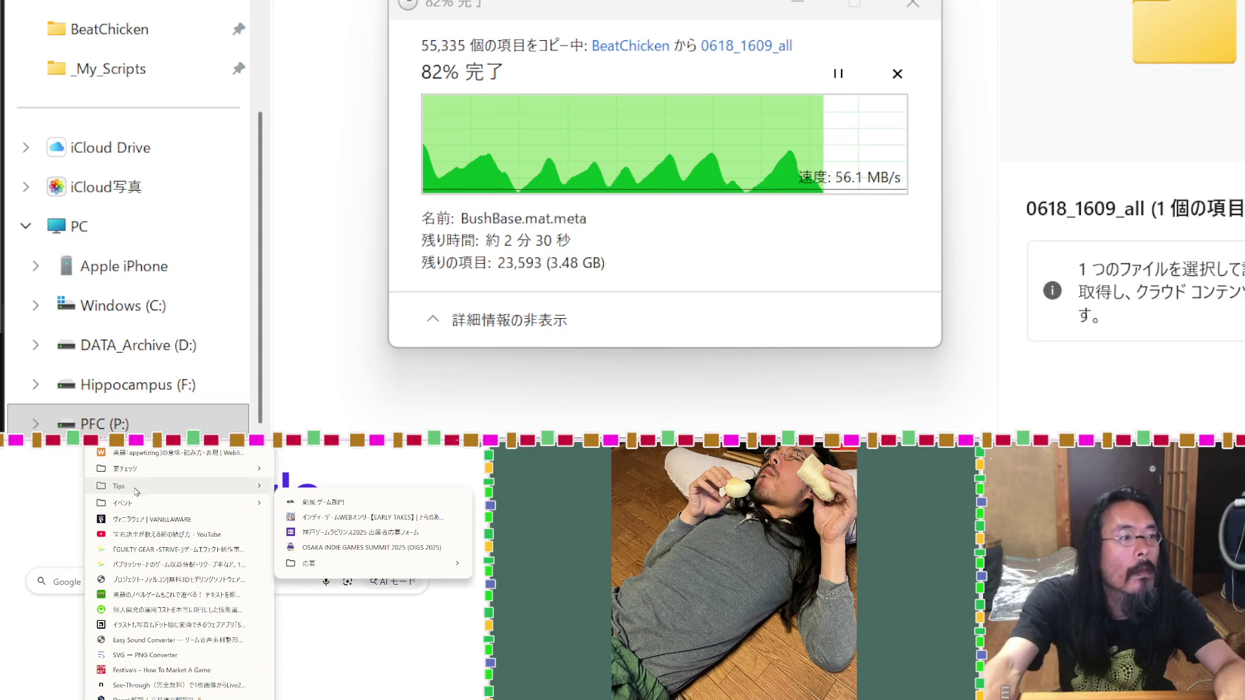
{"action": "key", "text": "Escape"}
{"action": "key", "text": "ctrl+l"}
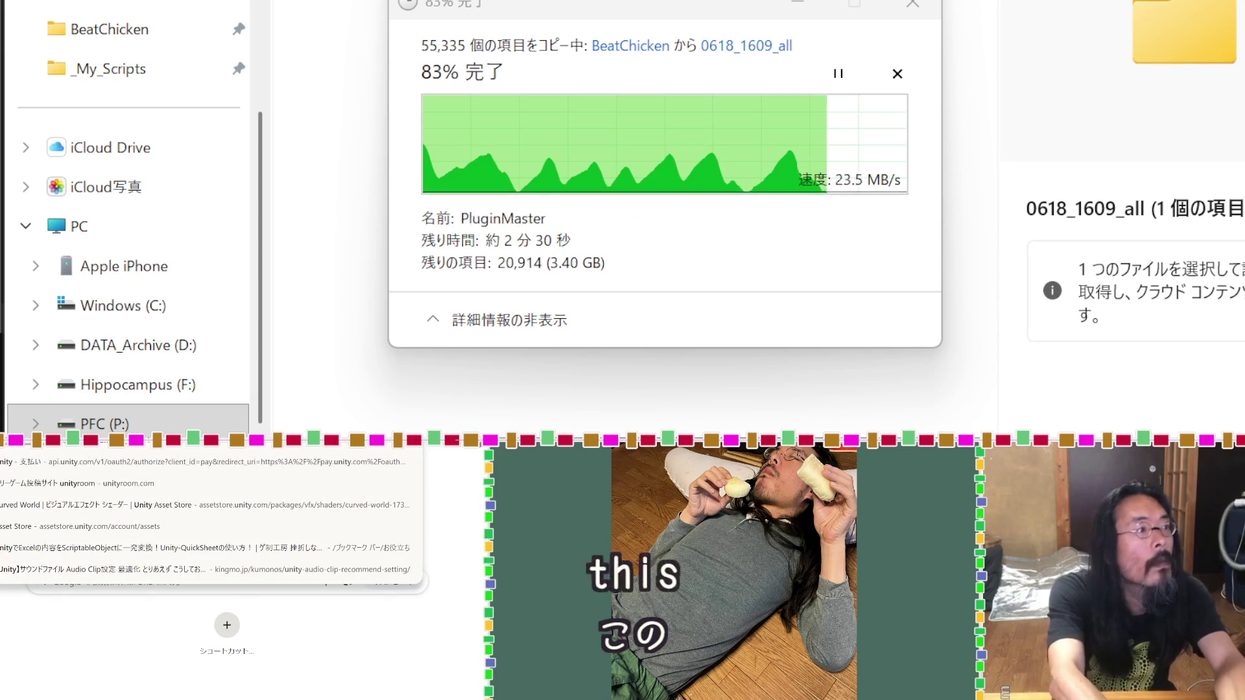
Step: Search Google for 'unity アセット' and open the Unity Asset Store
{"action": "type", "text": "unity アセット"}
{"action": "key", "text": "Return"}
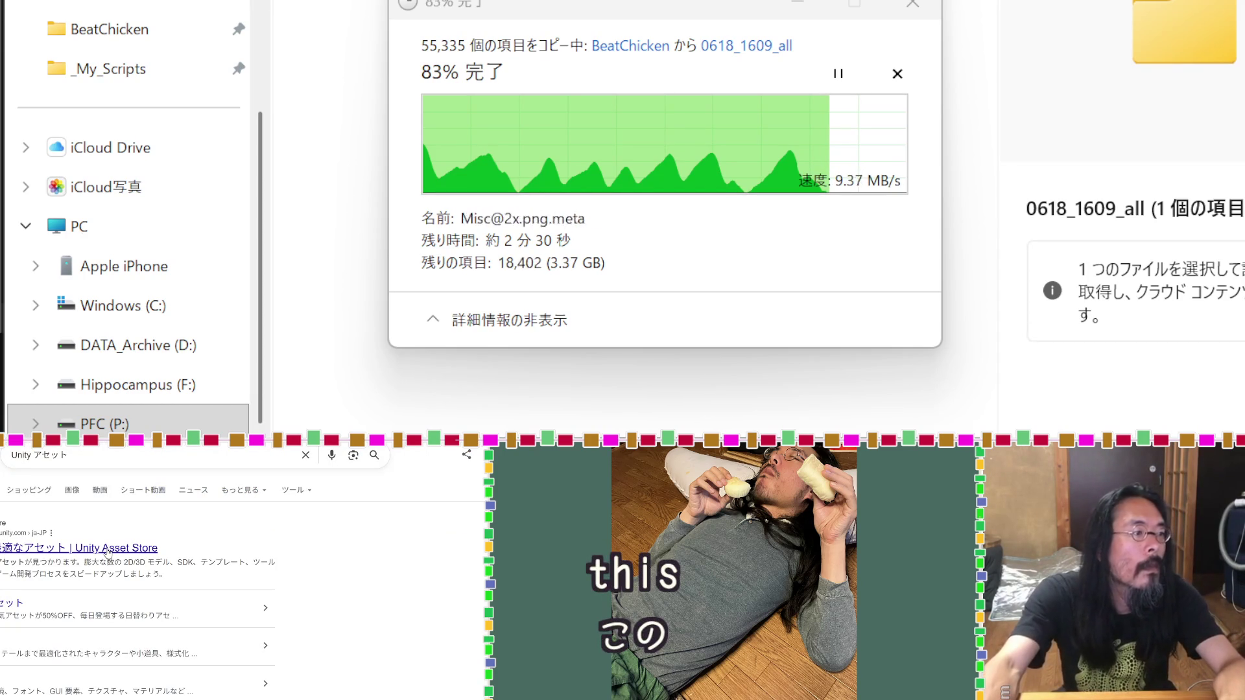
{"action": "left_click", "coordinate": [109, 550]}
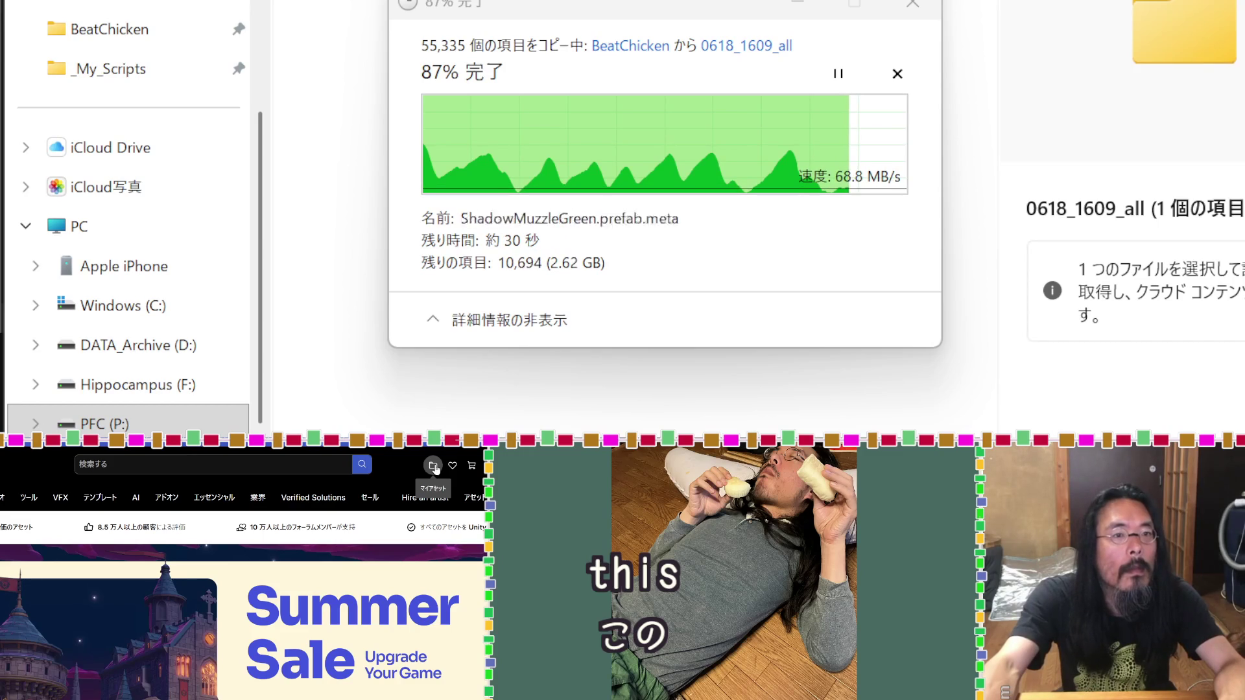
Step: Go from My Assets to the saved assets page
{"action": "left_click", "coordinate": [452, 465]}
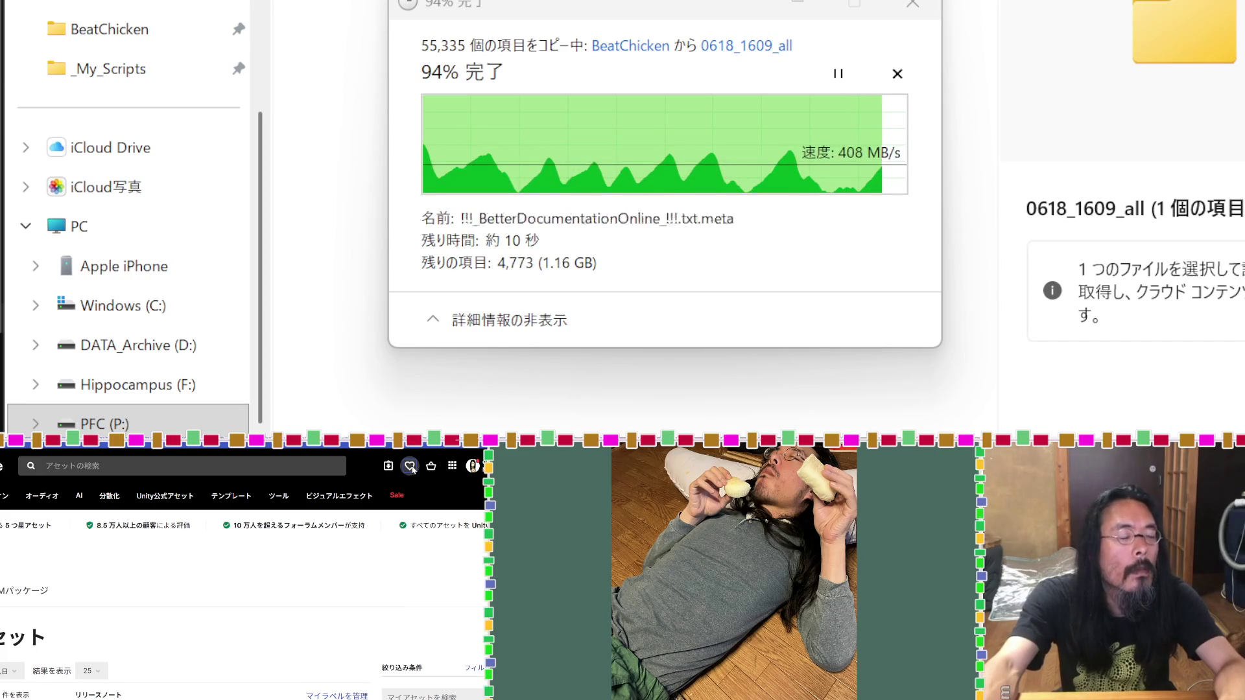
{"action": "left_click", "coordinate": [411, 467]}
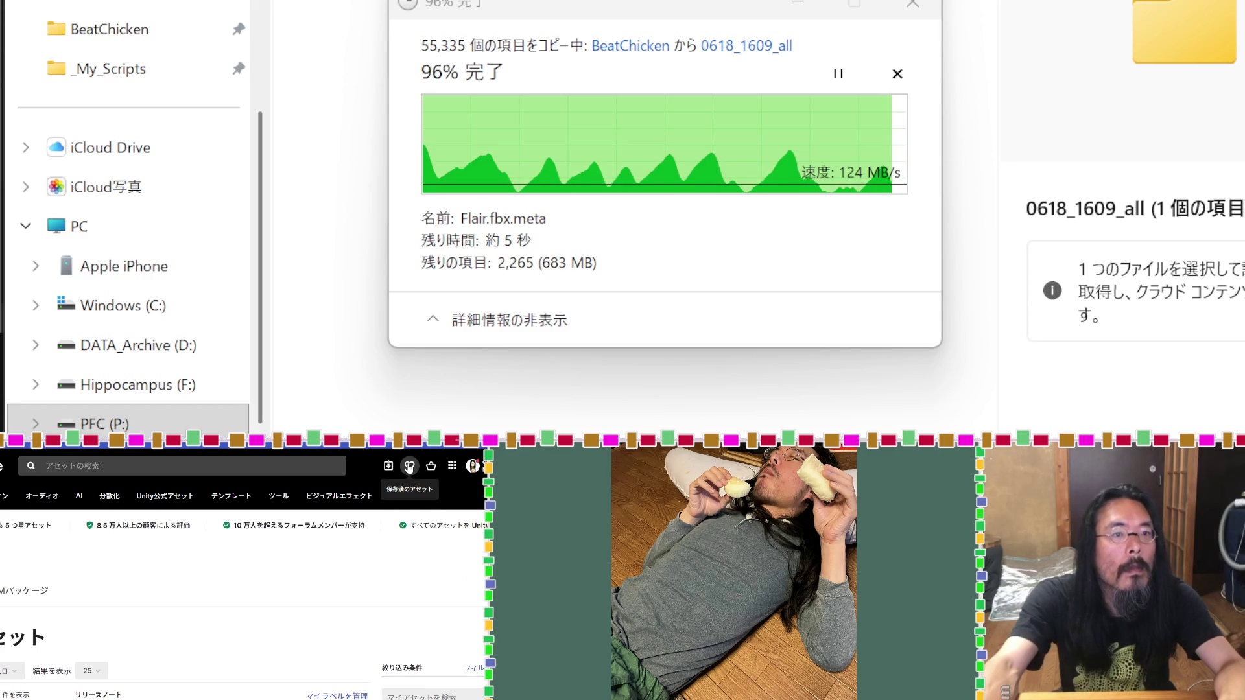
{"action": "left_click", "coordinate": [410, 467]}
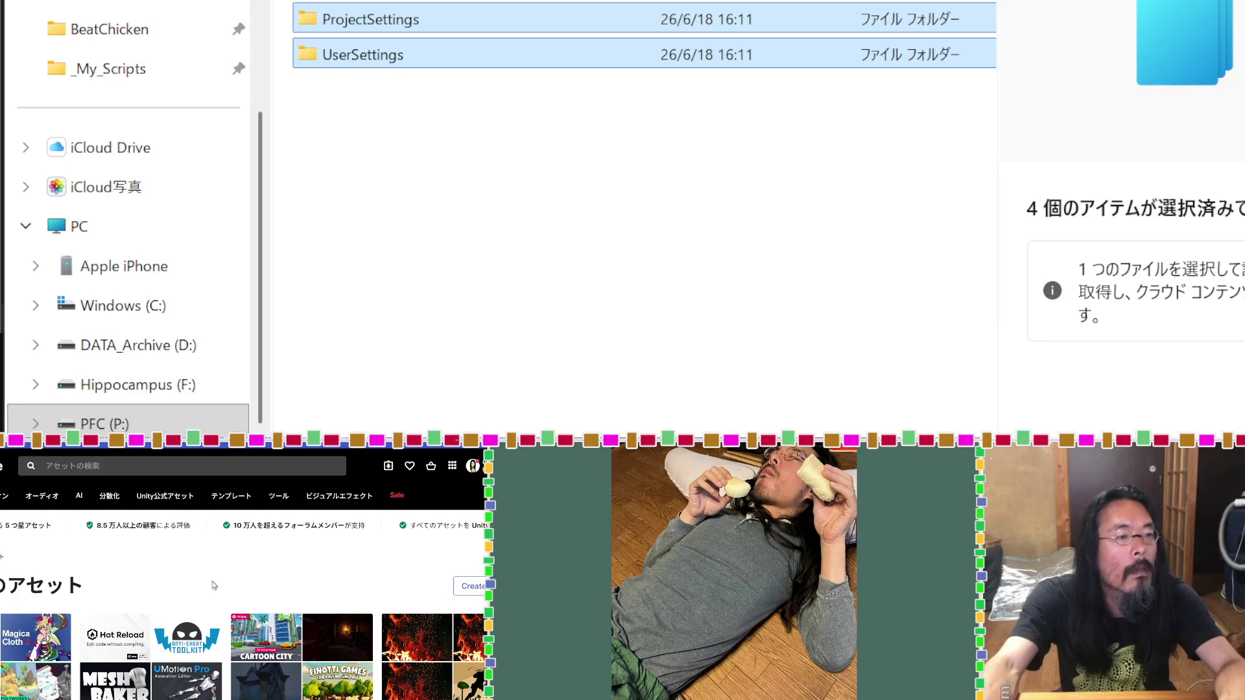
{"action": "scroll", "coordinate": [263, 641], "scroll_direction": "down", "scroll_amount": 2}
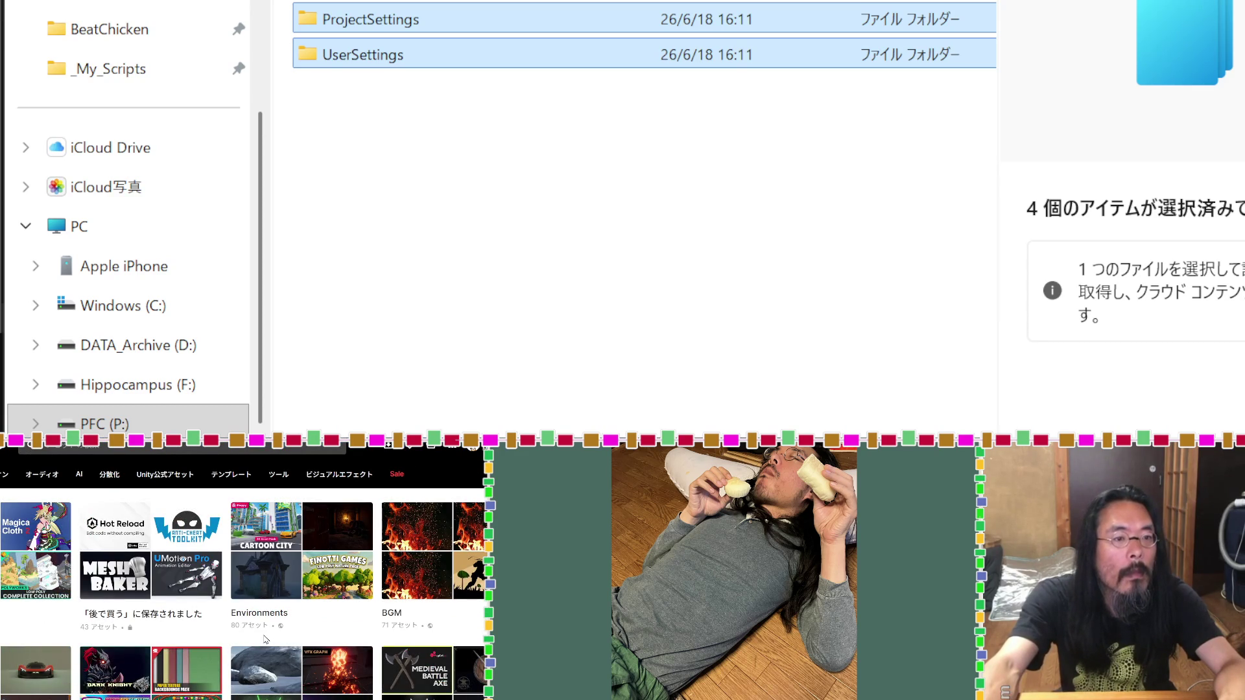
{"action": "scroll", "coordinate": [265, 640], "scroll_direction": "down", "scroll_amount": 2}
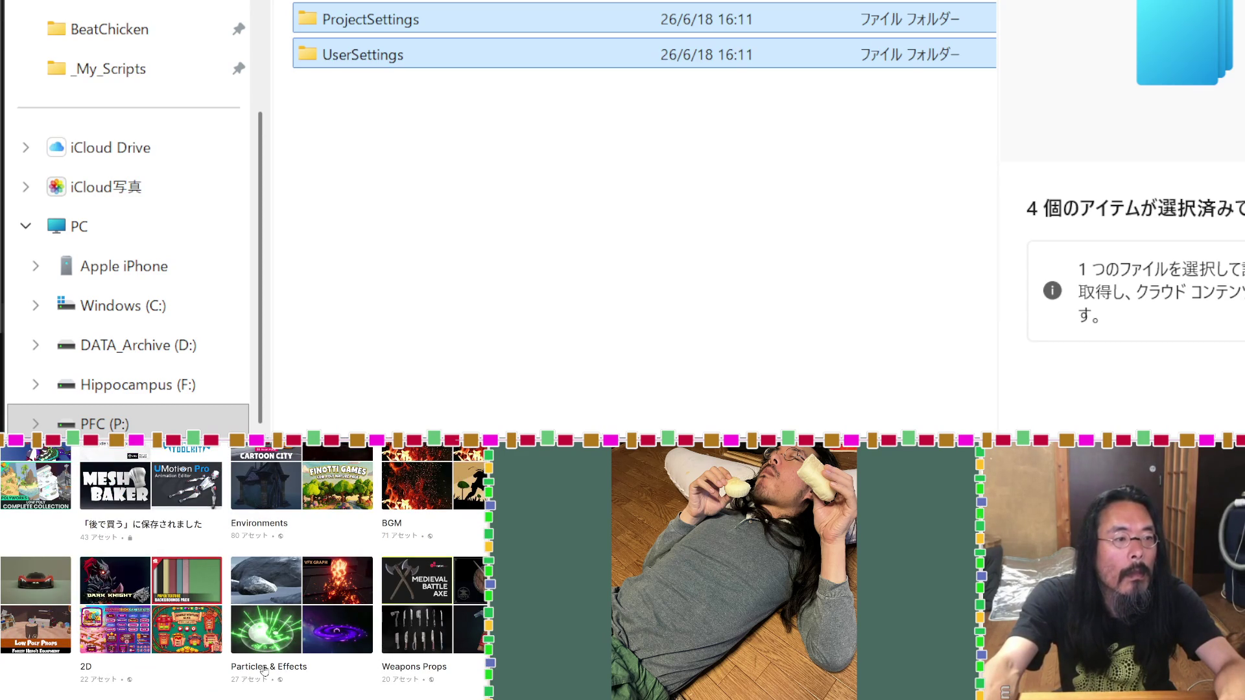
Step: Scroll through the Particles & Effects collection, then back to the top
{"action": "left_click", "coordinate": [266, 671]}
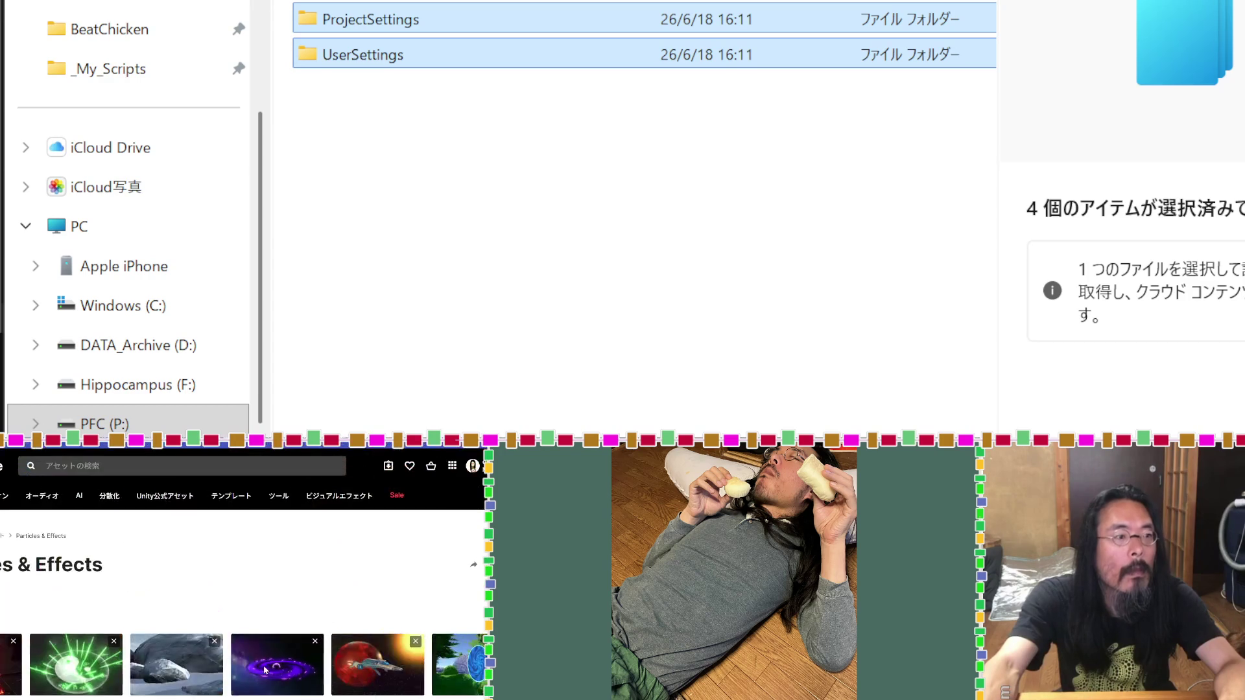
{"action": "scroll", "coordinate": [245, 609], "scroll_direction": "down", "scroll_amount": 3}
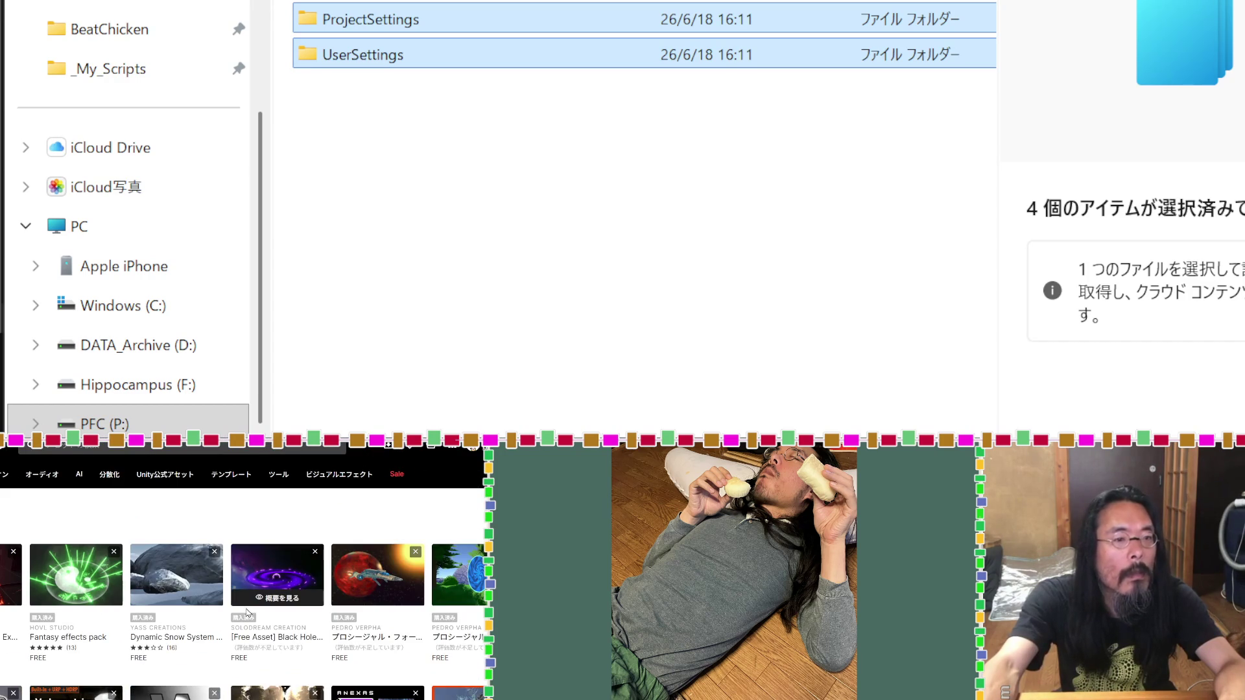
{"action": "scroll", "coordinate": [247, 612], "scroll_direction": "down", "scroll_amount": 2}
{"action": "scroll", "coordinate": [247, 612], "scroll_direction": "down", "scroll_amount": 2}
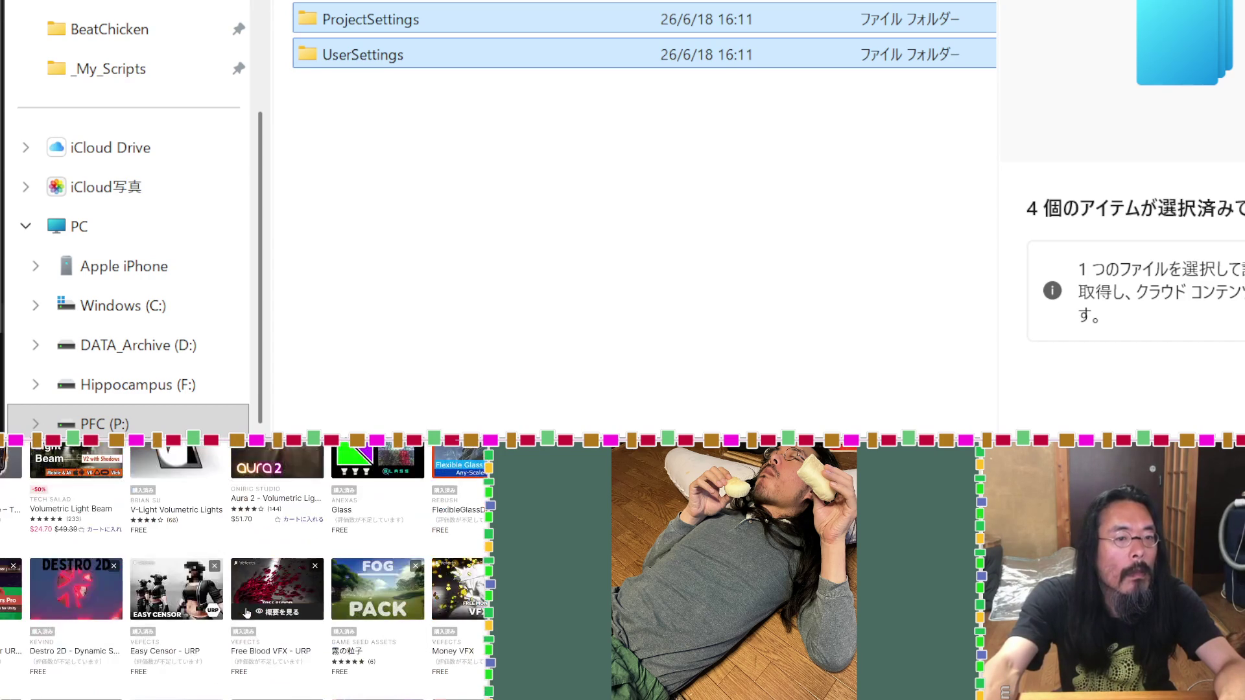
{"action": "scroll", "coordinate": [246, 613], "scroll_direction": "down", "scroll_amount": 2}
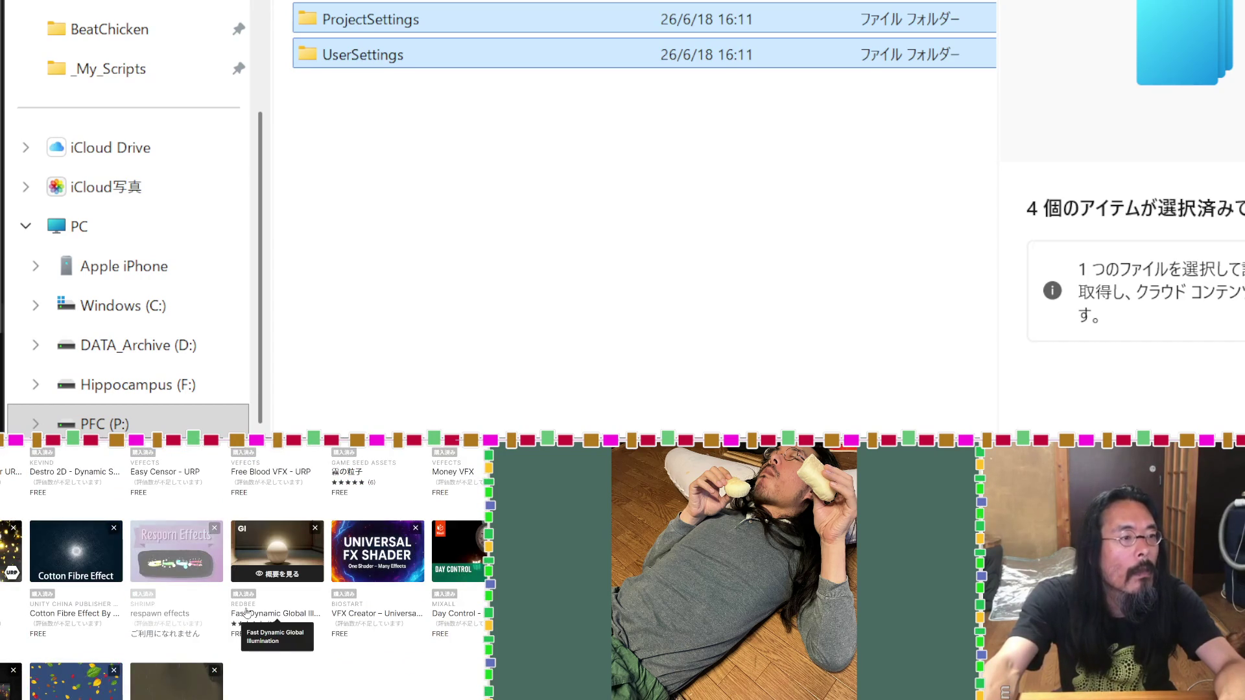
{"action": "scroll", "coordinate": [247, 612], "scroll_direction": "down", "scroll_amount": 1}
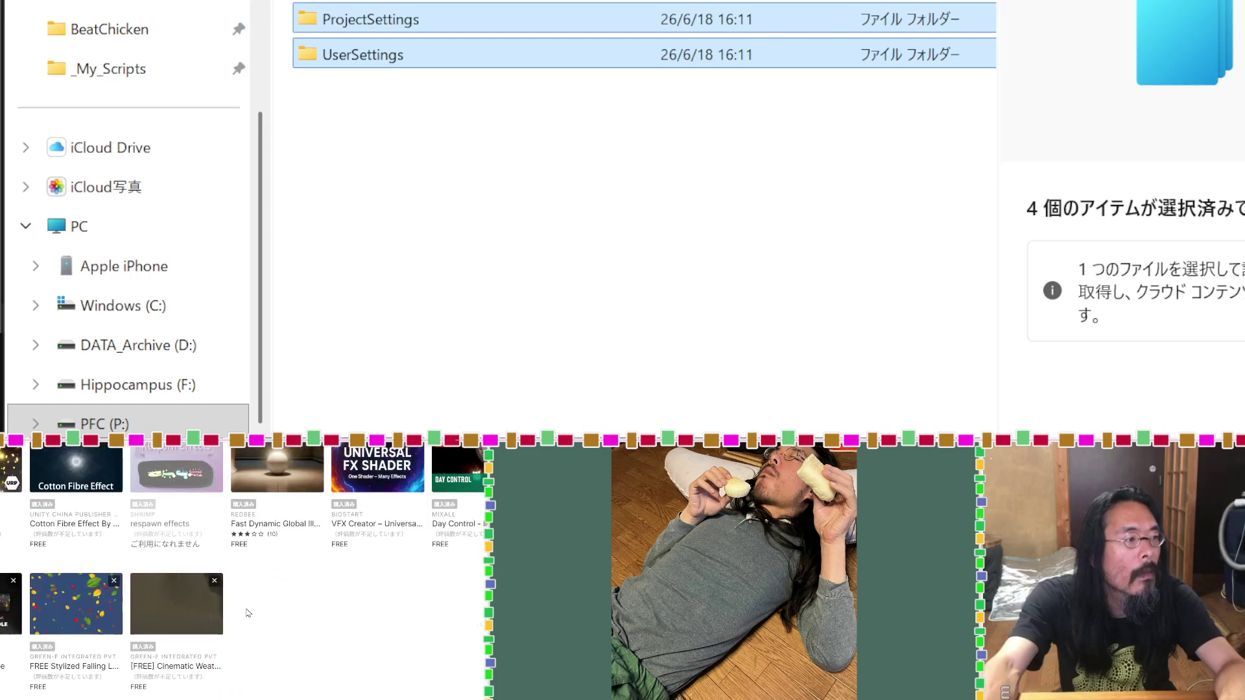
{"action": "scroll", "coordinate": [247, 613], "scroll_direction": "up", "scroll_amount": 3}
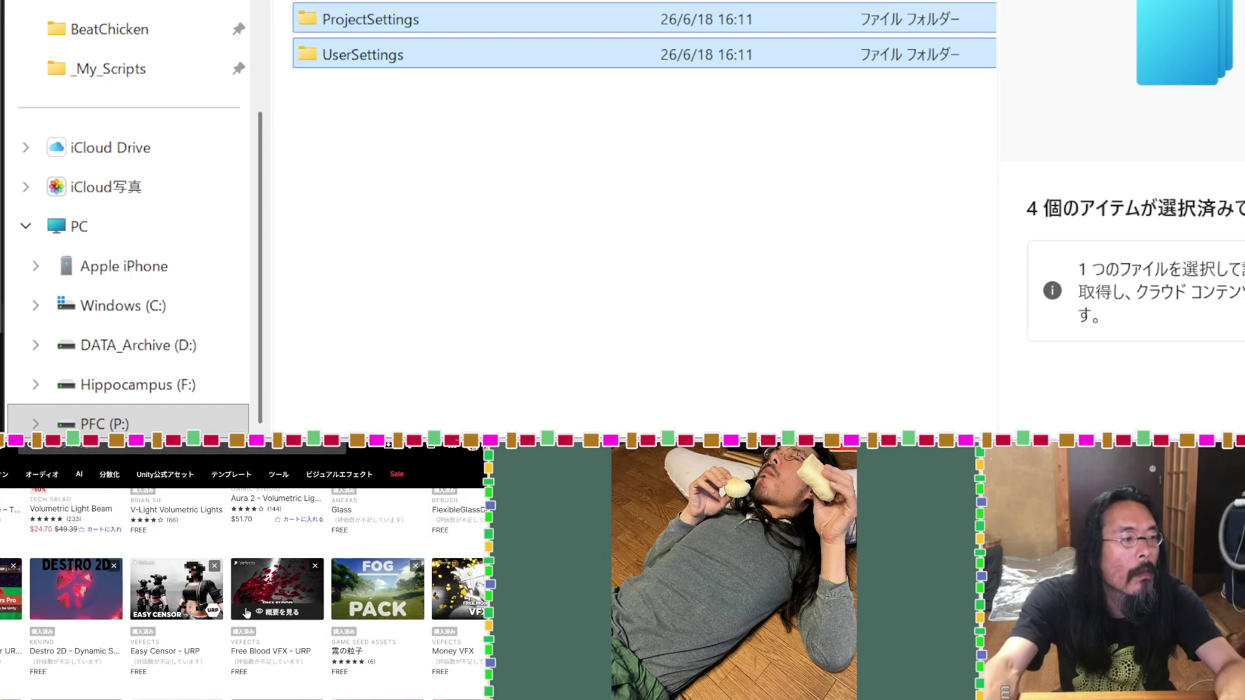
{"action": "scroll", "coordinate": [247, 613], "scroll_direction": "up", "scroll_amount": 3}
{"action": "scroll", "coordinate": [247, 612], "scroll_direction": "down", "scroll_amount": 1}
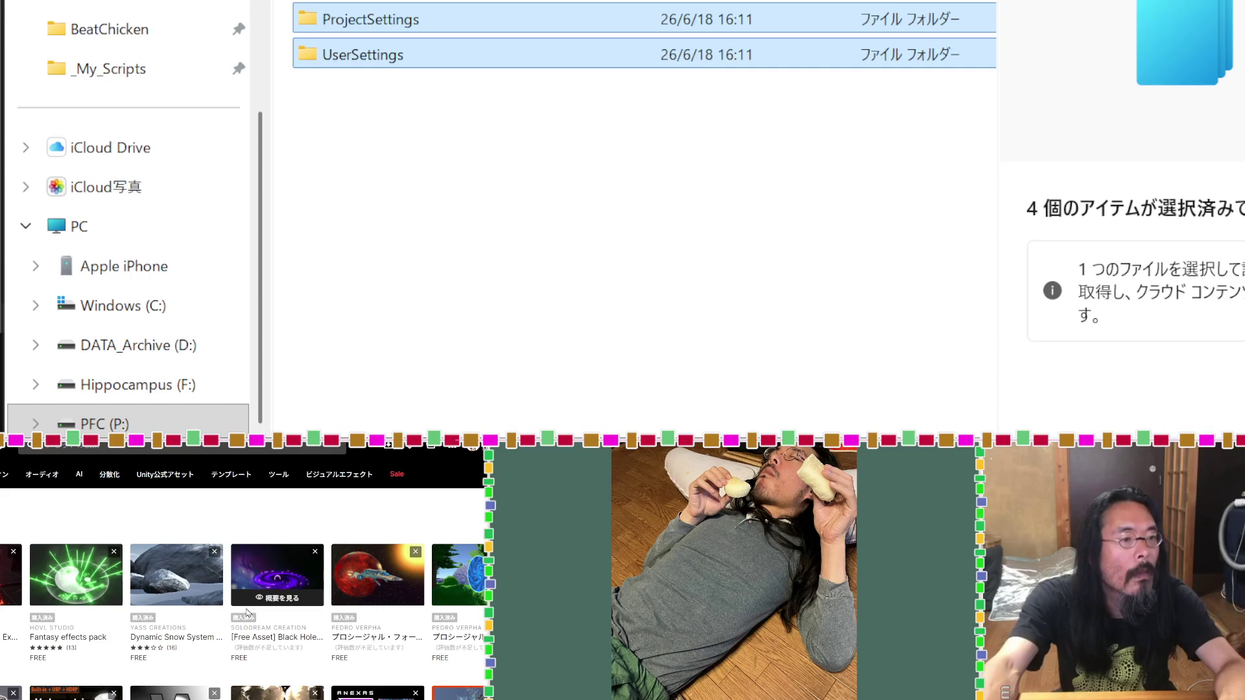
{"action": "mouse_move", "coordinate": [165, 474]}
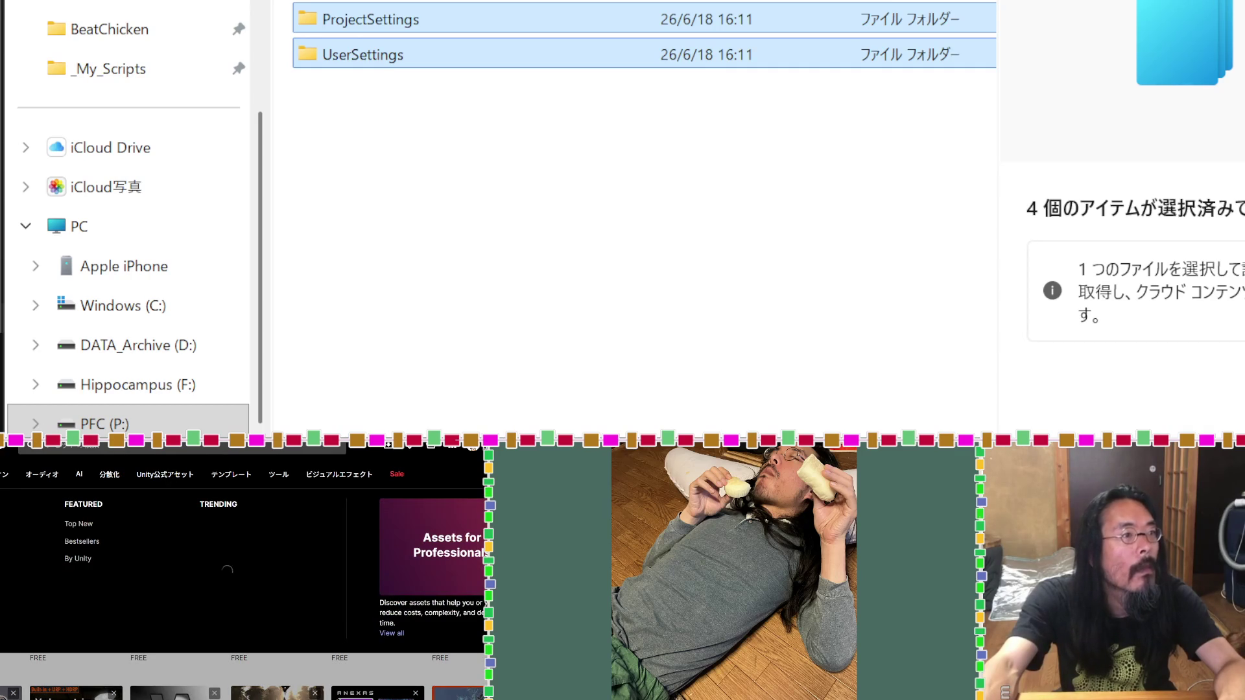
{"action": "scroll", "coordinate": [303, 461], "scroll_direction": "up", "scroll_amount": 5}
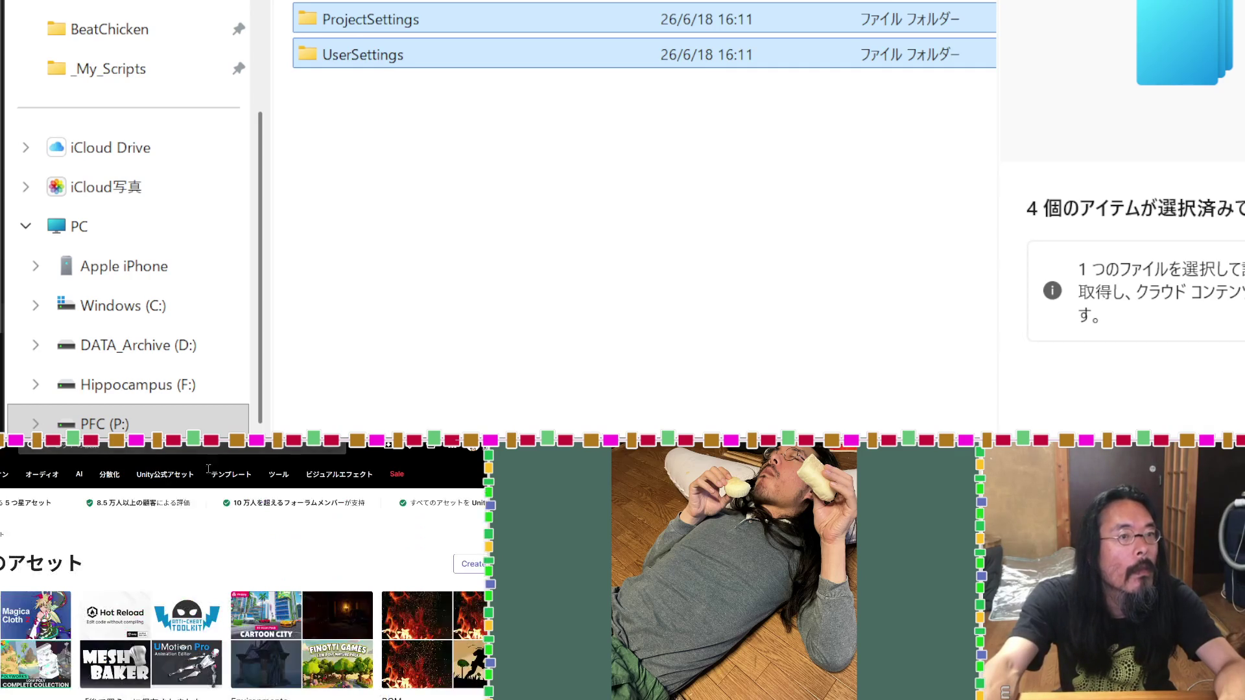
Step: Launch Unity Hub from the Start menu and open the BeatChicken project
{"action": "left_click", "coordinate": [269, 467]}
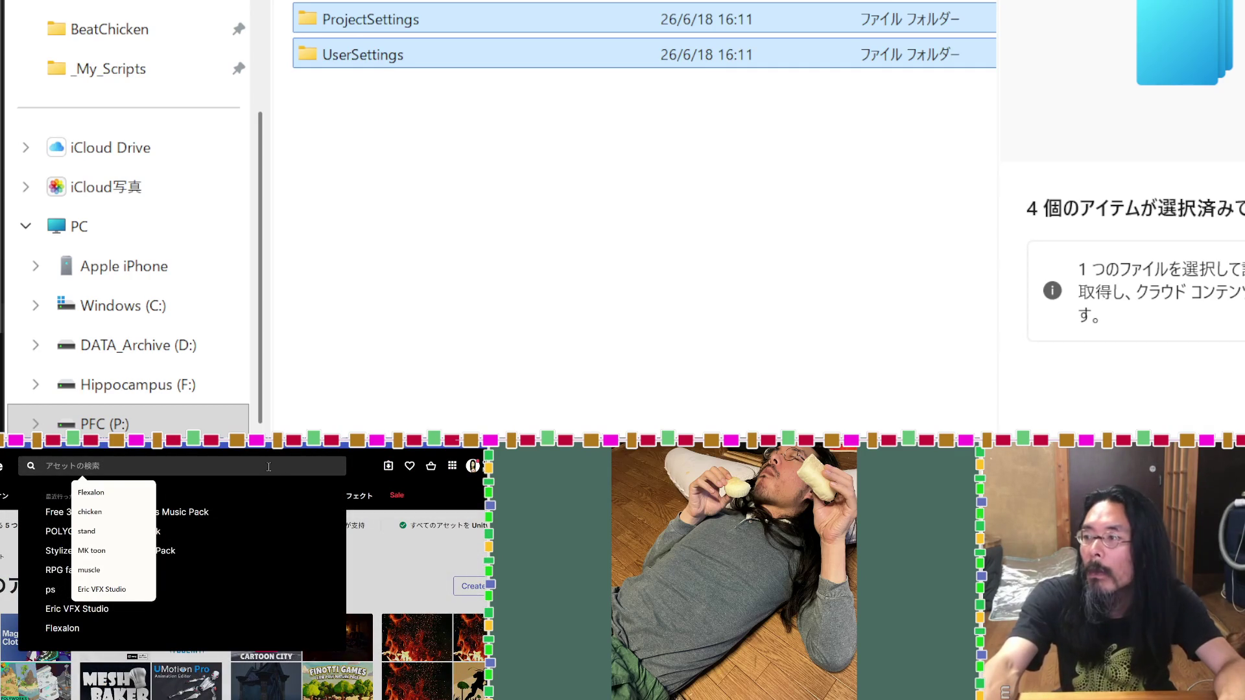
{"action": "key", "text": "alt+Tab"}
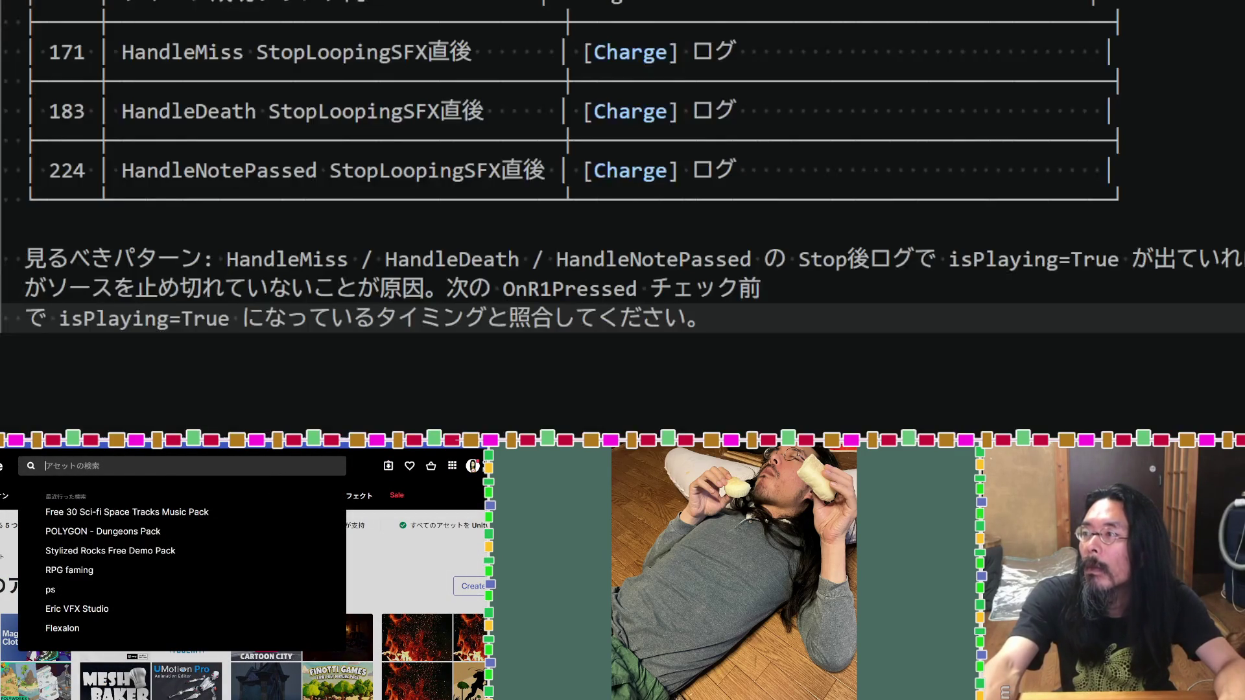
{"action": "key", "text": "super"}
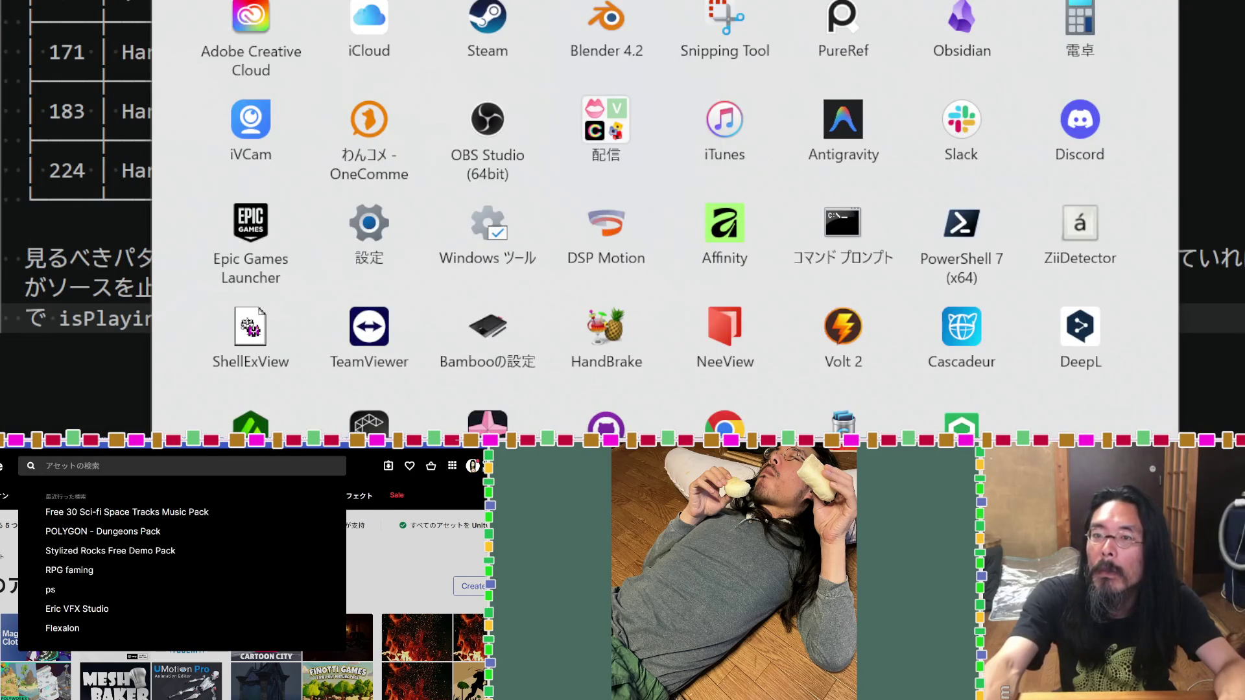
{"action": "key", "text": "Escape"}
{"action": "key", "text": "alt+Tab"}
{"action": "left_click", "coordinate": [632, 117]}
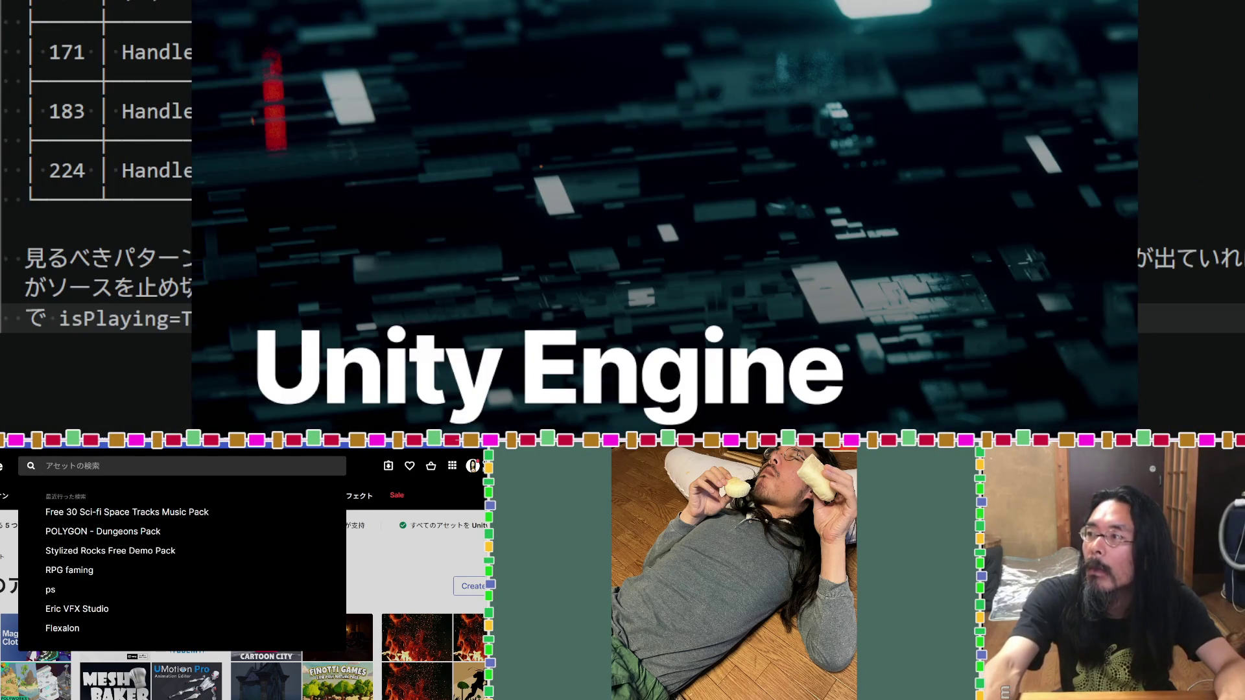
{"action": "key", "text": "super"}
{"action": "key", "text": "Escape"}
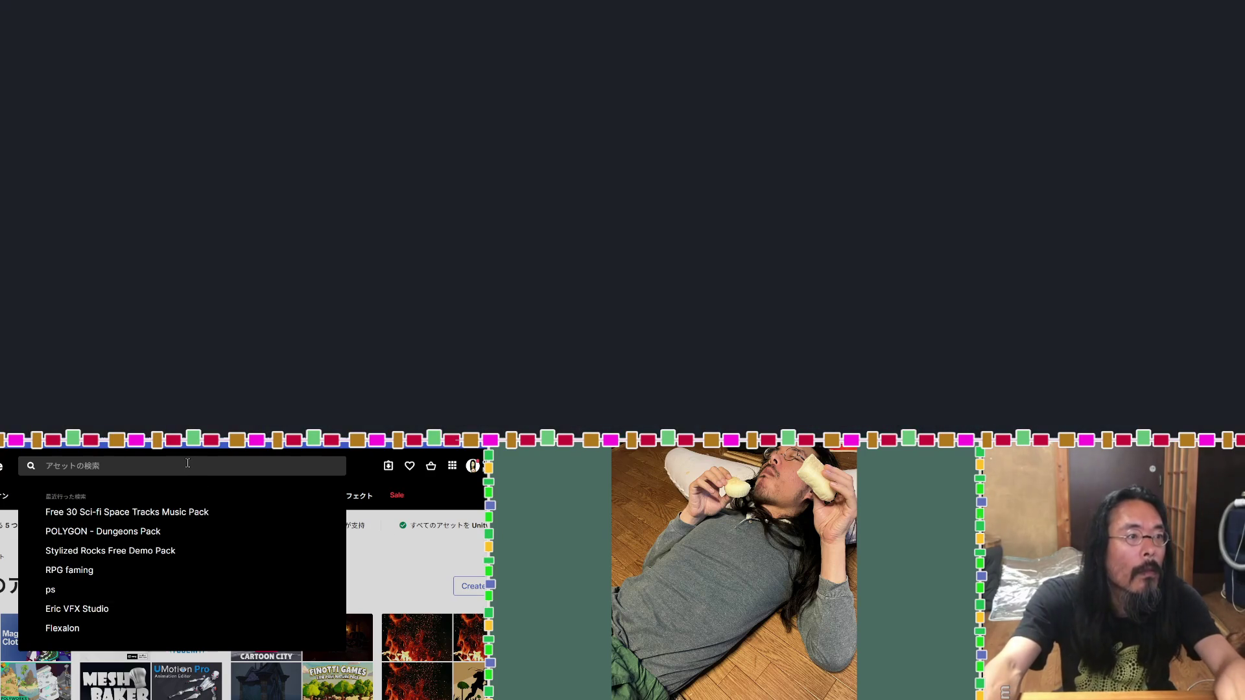
{"action": "left_click", "coordinate": [188, 463]}
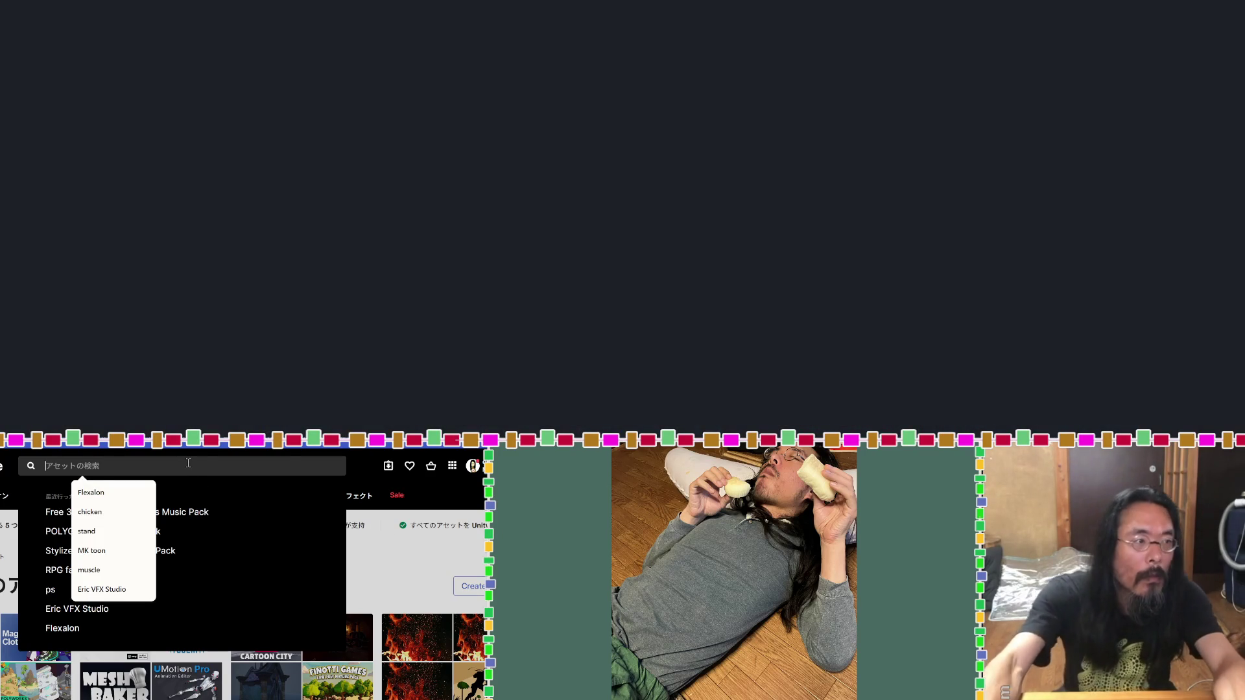
Step: Search the store for 'Top Down Effects 2.0' via autofill and open its result card
{"action": "type", "text": "to"}
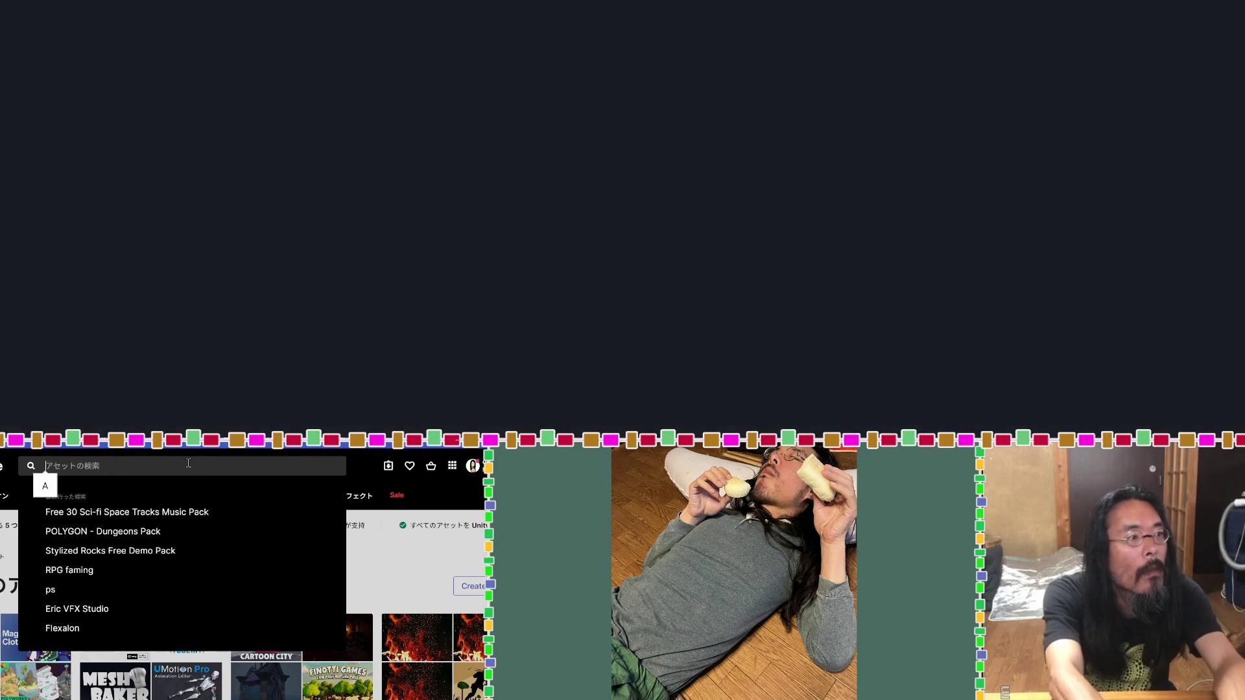
{"action": "key", "text": "Down"}
{"action": "key", "text": "Down"}
{"action": "key", "text": "Return"}
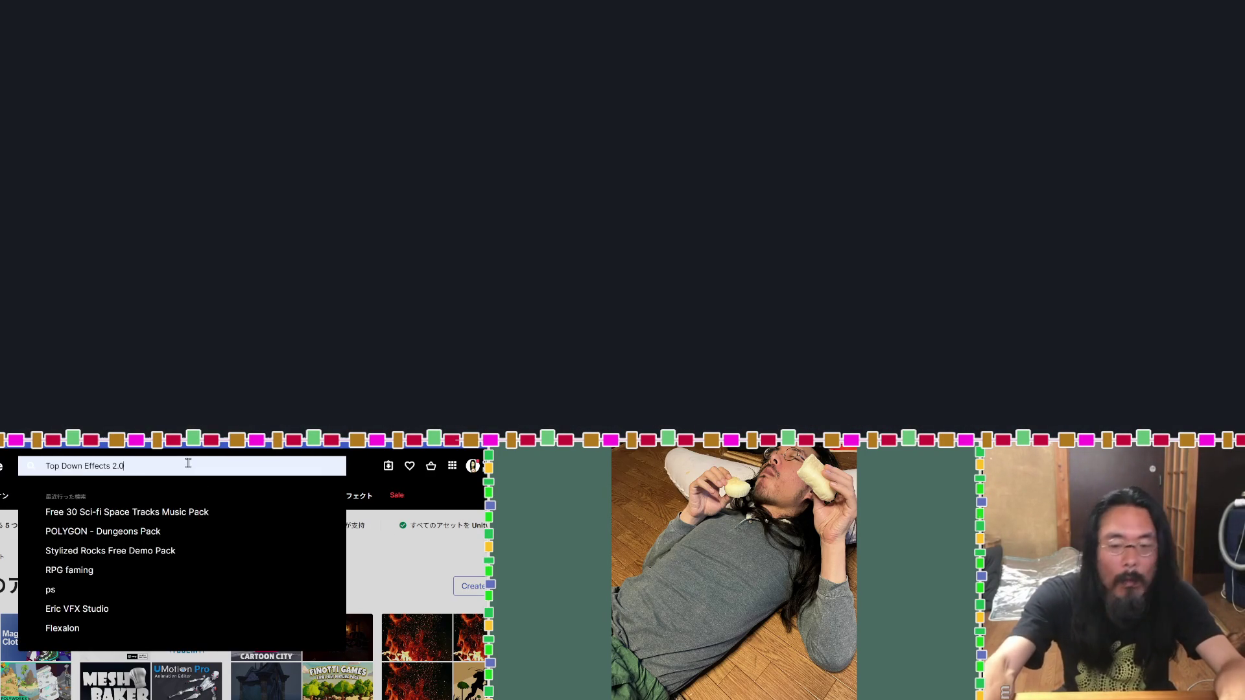
{"action": "scroll", "coordinate": [253, 685], "scroll_direction": "down", "scroll_amount": 5}
{"action": "scroll", "coordinate": [253, 685], "scroll_direction": "up", "scroll_amount": 3}
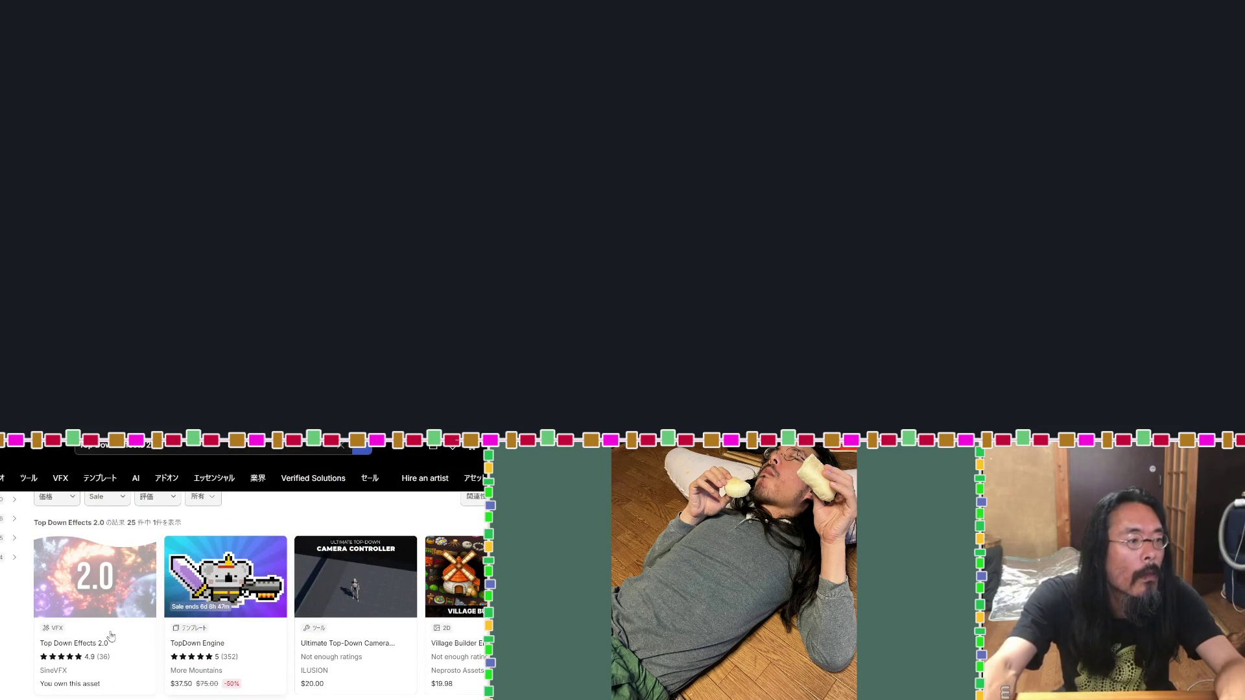
{"action": "left_click", "coordinate": [111, 600]}
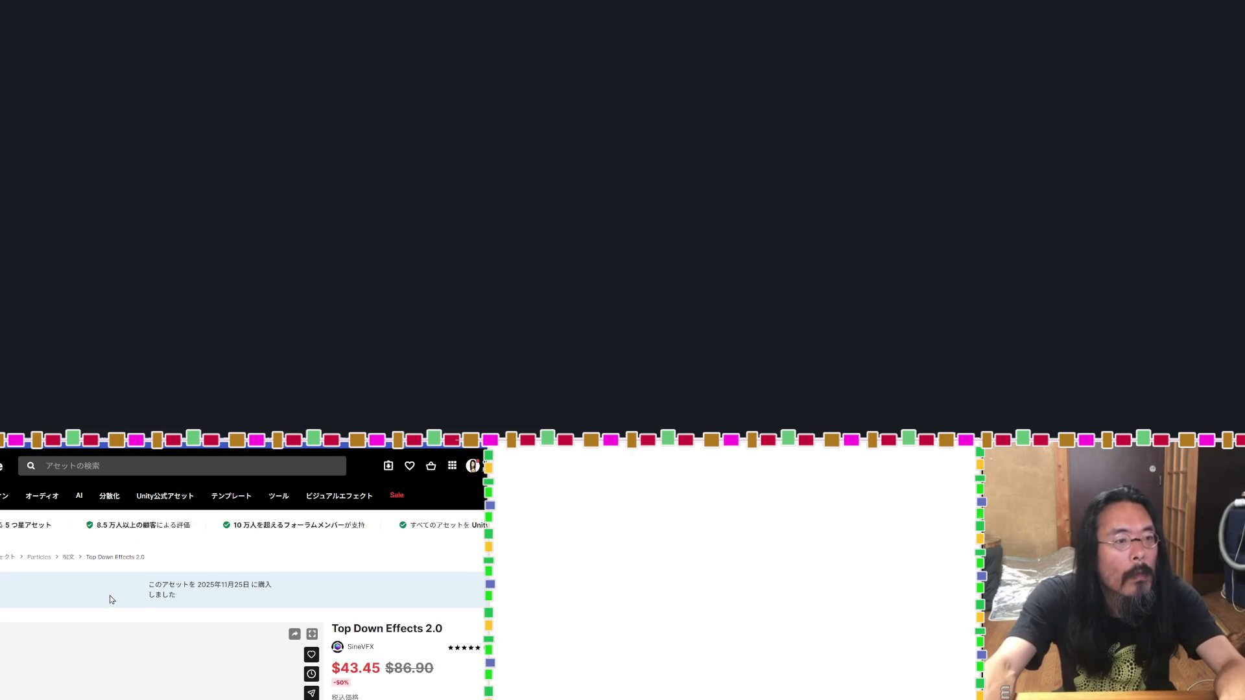
{"action": "scroll", "coordinate": [110, 595], "scroll_direction": "down", "scroll_amount": 2}
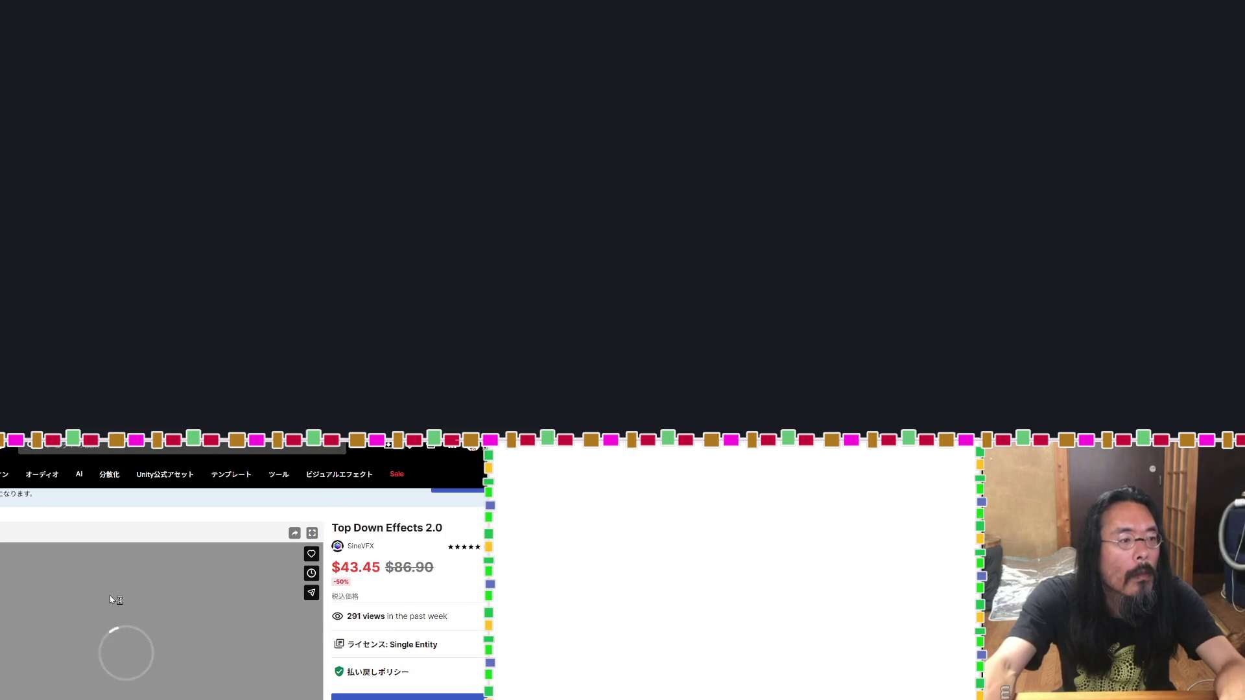
Step: Scroll down the Top Down Effects 2.0 page while Unity loads BeatChicken
{"action": "scroll", "coordinate": [110, 596], "scroll_direction": "down", "scroll_amount": 2}
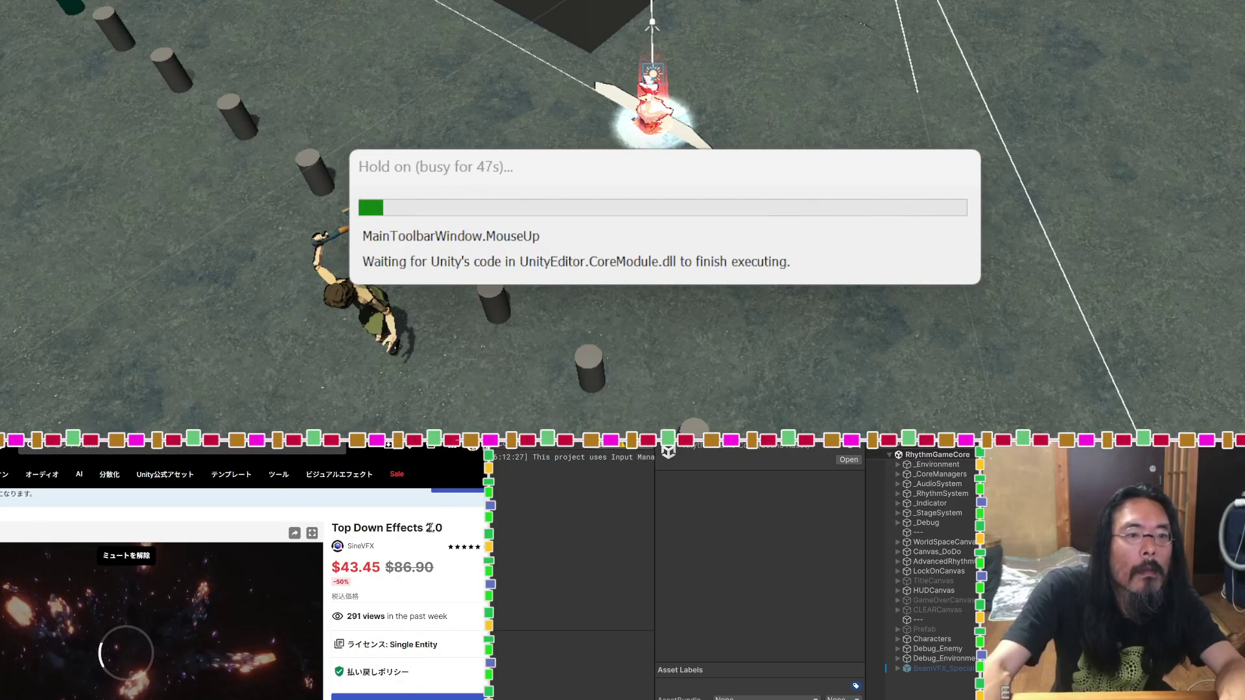
Step: Open Top Down Effects 2.0 in Unity's Package Manager via 'Unityで開く' on the store page
{"action": "mouse_move", "coordinate": [425, 526]}
{"action": "left_mouse_down"}
{"action": "mouse_move", "coordinate": [333, 525]}
{"action": "mouse_move", "coordinate": [410, 526]}
{"action": "left_mouse_up"}
{"action": "left_click", "coordinate": [333, 526]}
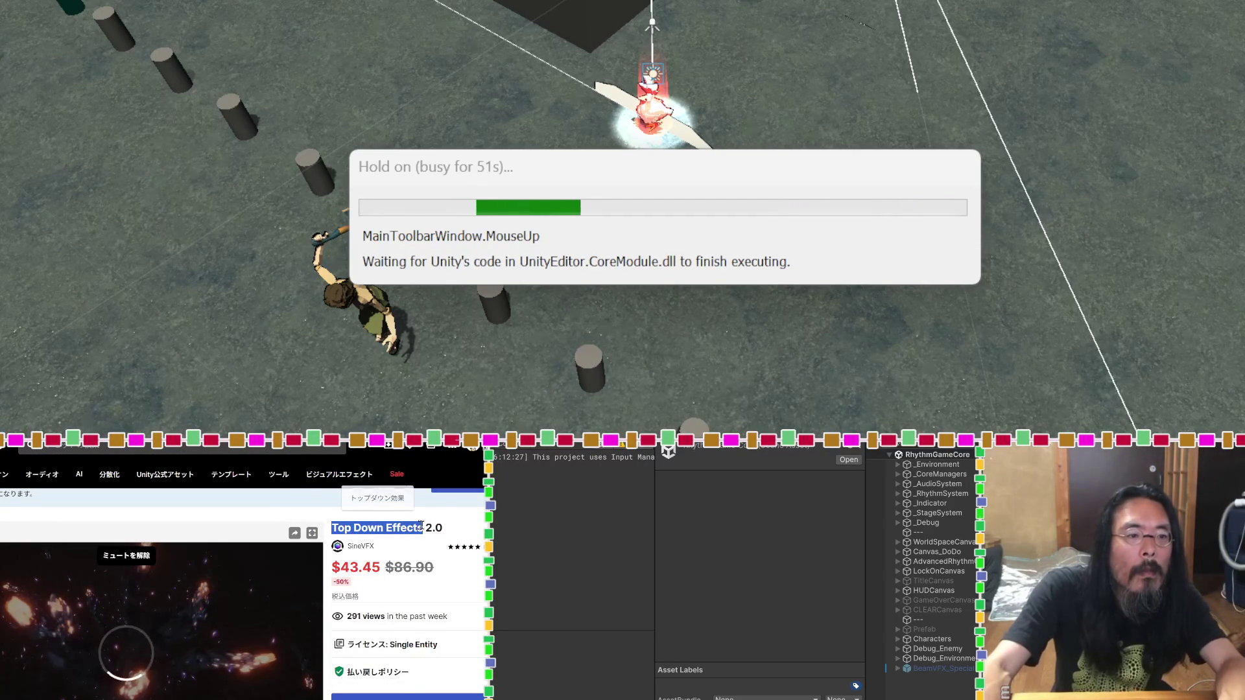
{"action": "scroll", "coordinate": [413, 562], "scroll_direction": "down", "scroll_amount": 3}
{"action": "scroll", "coordinate": [413, 562], "scroll_direction": "down", "scroll_amount": 3}
{"action": "scroll", "coordinate": [398, 548], "scroll_direction": "up", "scroll_amount": 5}
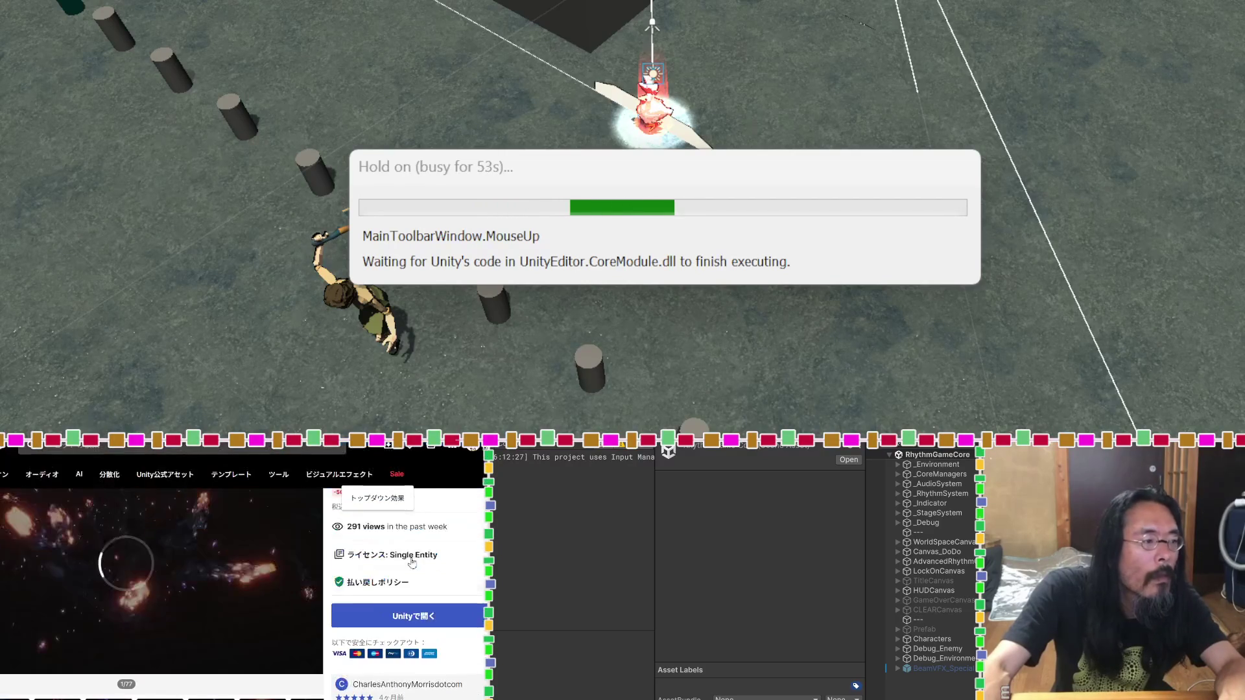
{"action": "scroll", "coordinate": [397, 548], "scroll_direction": "up", "scroll_amount": 2}
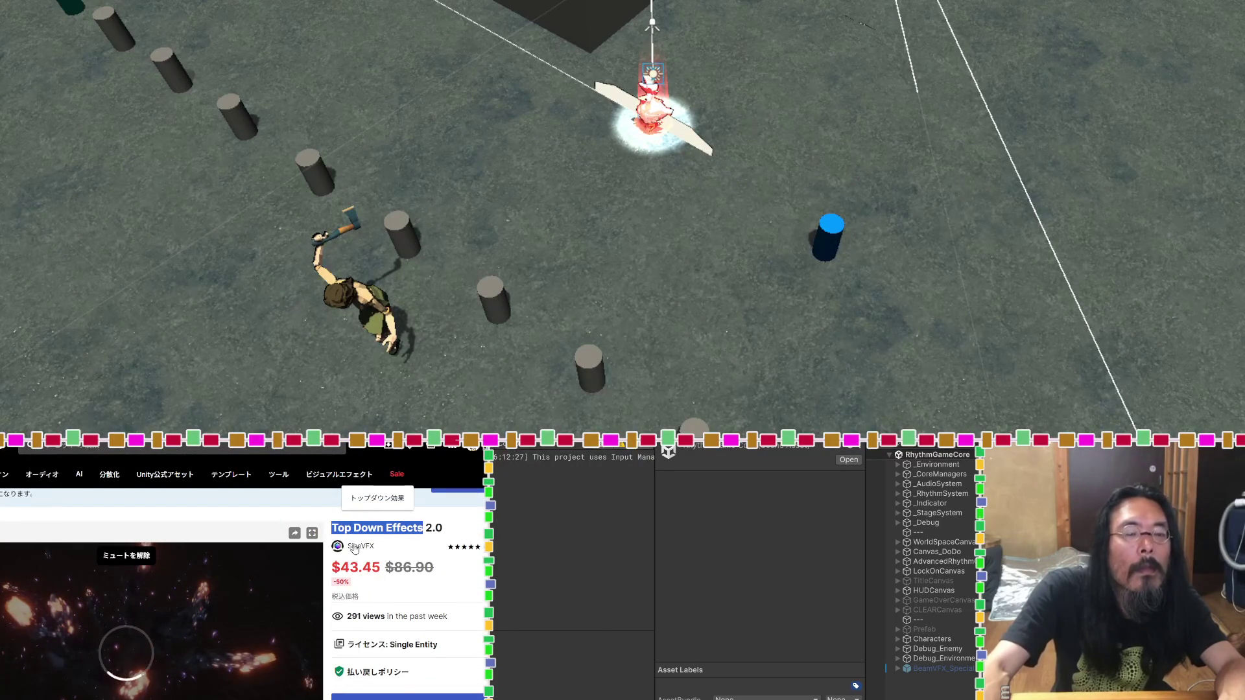
{"action": "left_click", "coordinate": [356, 546]}
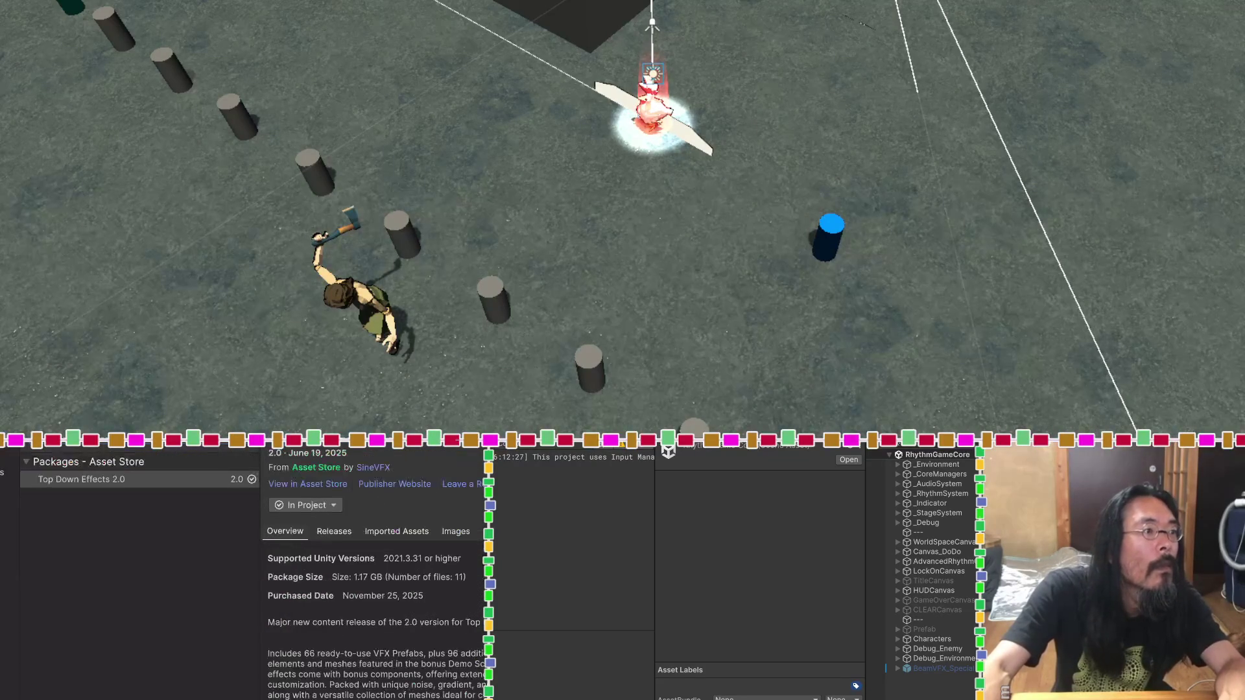
Step: Use the In Project menu's 'Remove assets from project' to delete Top Down Effects 2.0's files
{"action": "left_click", "coordinate": [332, 505]}
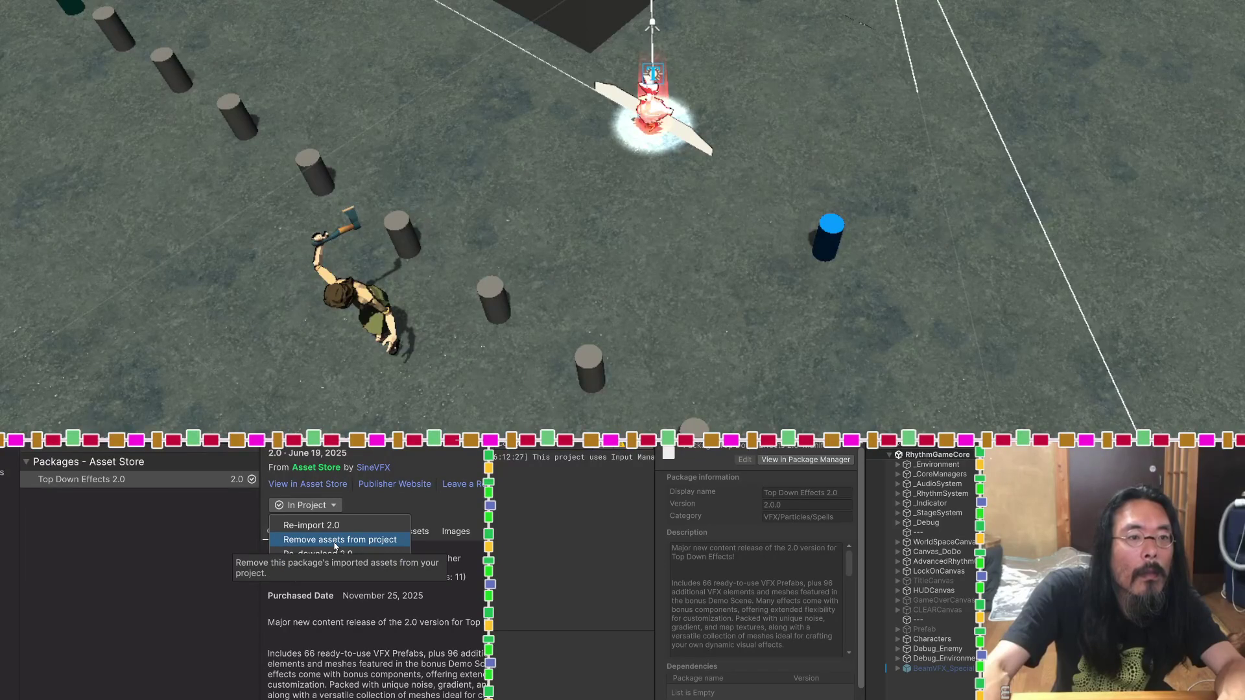
{"action": "left_click", "coordinate": [335, 541]}
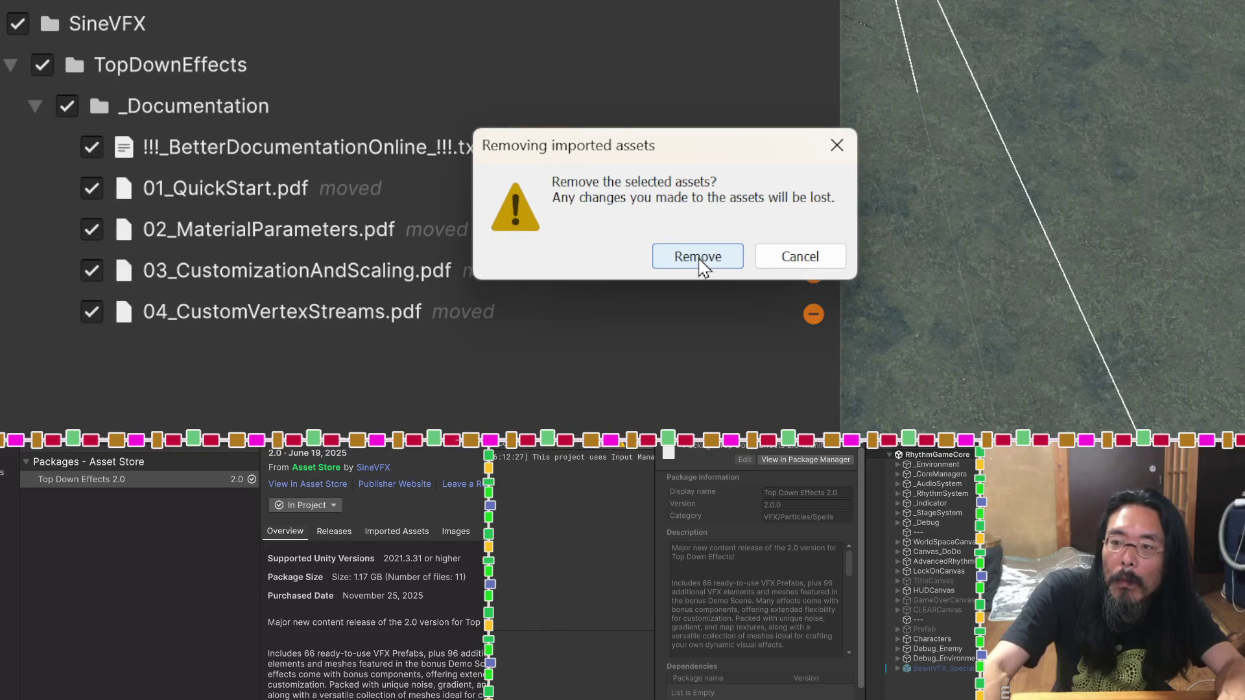
{"action": "left_click", "coordinate": [700, 259]}
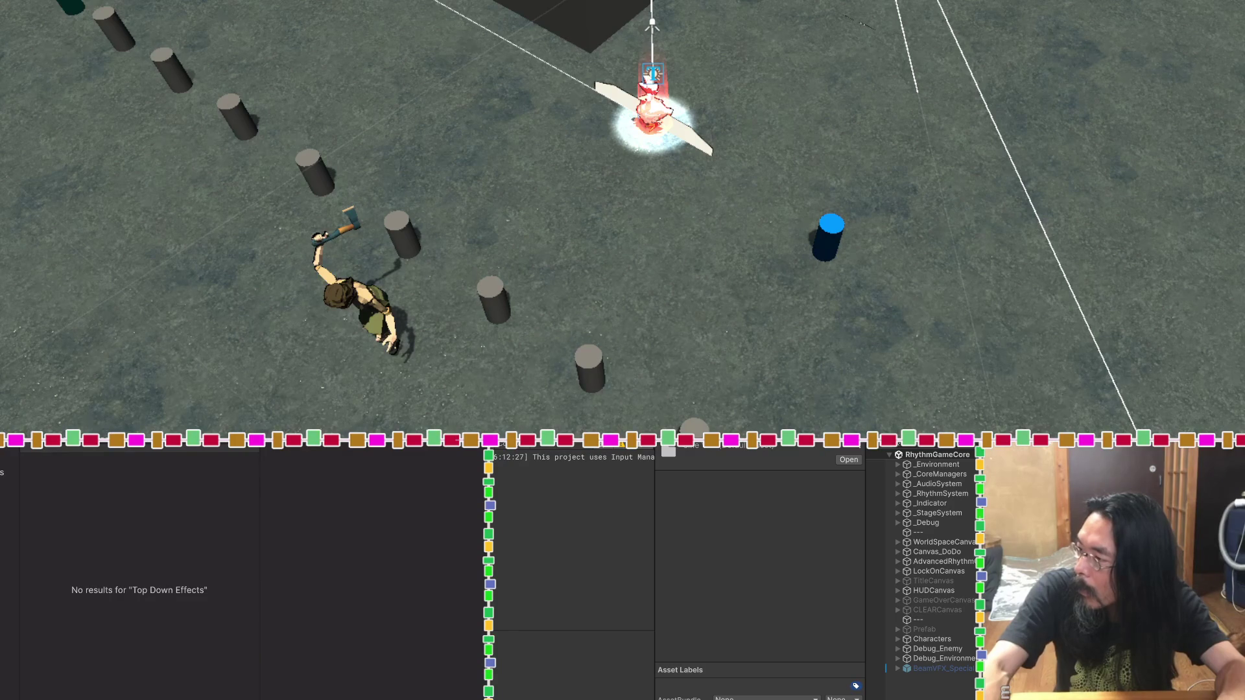
{"action": "key", "text": "Delete"}
Step: Delete the leftover asset and browse the owned Asset Store packages under My Assets
{"action": "left_click", "coordinate": [677, 265]}
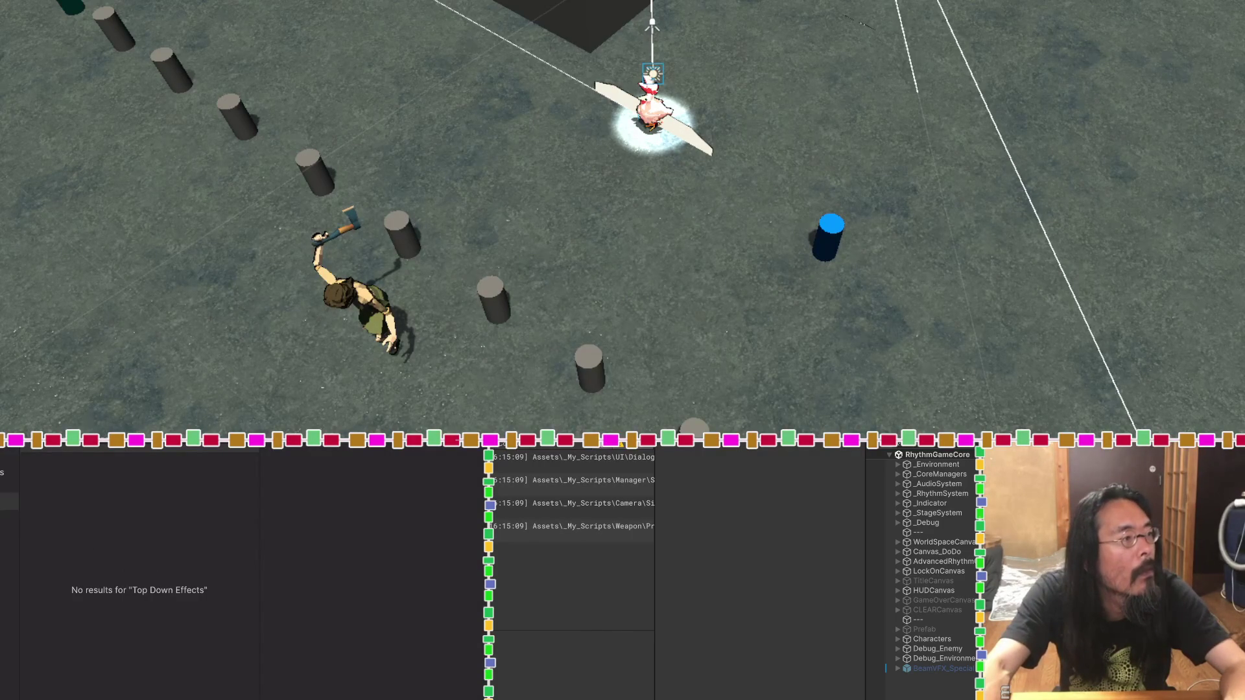
{"action": "left_click", "coordinate": [10, 518]}
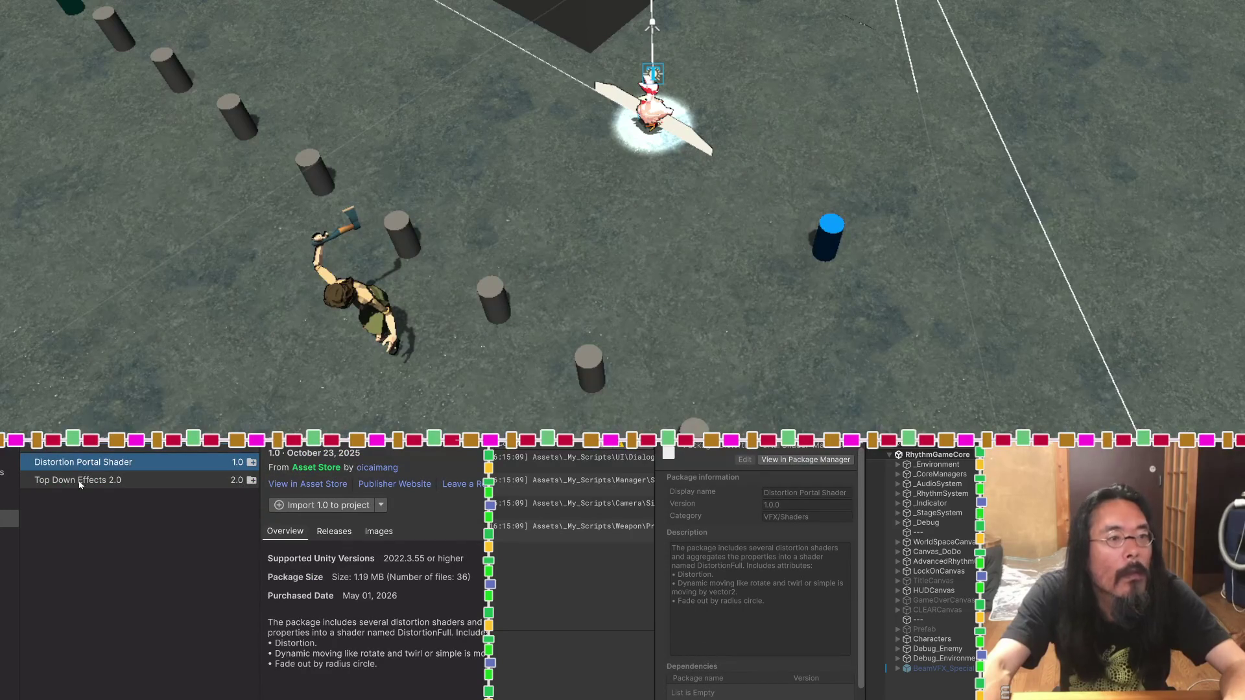
{"action": "left_click", "coordinate": [382, 533]}
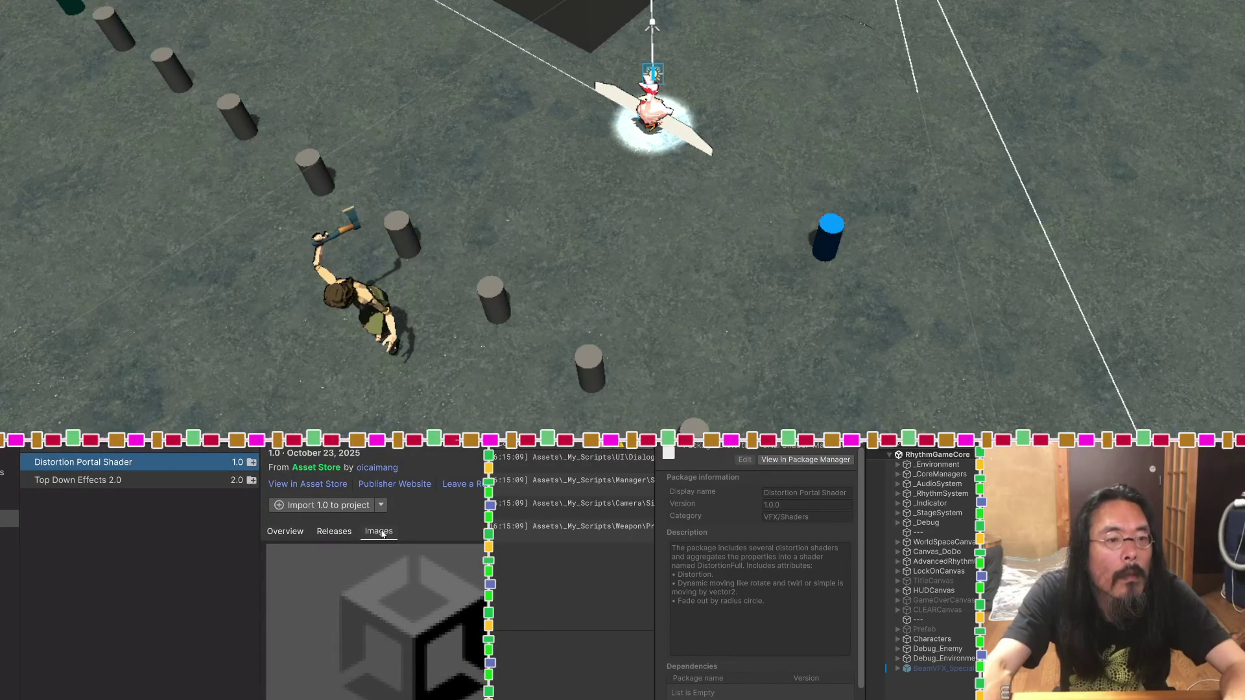
Step: Start re-downloading Top Down Effects 2.0 and check its release notes
{"action": "left_click", "coordinate": [144, 484]}
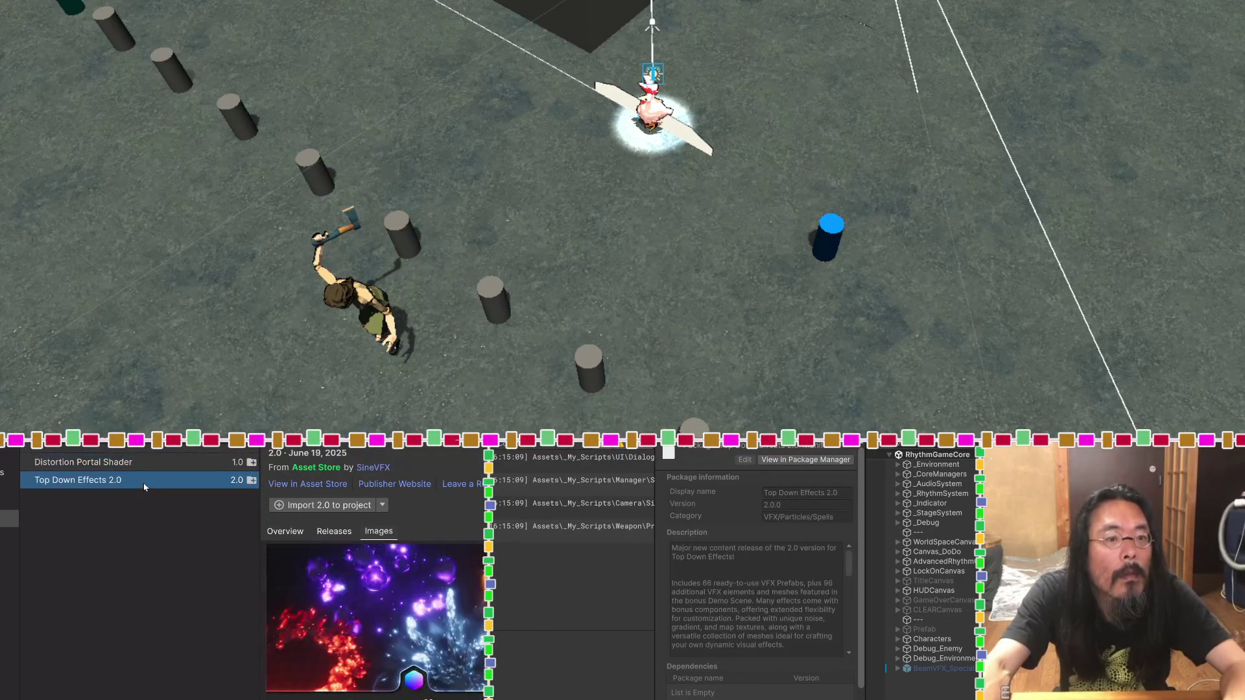
{"action": "left_click", "coordinate": [383, 505]}
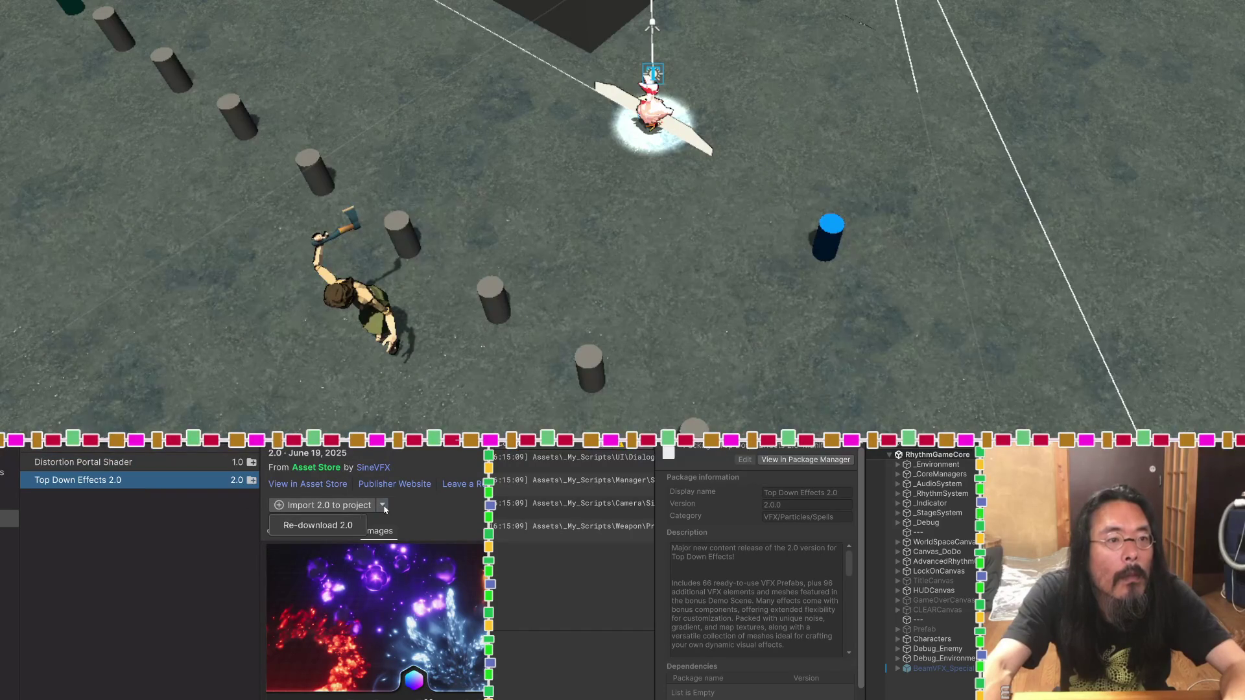
{"action": "left_click", "coordinate": [345, 525]}
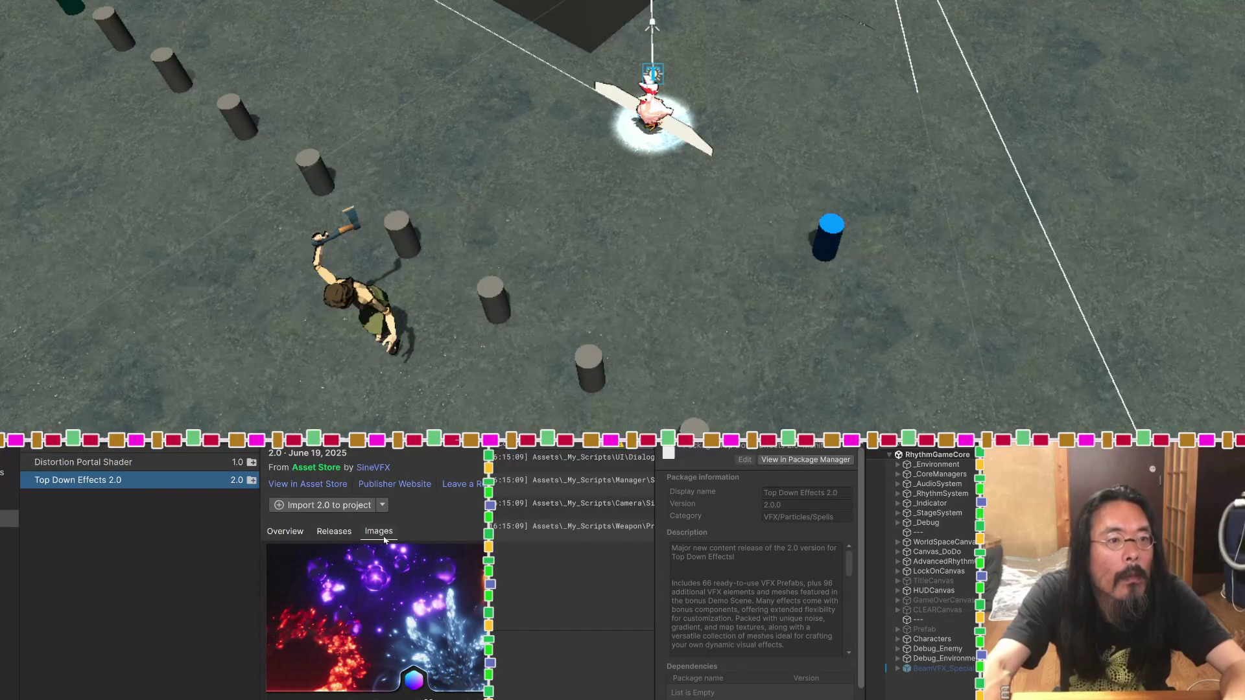
{"action": "left_click", "coordinate": [334, 532]}
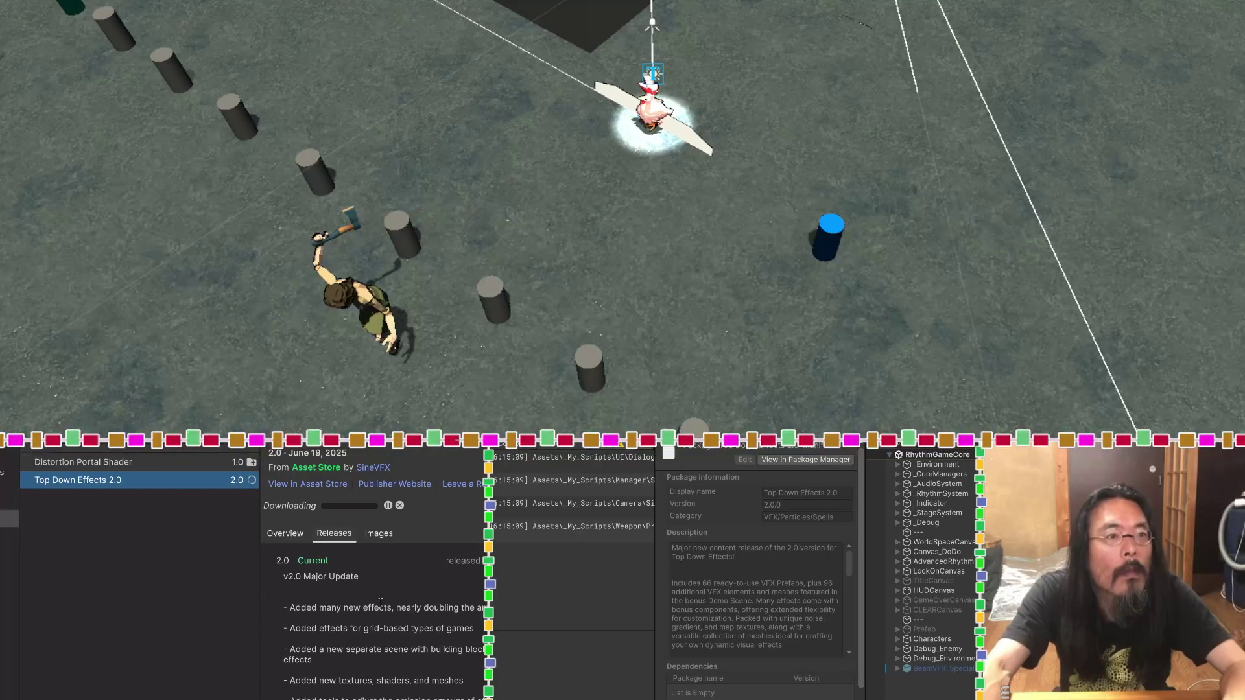
{"action": "scroll", "coordinate": [381, 603], "scroll_direction": "down", "scroll_amount": 1}
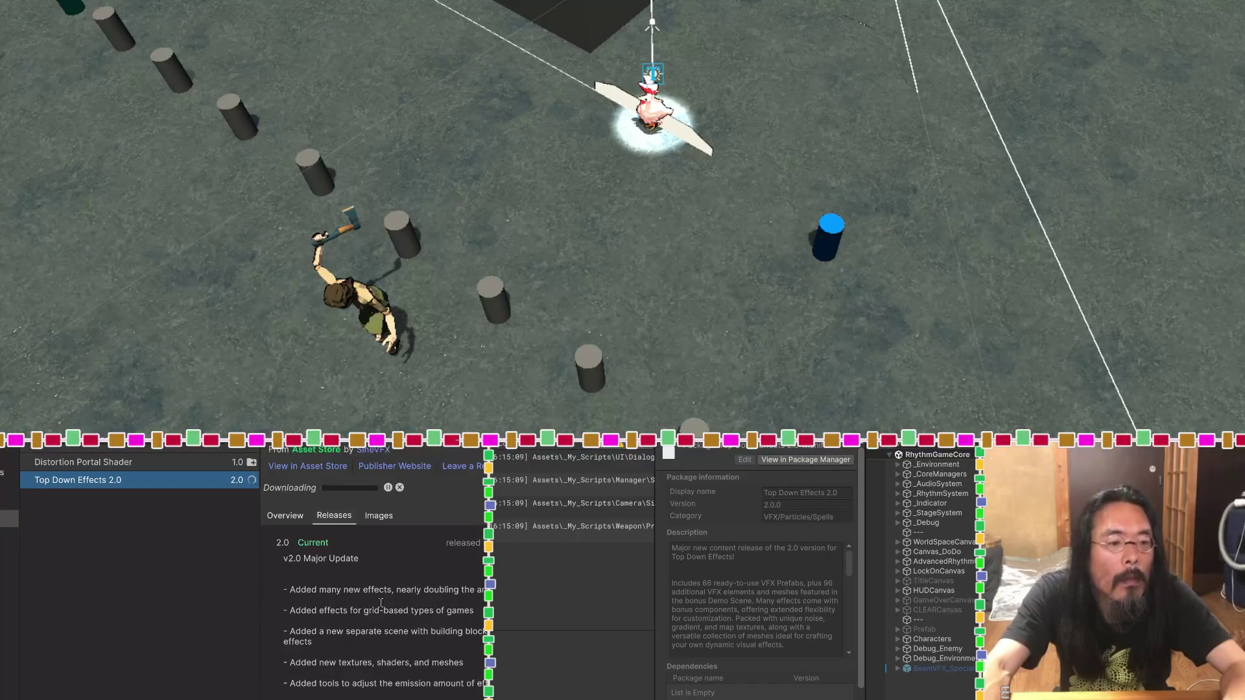
{"action": "scroll", "coordinate": [380, 603], "scroll_direction": "up", "scroll_amount": 1}
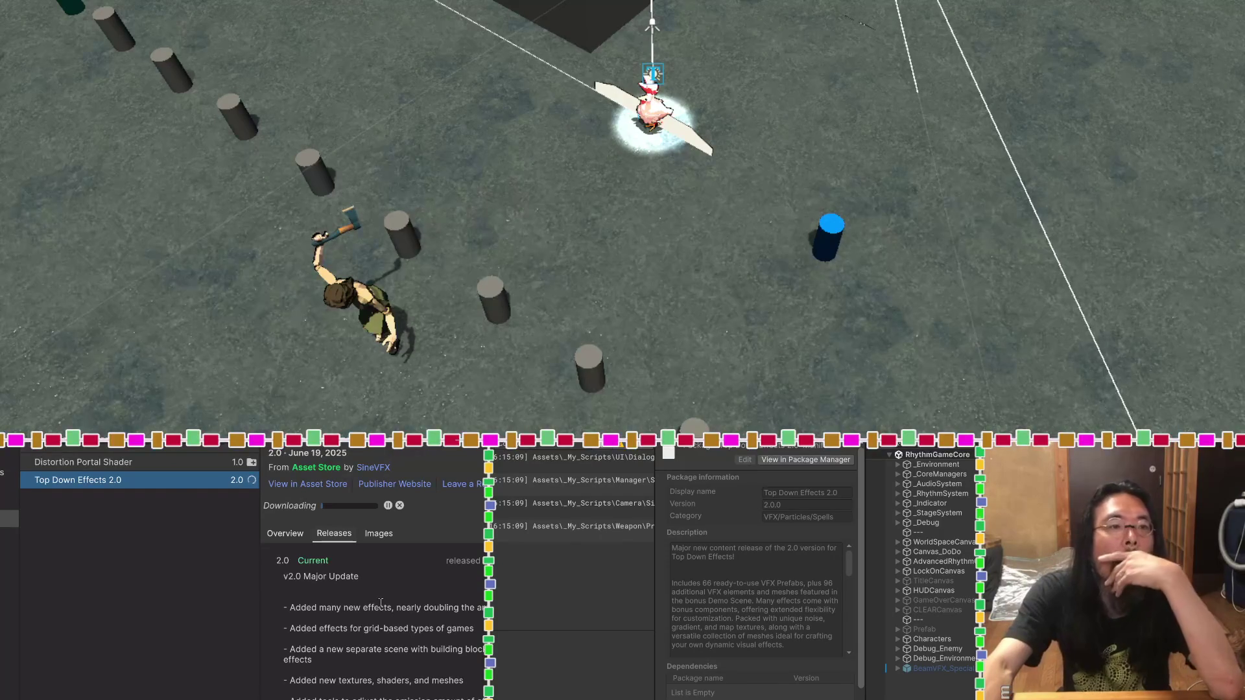
Step: Browse the SineVFX publisher's effects assets, then search the store for 'Top Down Effects 2.0'
{"action": "left_click", "coordinate": [283, 534]}
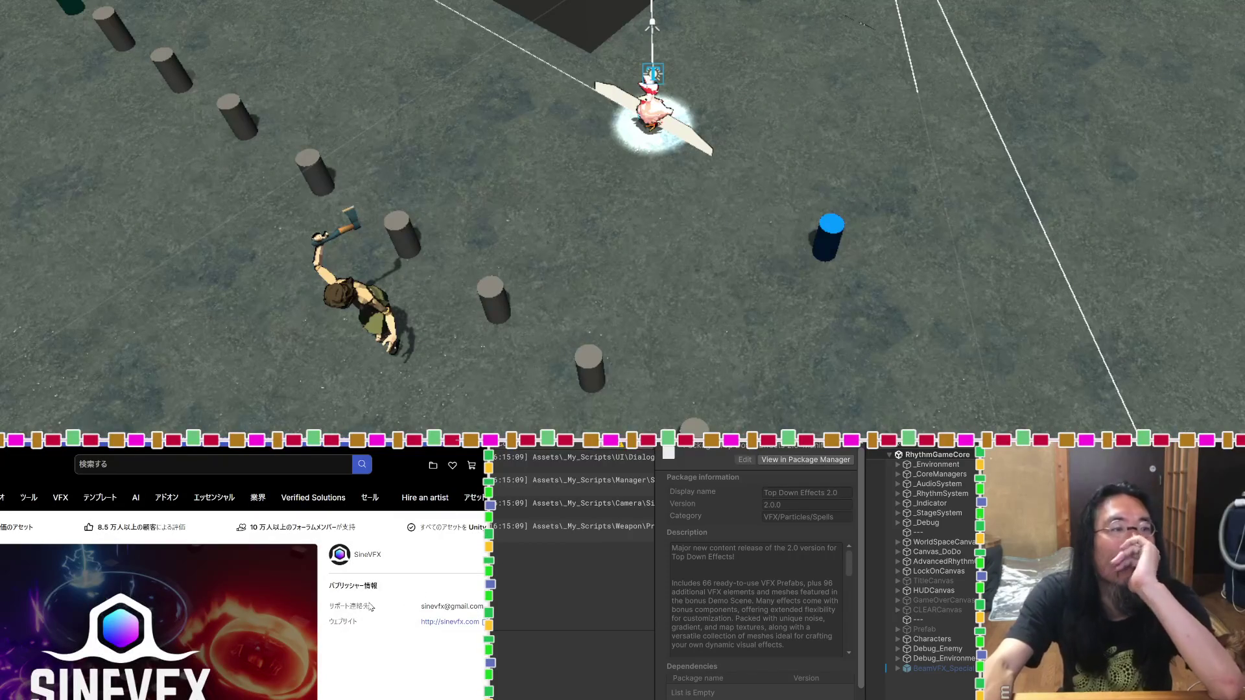
{"action": "scroll", "coordinate": [281, 580], "scroll_direction": "down", "scroll_amount": 5}
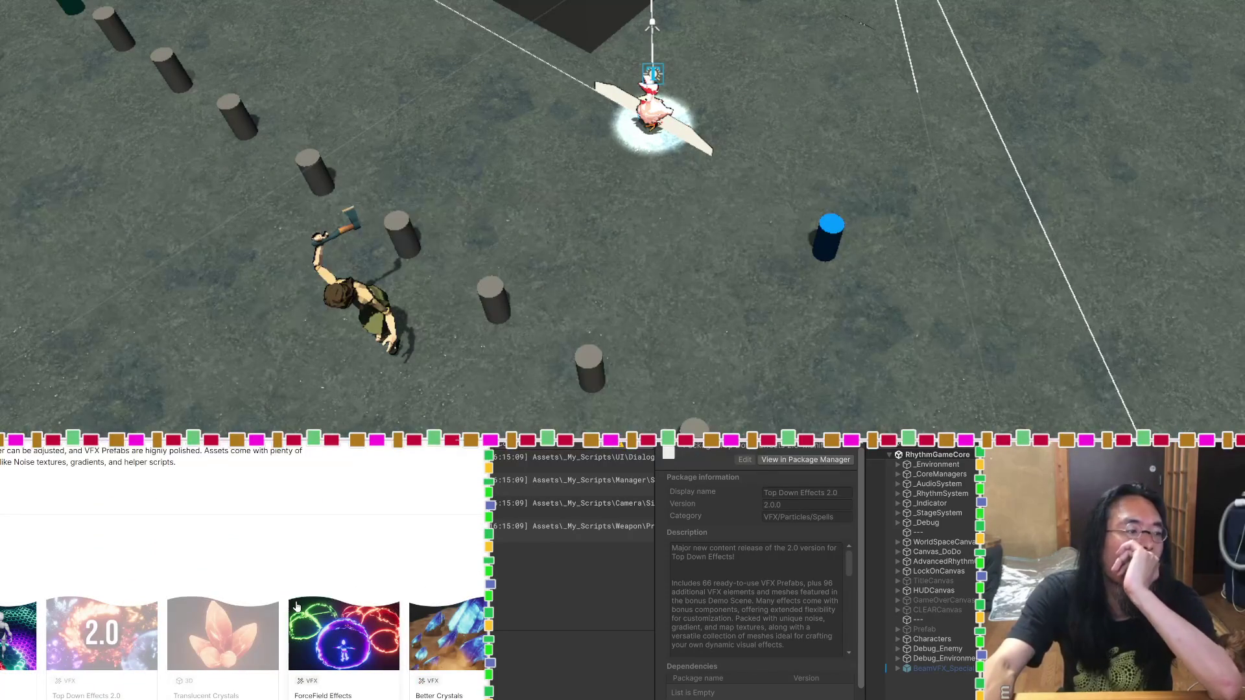
{"action": "scroll", "coordinate": [296, 606], "scroll_direction": "down", "scroll_amount": 2}
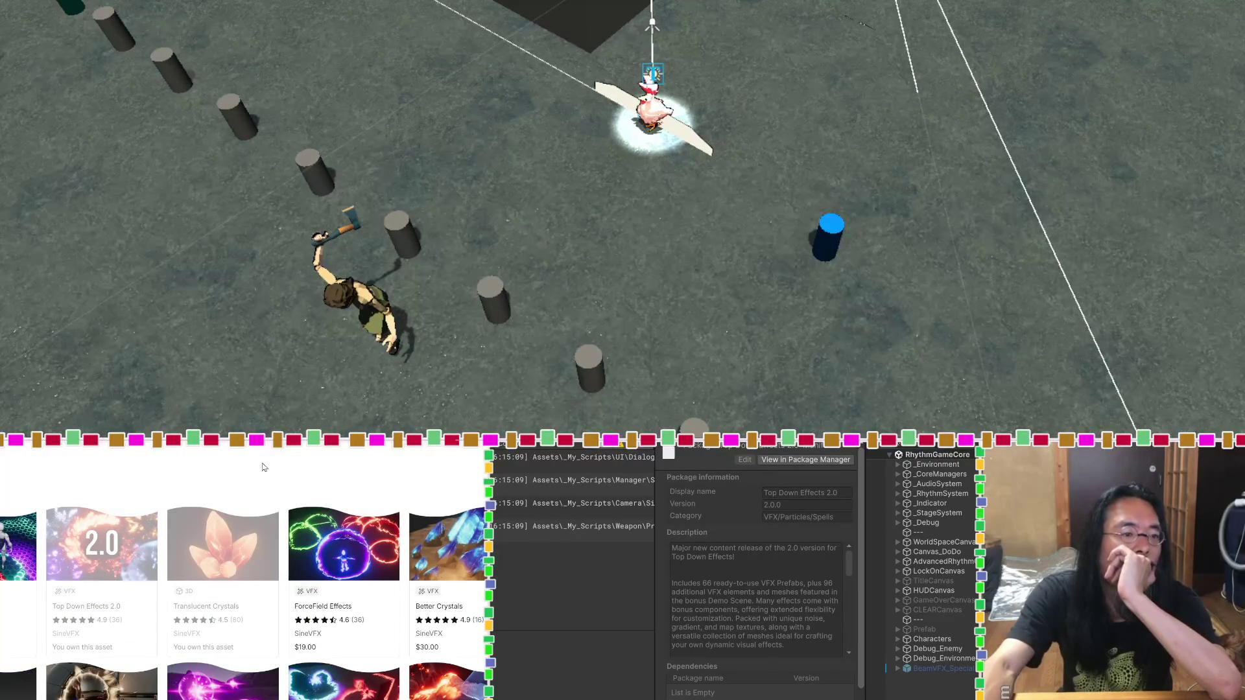
{"action": "scroll", "coordinate": [264, 466], "scroll_direction": "down", "scroll_amount": 5}
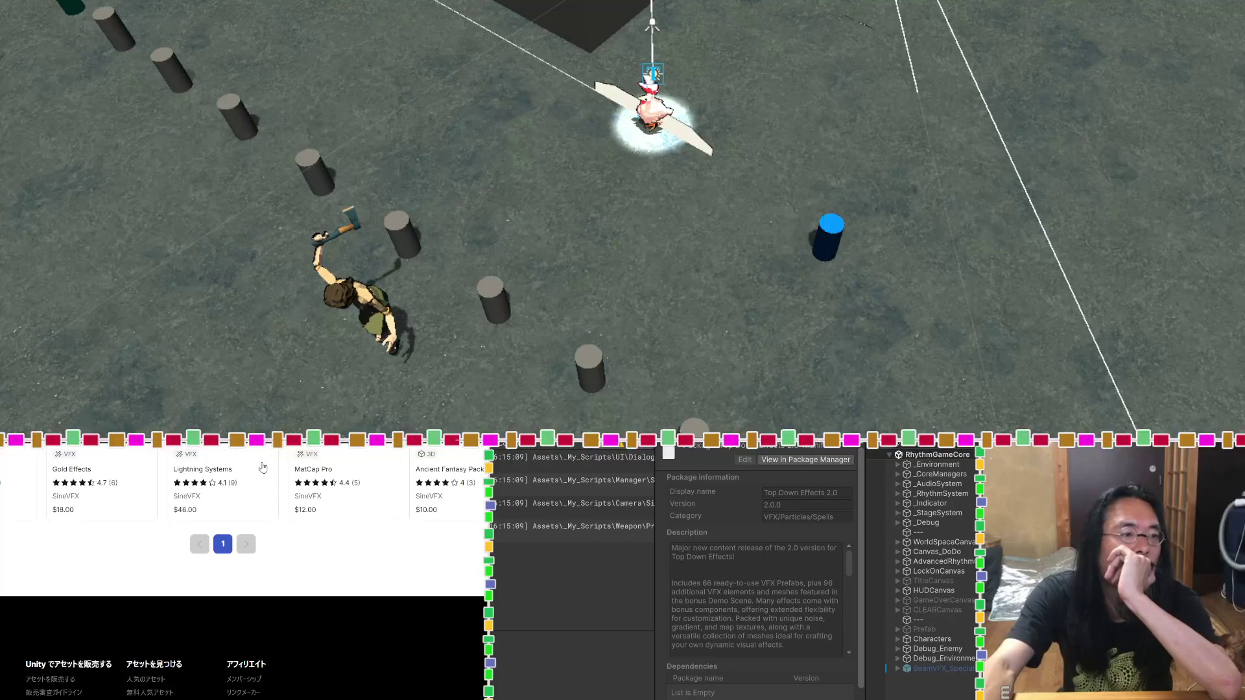
{"action": "scroll", "coordinate": [263, 467], "scroll_direction": "up", "scroll_amount": 3}
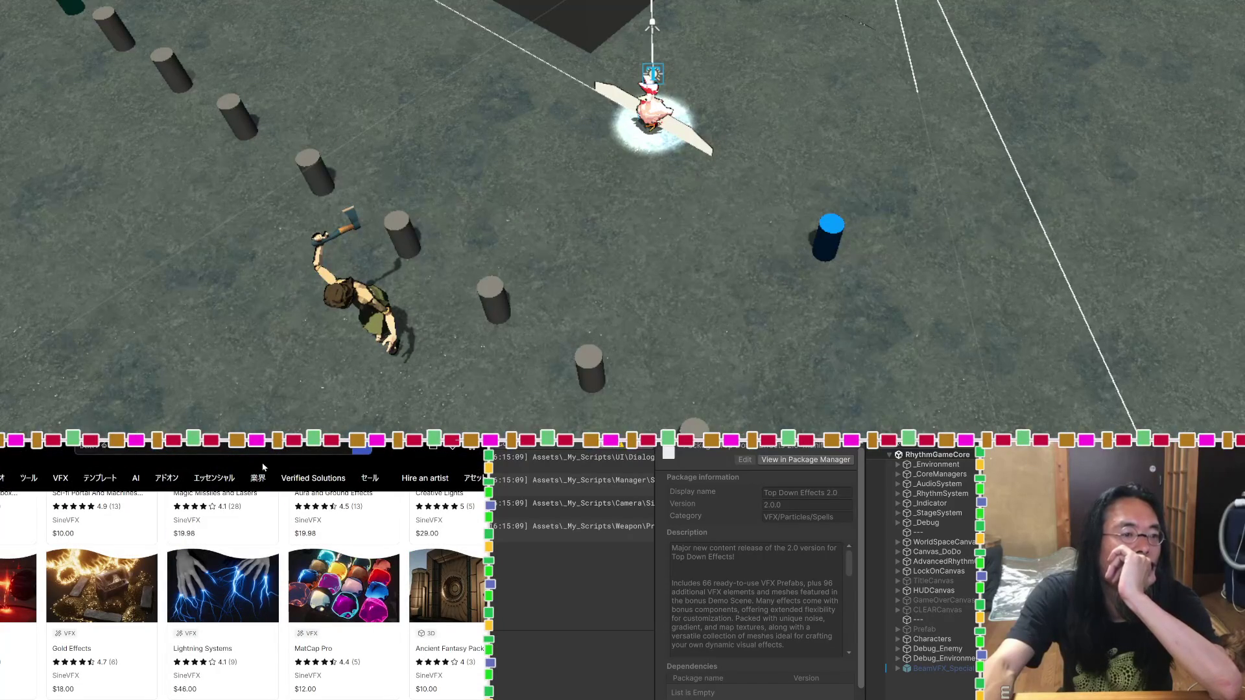
{"action": "scroll", "coordinate": [262, 467], "scroll_direction": "up", "scroll_amount": 3}
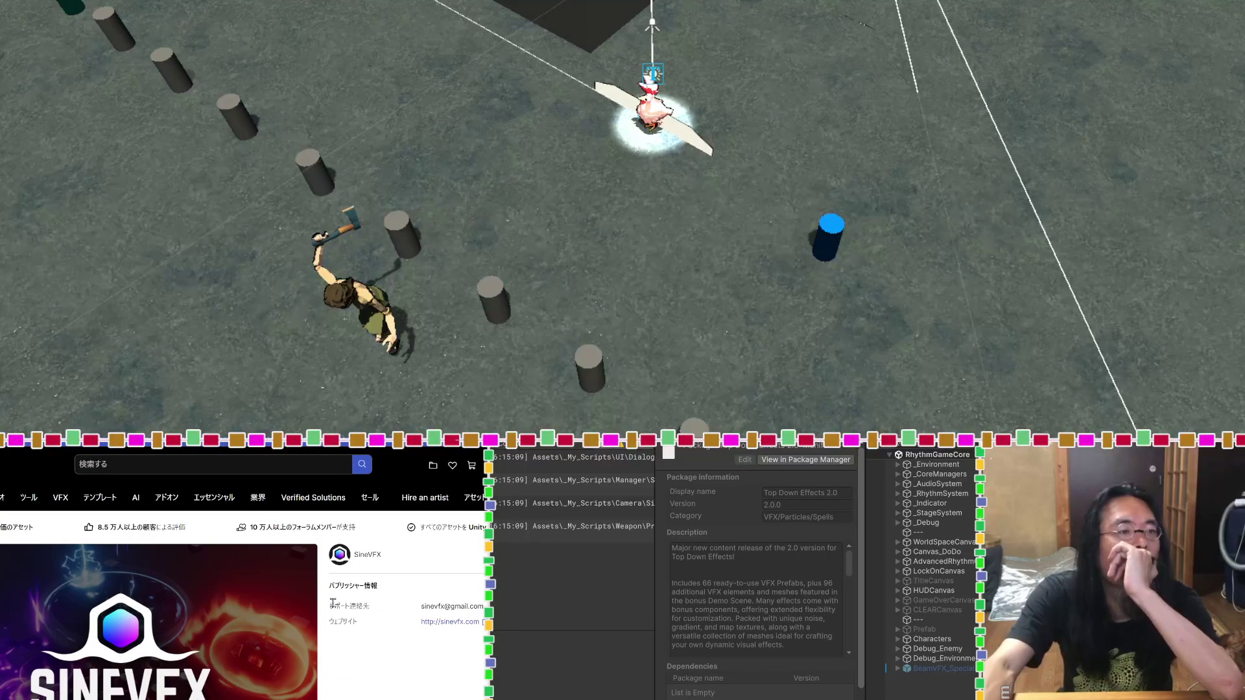
{"action": "type", "text": "Top Down Effects 2.0"}
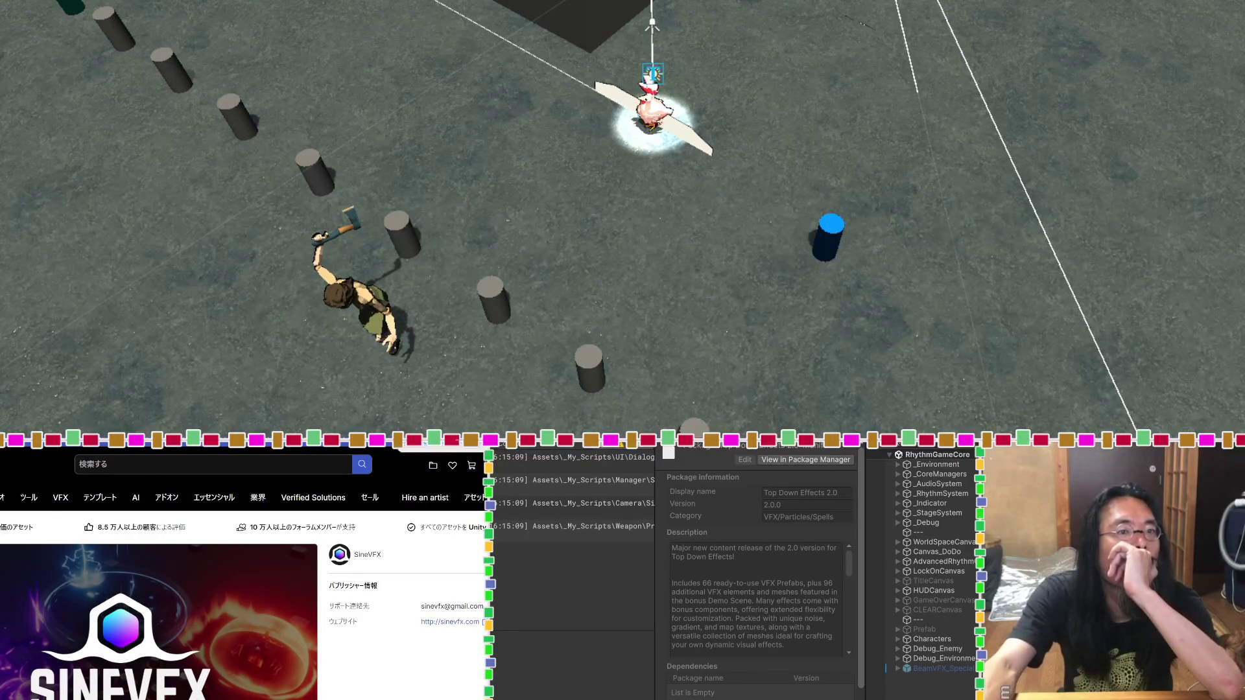
{"action": "key", "text": "Return"}
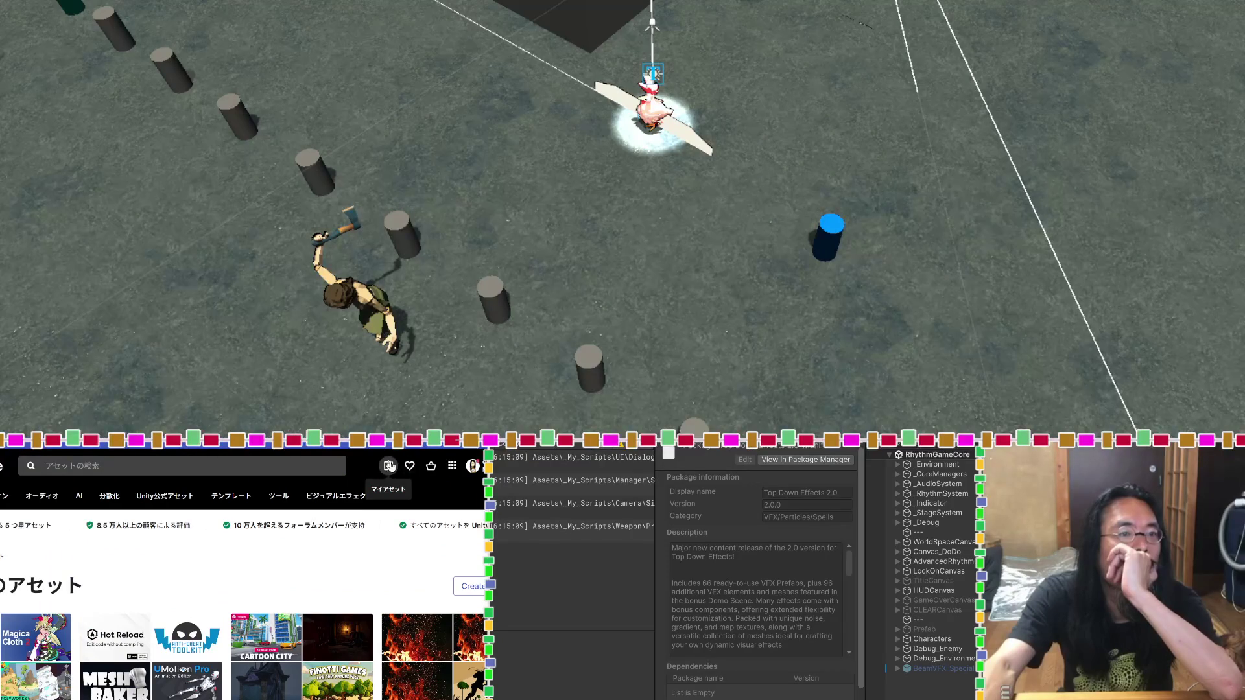
Step: Filter owned assets to Visual Effects at 100 per page and open the free Cinematic Weather VFX details
{"action": "left_click", "coordinate": [388, 466]}
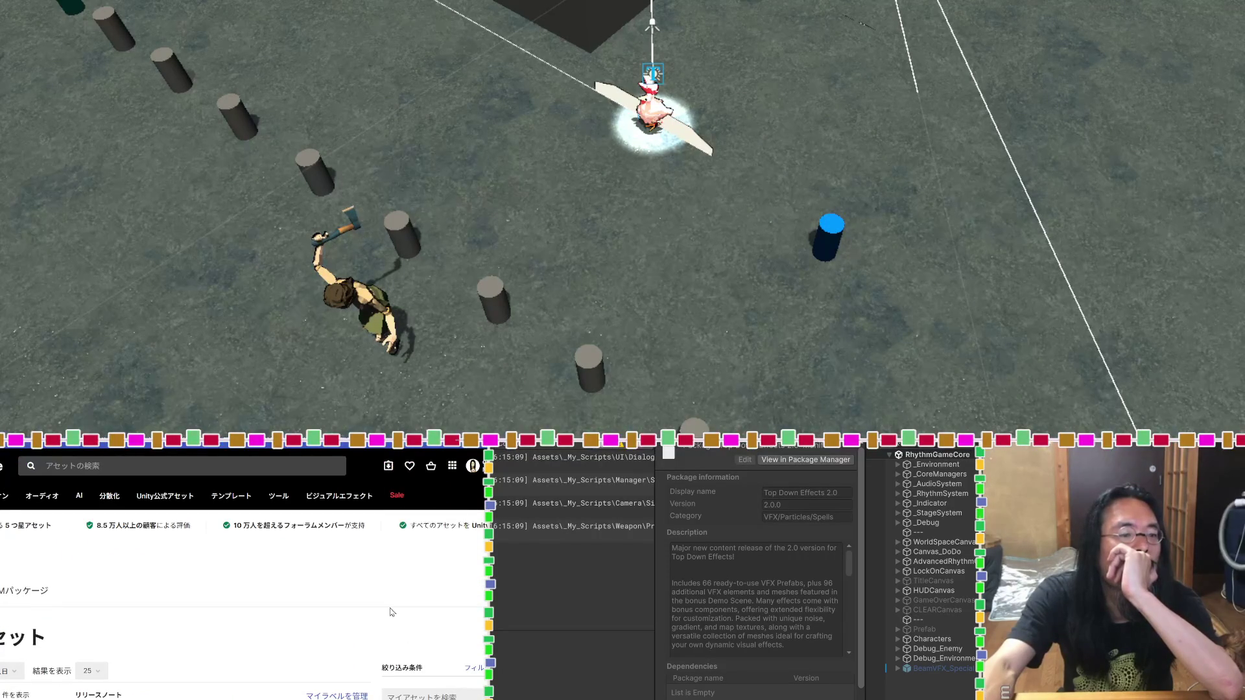
{"action": "scroll", "coordinate": [391, 612], "scroll_direction": "down", "scroll_amount": 5}
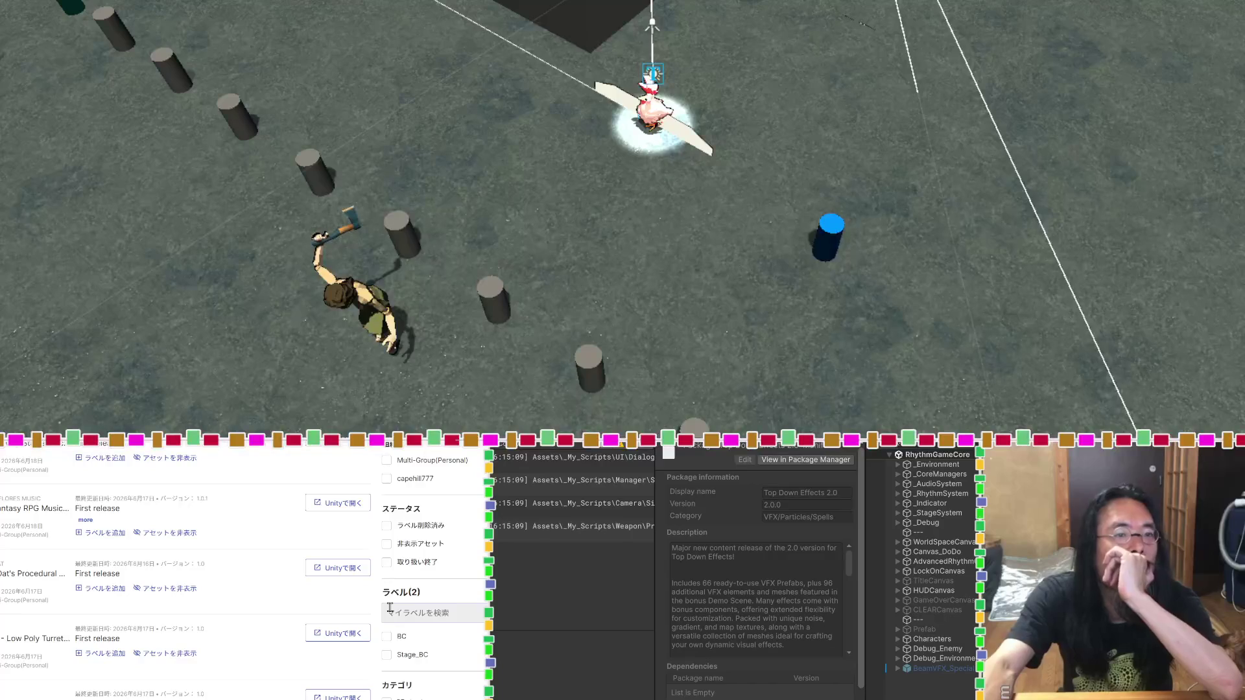
{"action": "scroll", "coordinate": [391, 609], "scroll_direction": "down", "scroll_amount": 3}
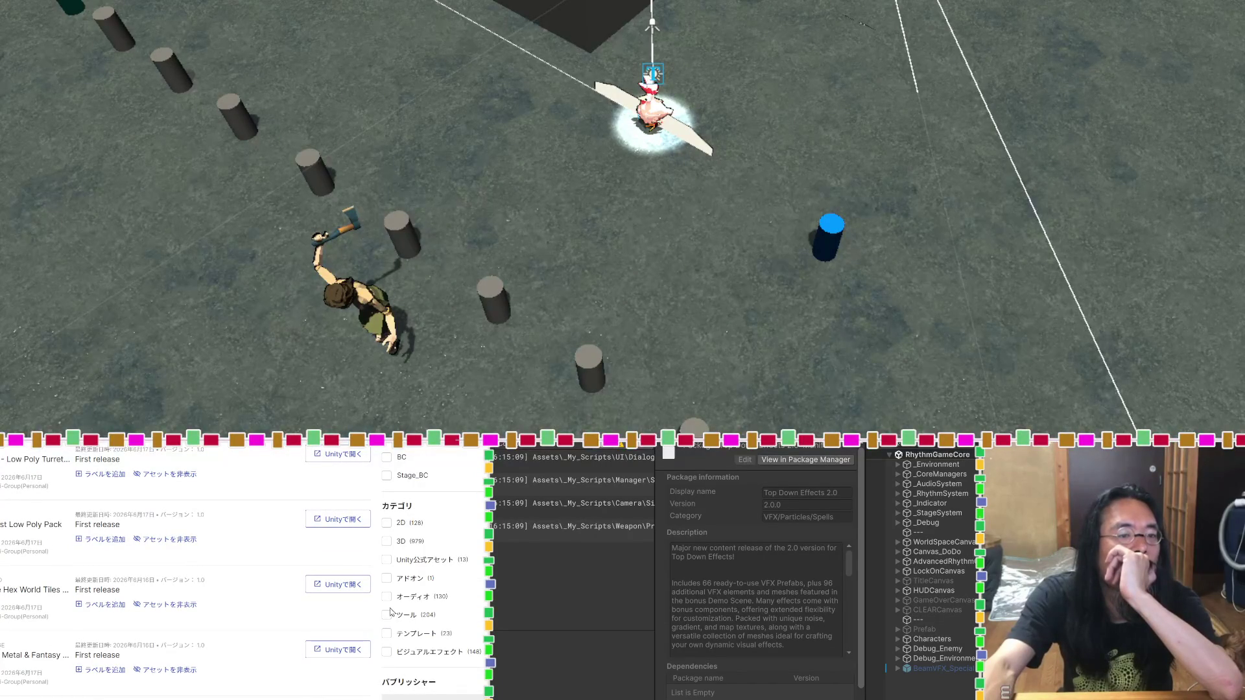
{"action": "left_click", "coordinate": [387, 652]}
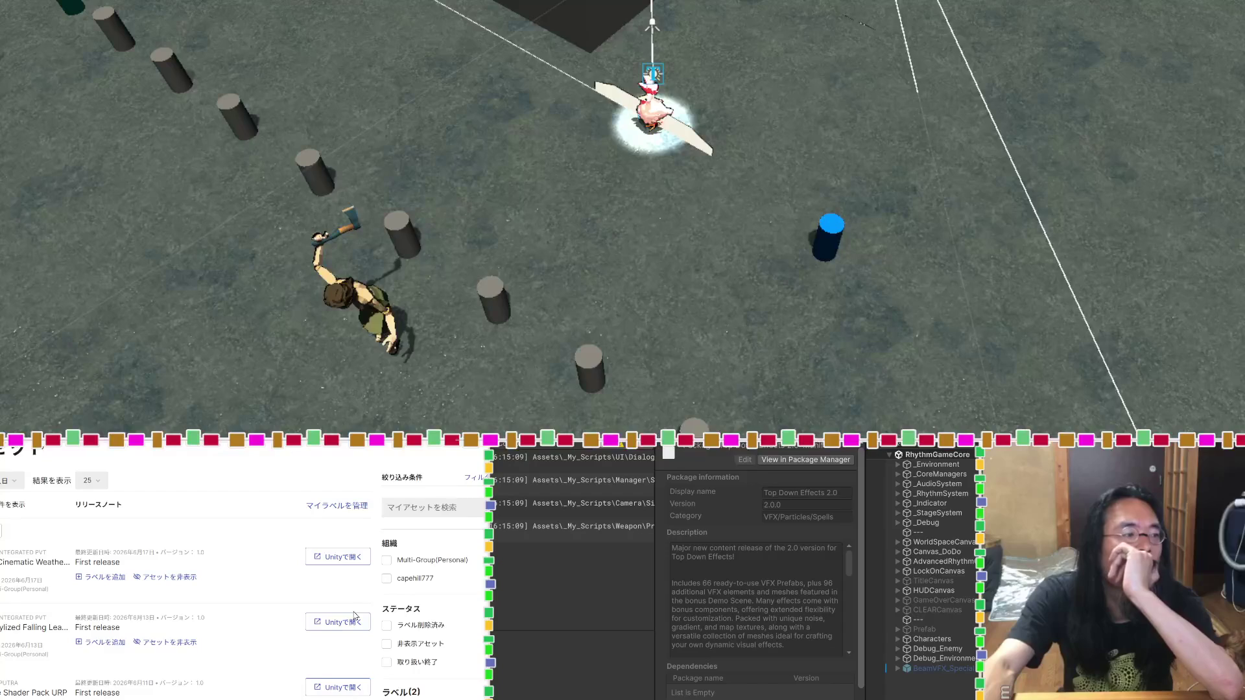
{"action": "left_click", "coordinate": [91, 481]}
{"action": "left_click", "coordinate": [101, 530]}
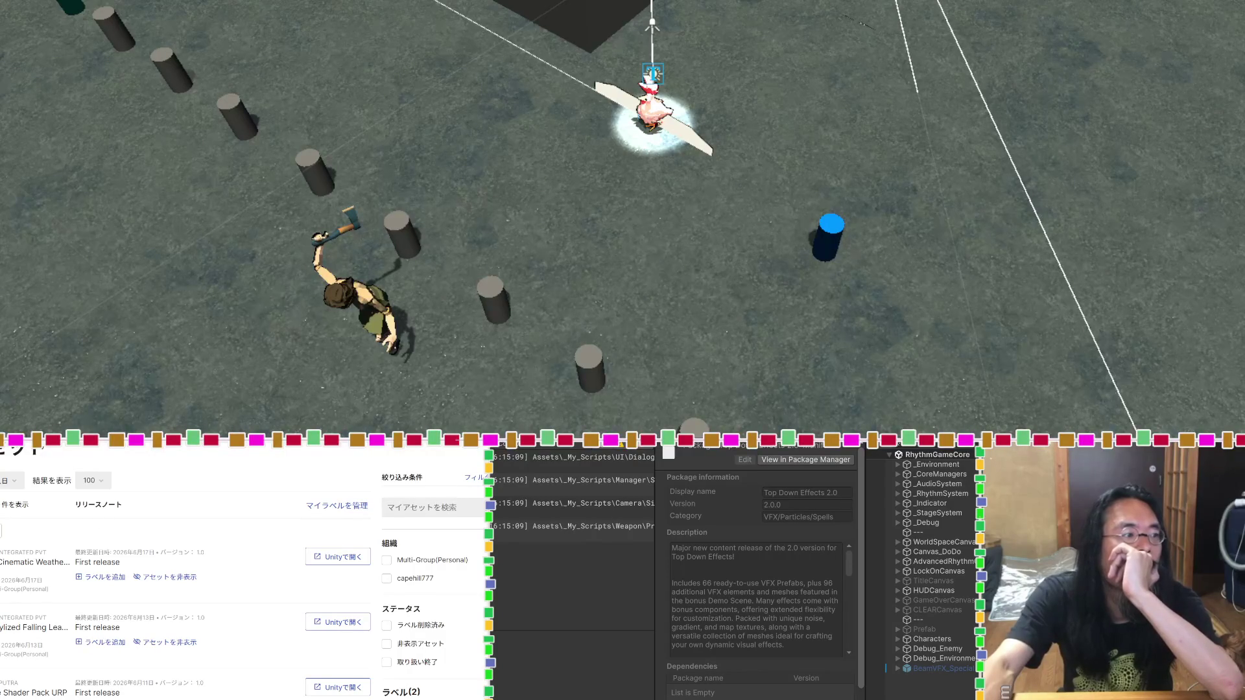
{"action": "left_click", "coordinate": [4, 565]}
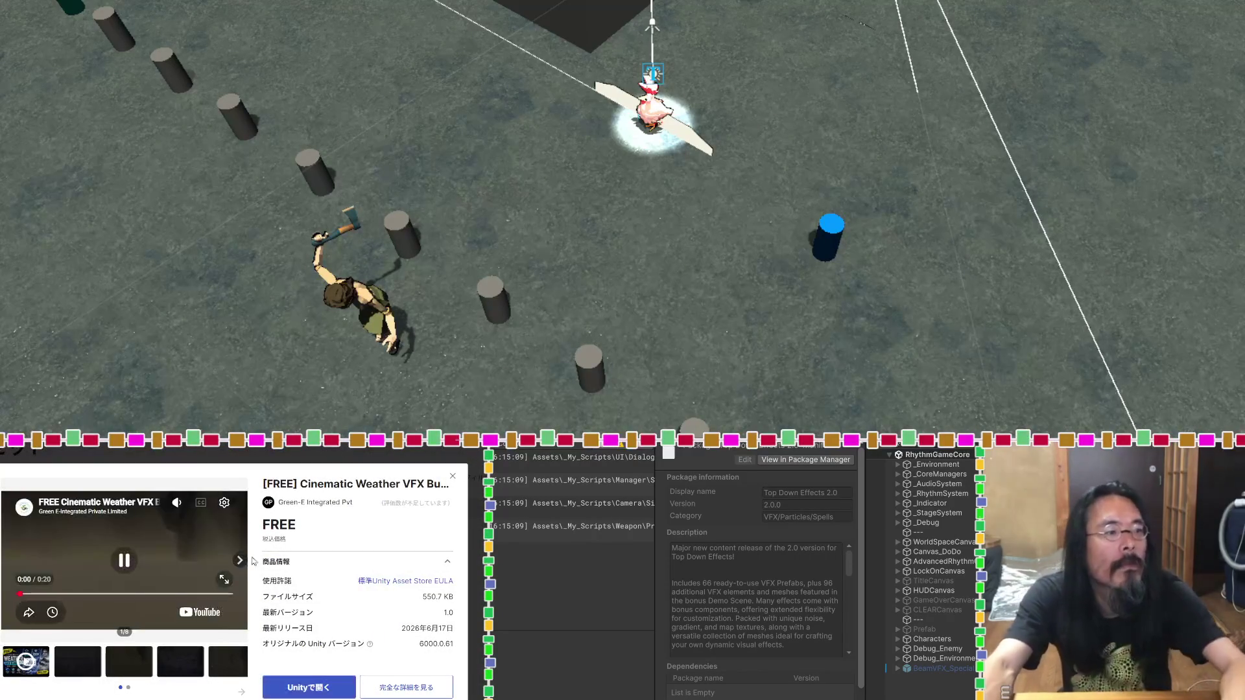
Step: Glance at Cinematic Weather and Magic Energy VFX Shader Lite, then open the Flipbook VFX Bundle details
{"action": "key", "text": "Escape"}
{"action": "scroll", "coordinate": [46, 617], "scroll_direction": "down", "scroll_amount": 2}
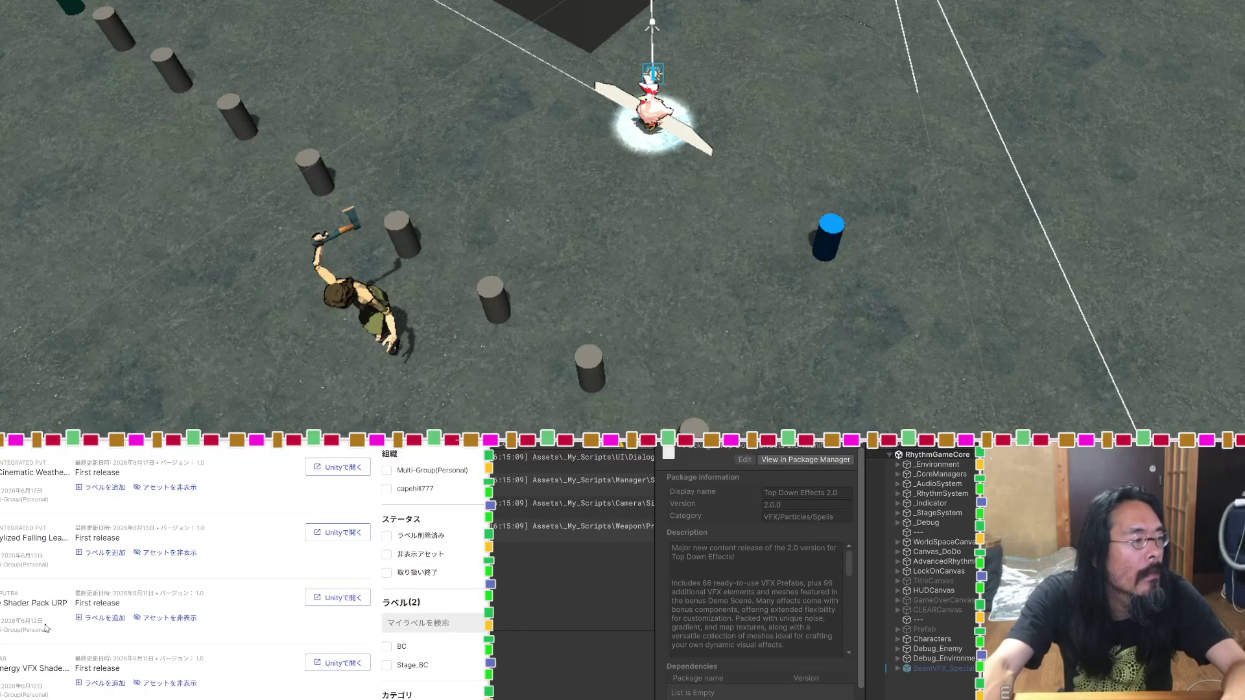
{"action": "left_click", "coordinate": [40, 667]}
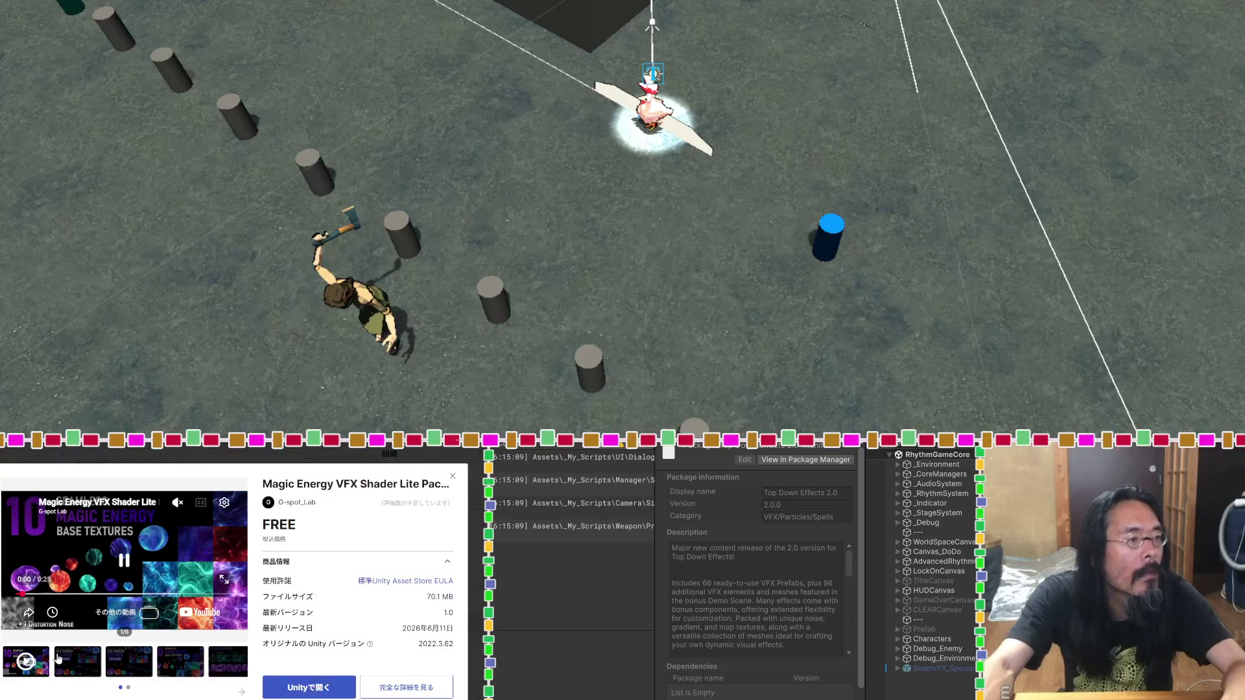
{"action": "key", "text": "Escape"}
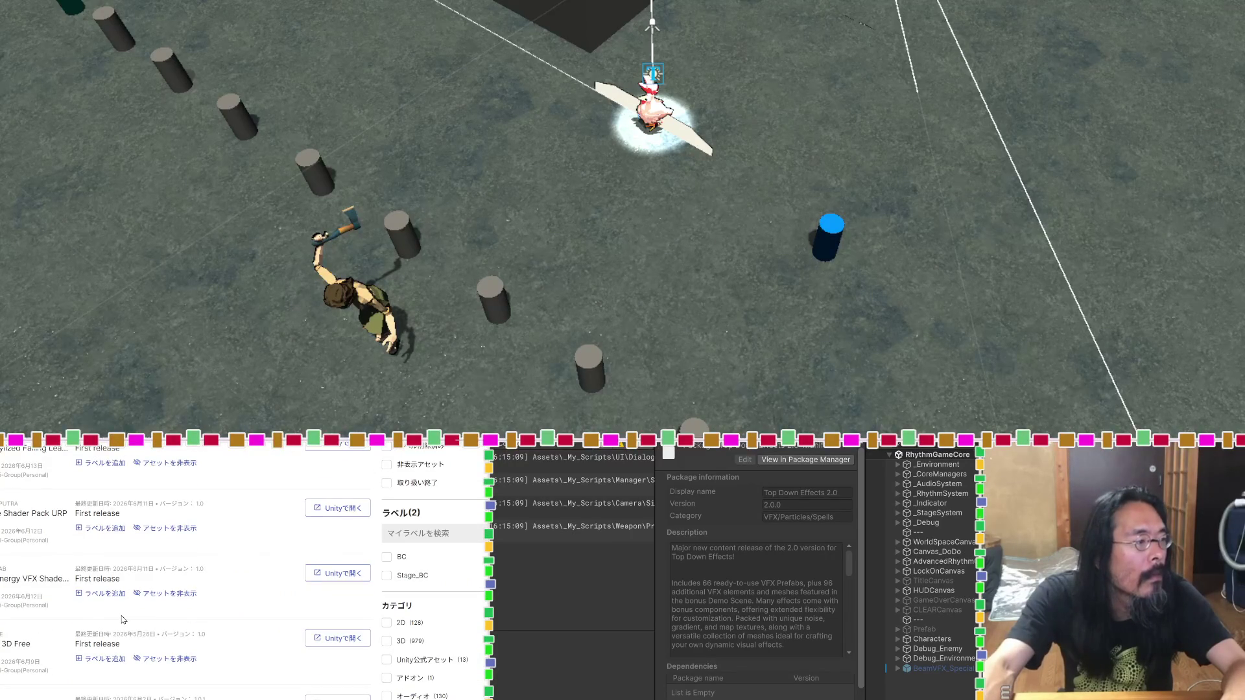
{"action": "scroll", "coordinate": [123, 619], "scroll_direction": "down", "scroll_amount": 2}
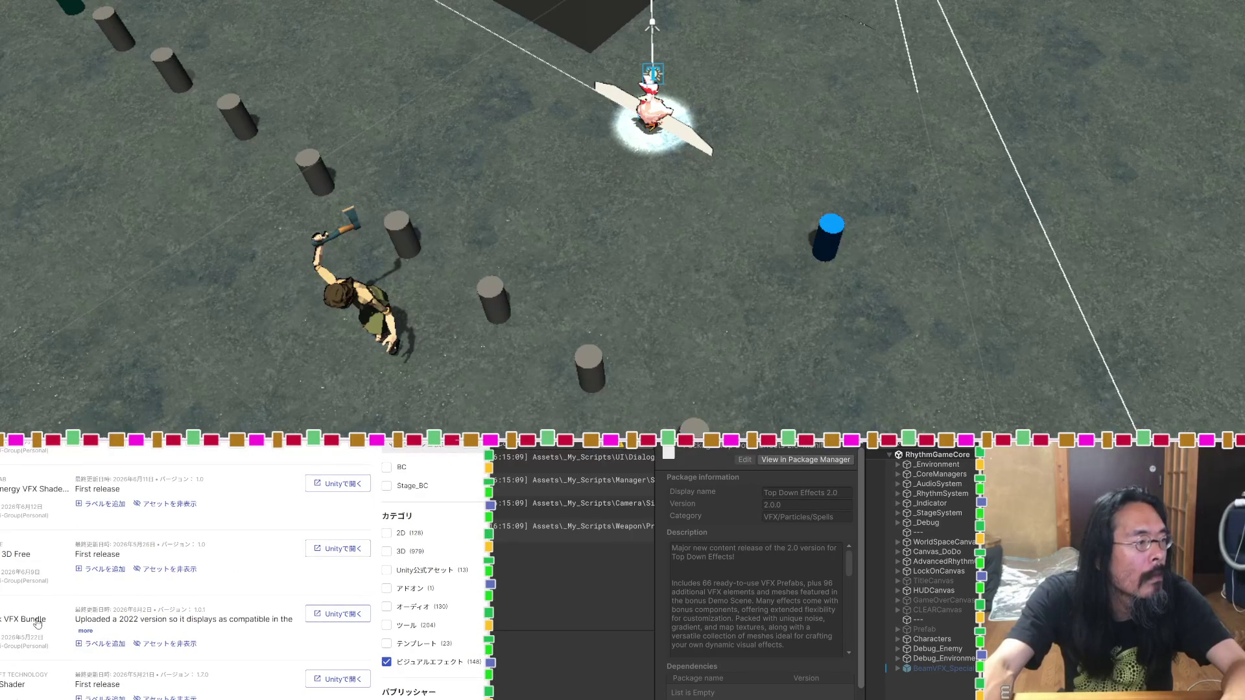
{"action": "left_click", "coordinate": [39, 621]}
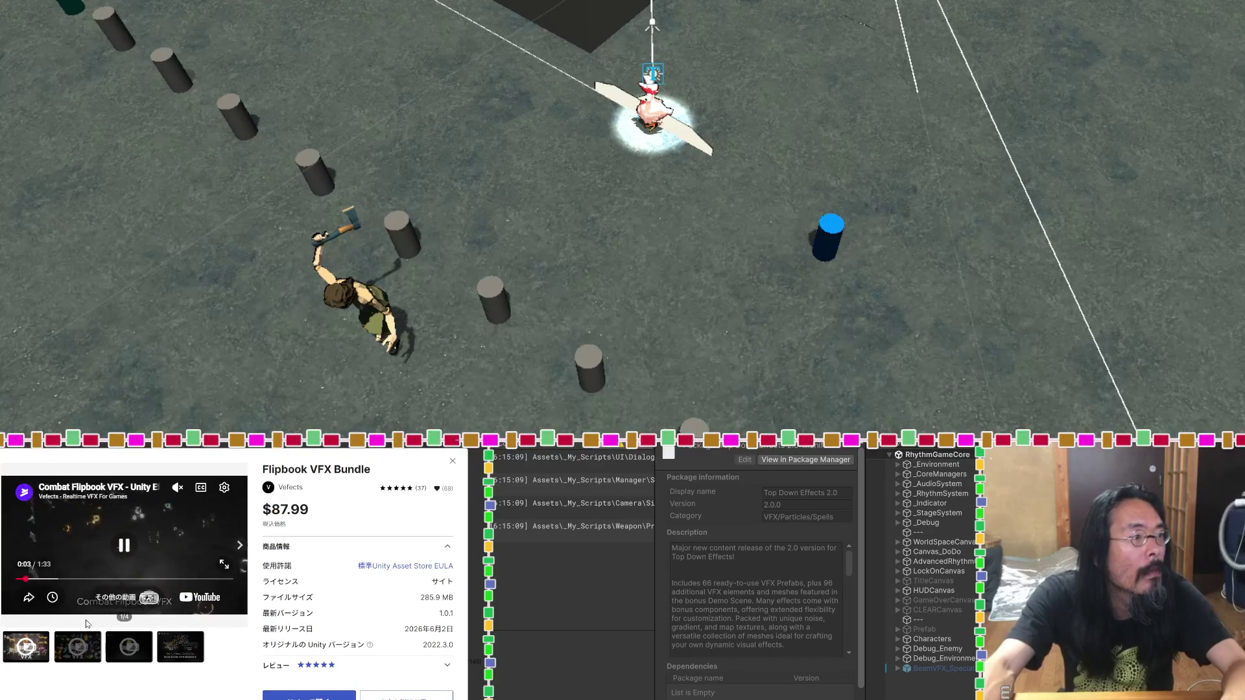
Step: Cycle through the Flipbook VFX Bundle gallery and settle on its overview video
{"action": "left_click", "coordinate": [93, 660]}
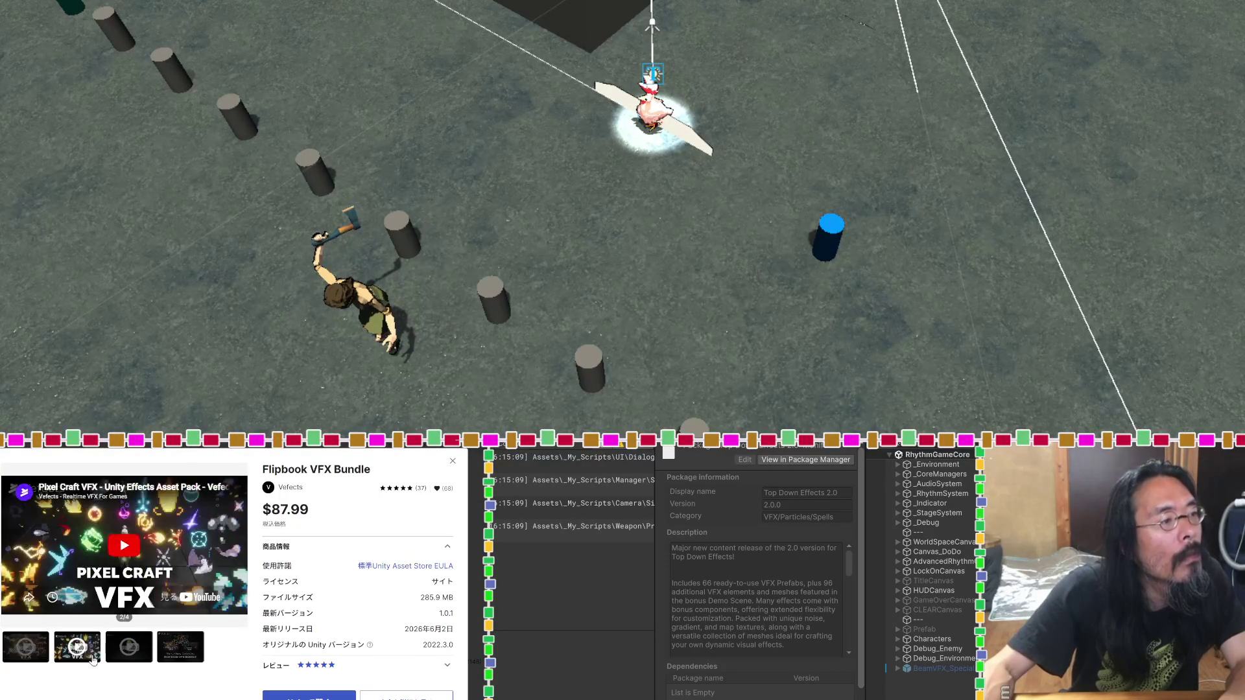
{"action": "left_click", "coordinate": [143, 659]}
{"action": "left_click", "coordinate": [178, 659]}
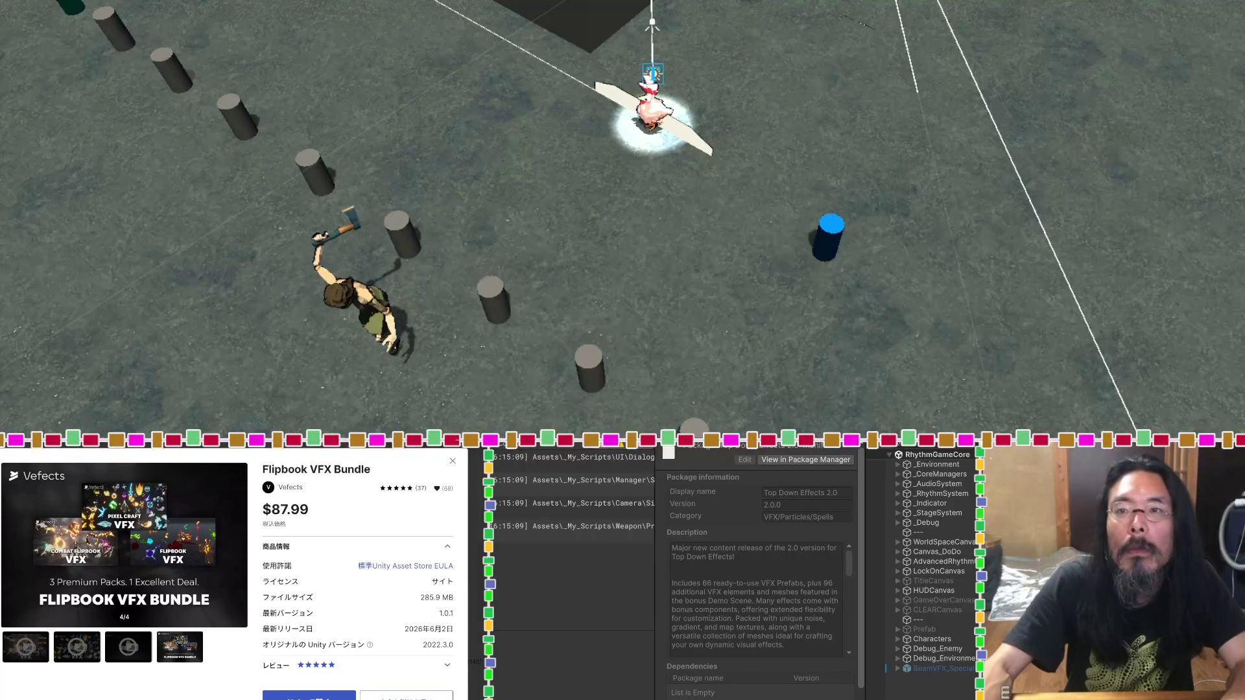
{"action": "key", "text": "Escape"}
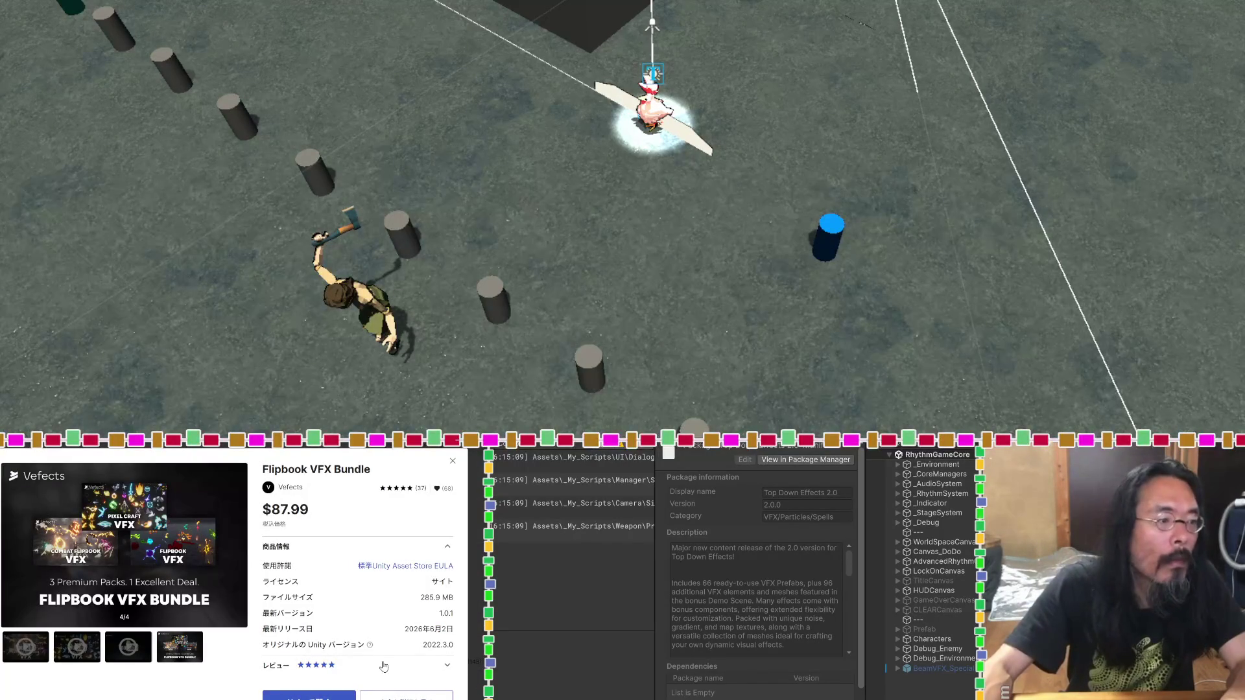
{"action": "left_click", "coordinate": [142, 658]}
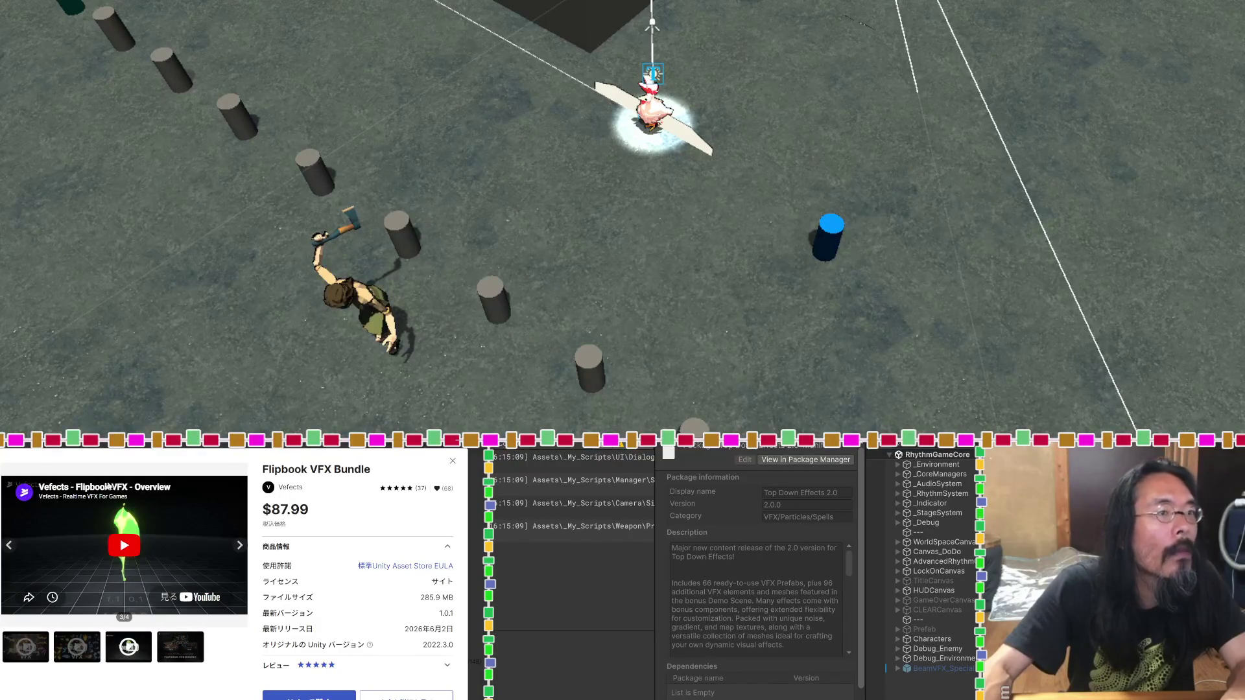
{"action": "left_click", "coordinate": [107, 486]}
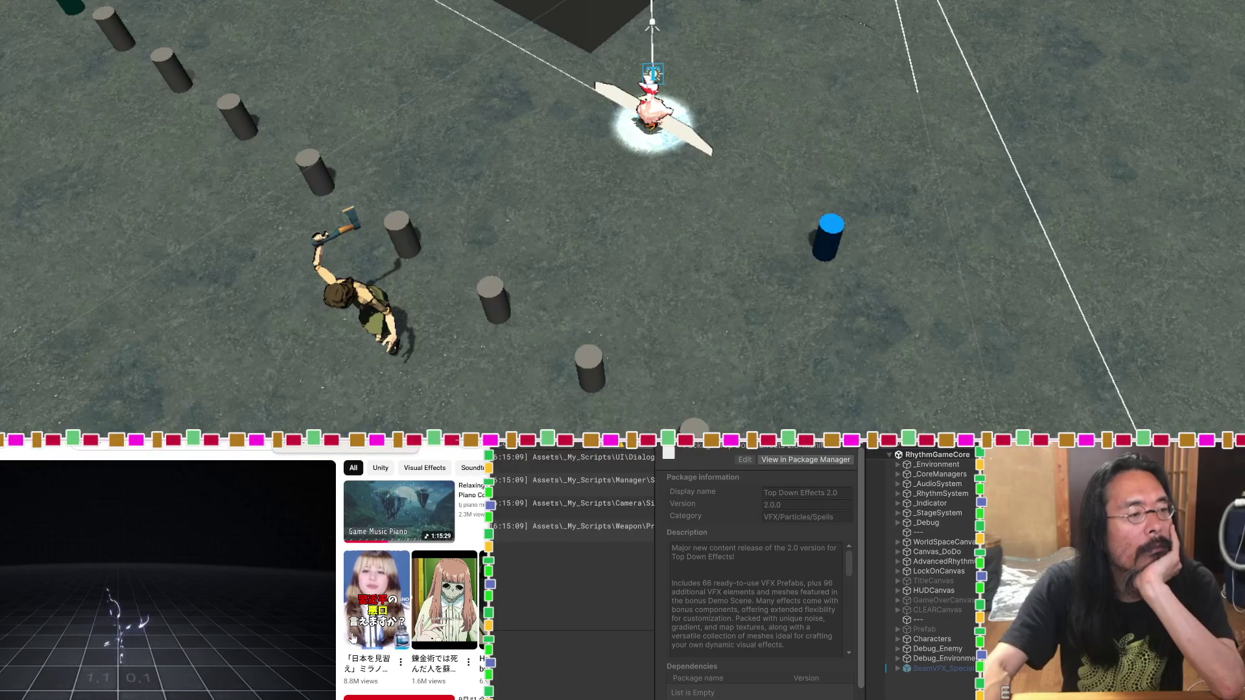
Step: Watch the Vefects Flipbook VFX overview demo play on YouTube
{"action": "mouse_move", "coordinate": [179, 620]}
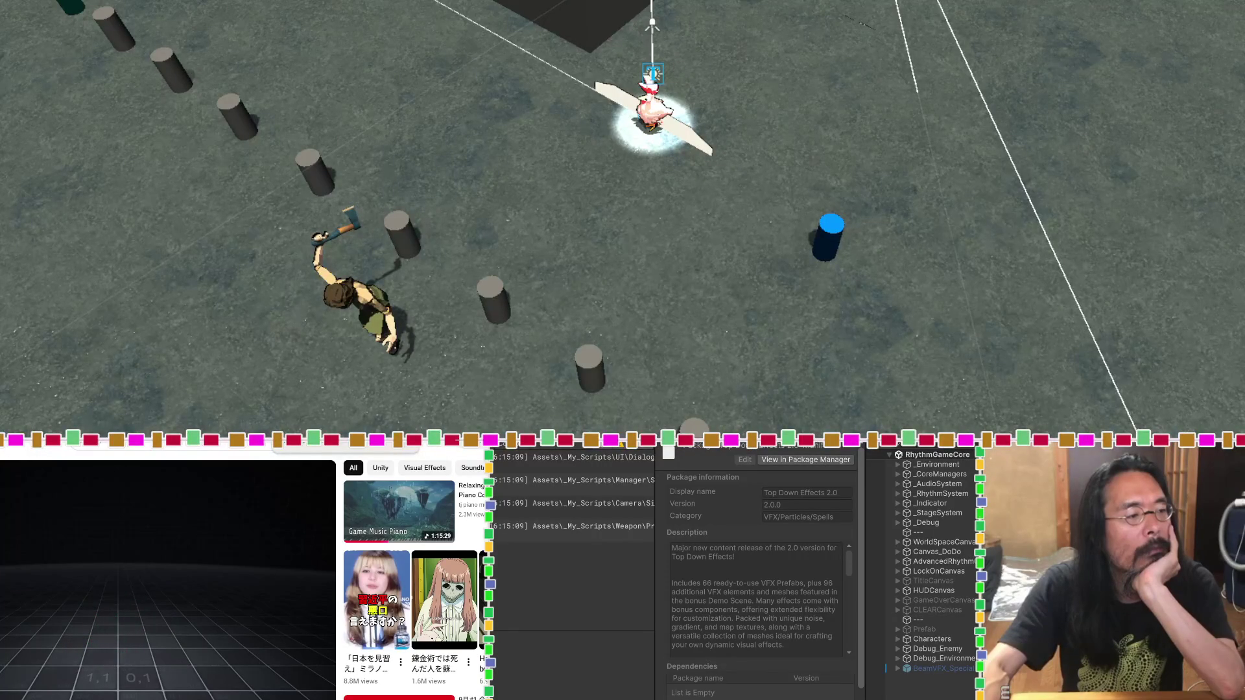
{"action": "mouse_move", "coordinate": [237, 609]}
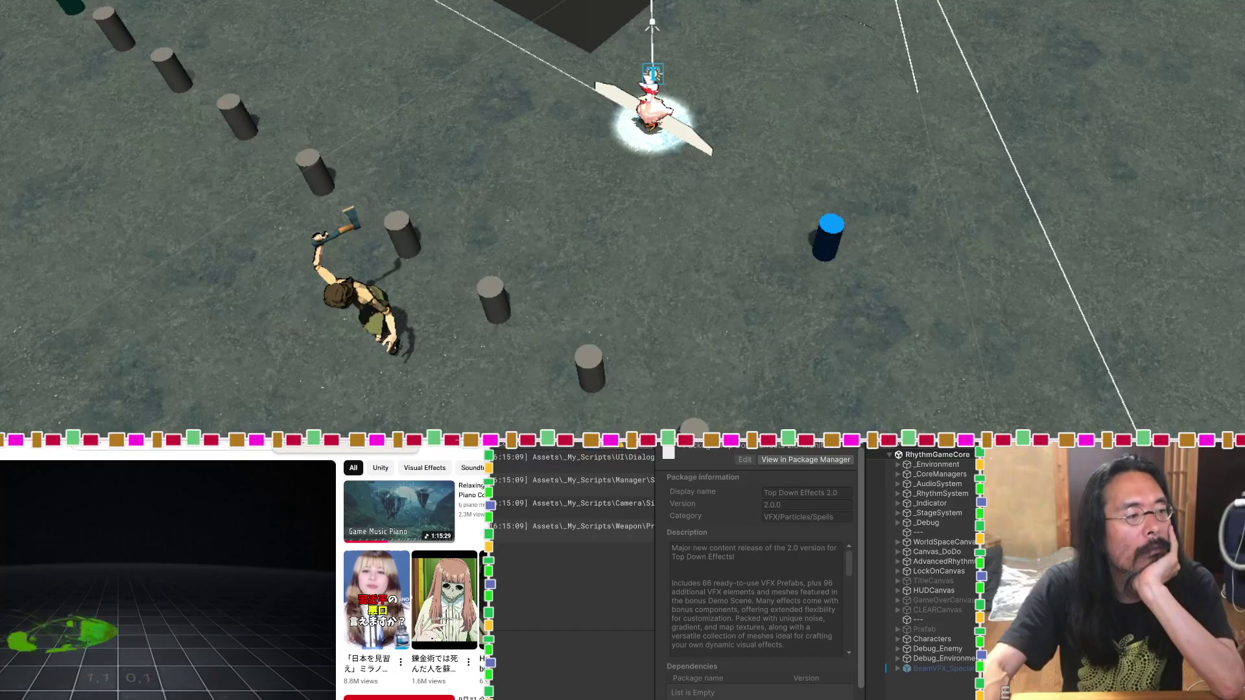
Step: Pause the demo and return to Package Manager, where Flipbook VFX Bundle 1.0.0 is listed
{"action": "left_click", "coordinate": [245, 595]}
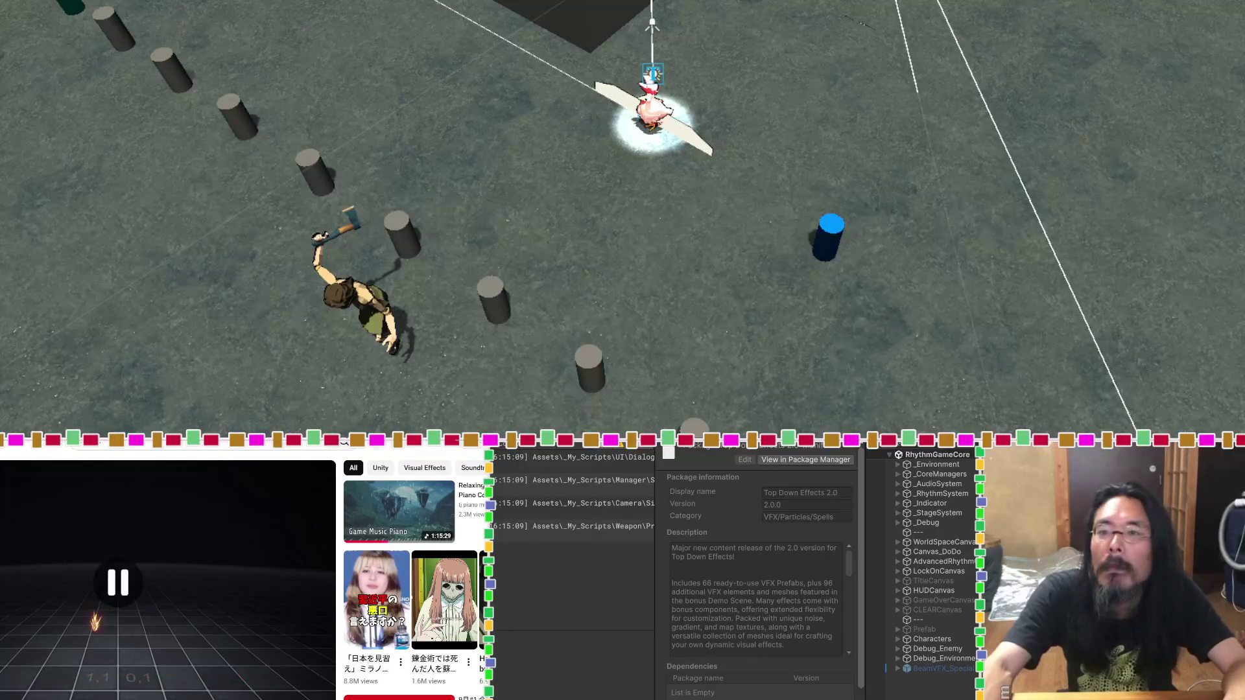
{"action": "key", "text": "alt+Tab"}
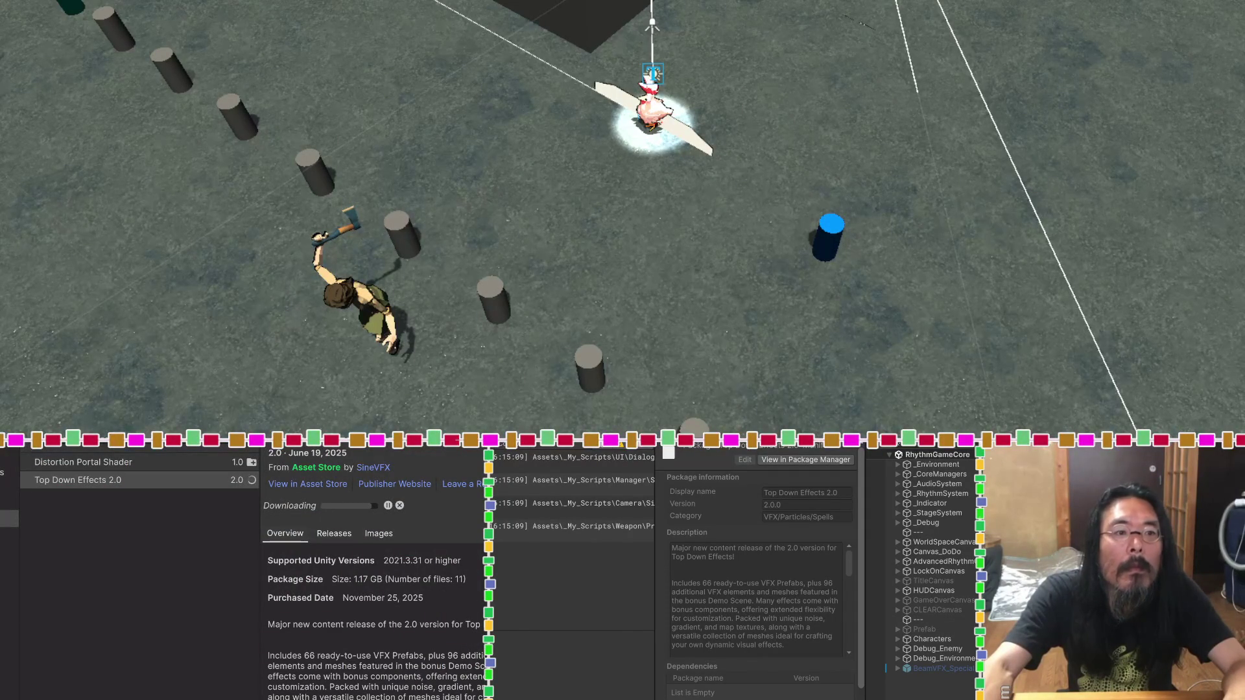
{"action": "key", "text": "alt+Tab"}
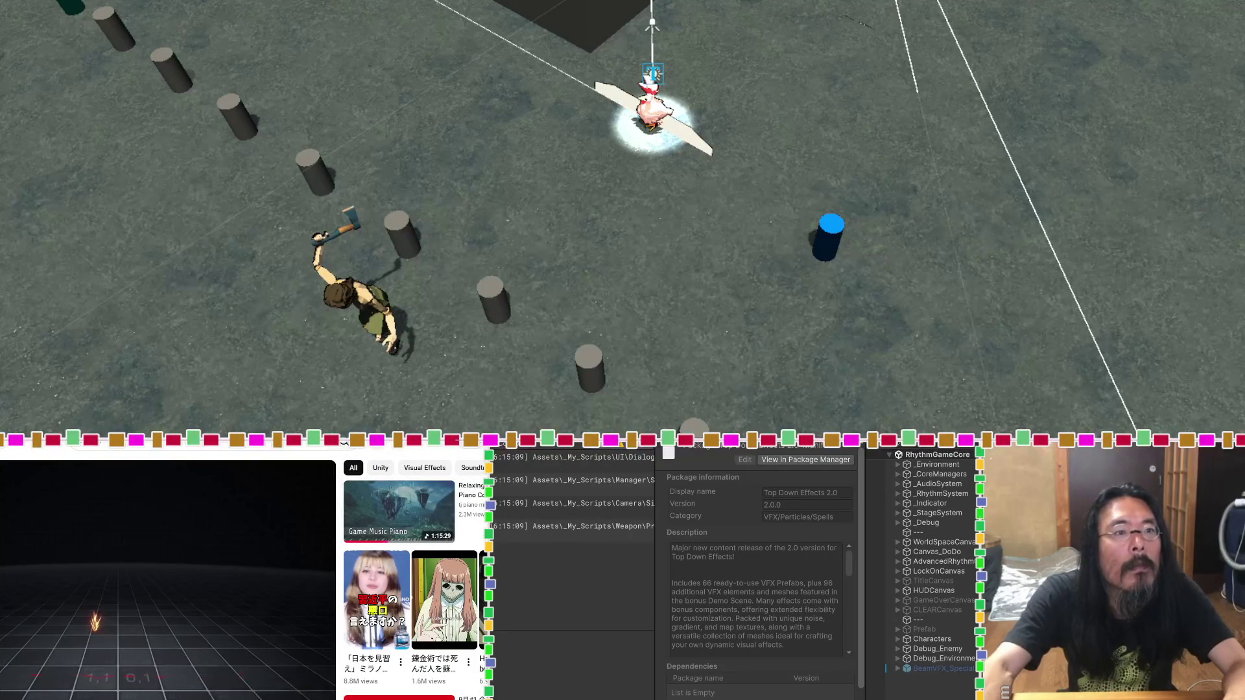
{"action": "key", "text": "alt+Tab"}
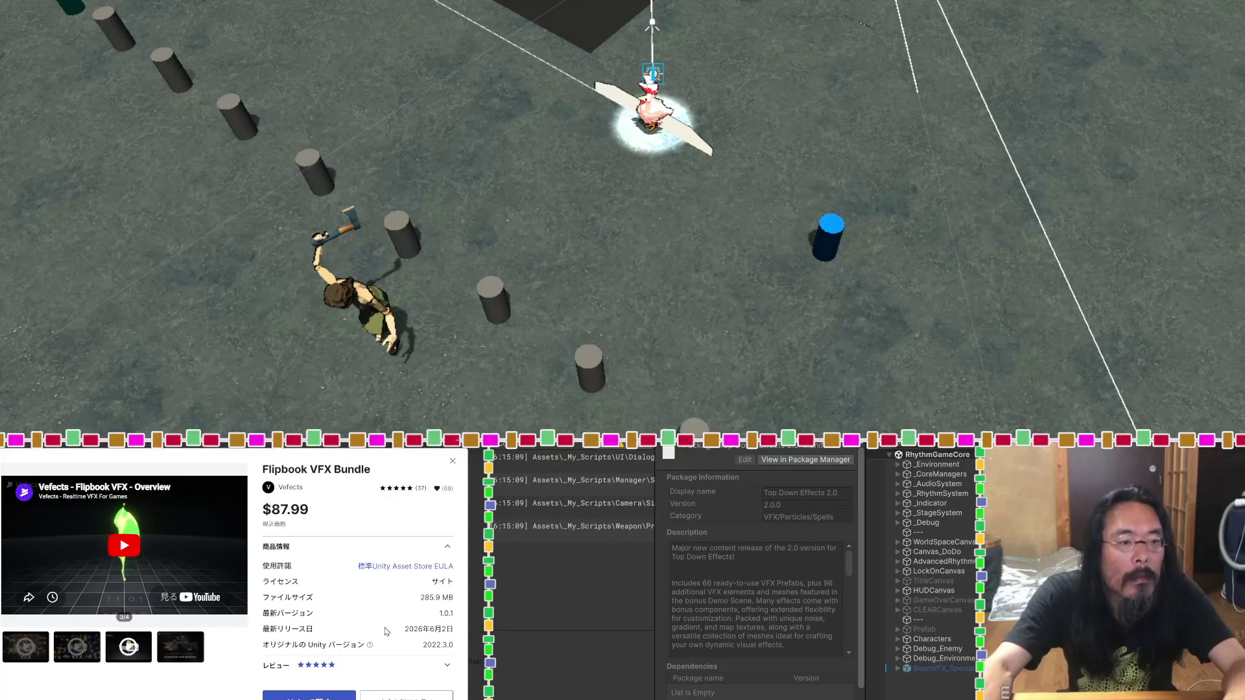
{"action": "key", "text": "alt+Tab"}
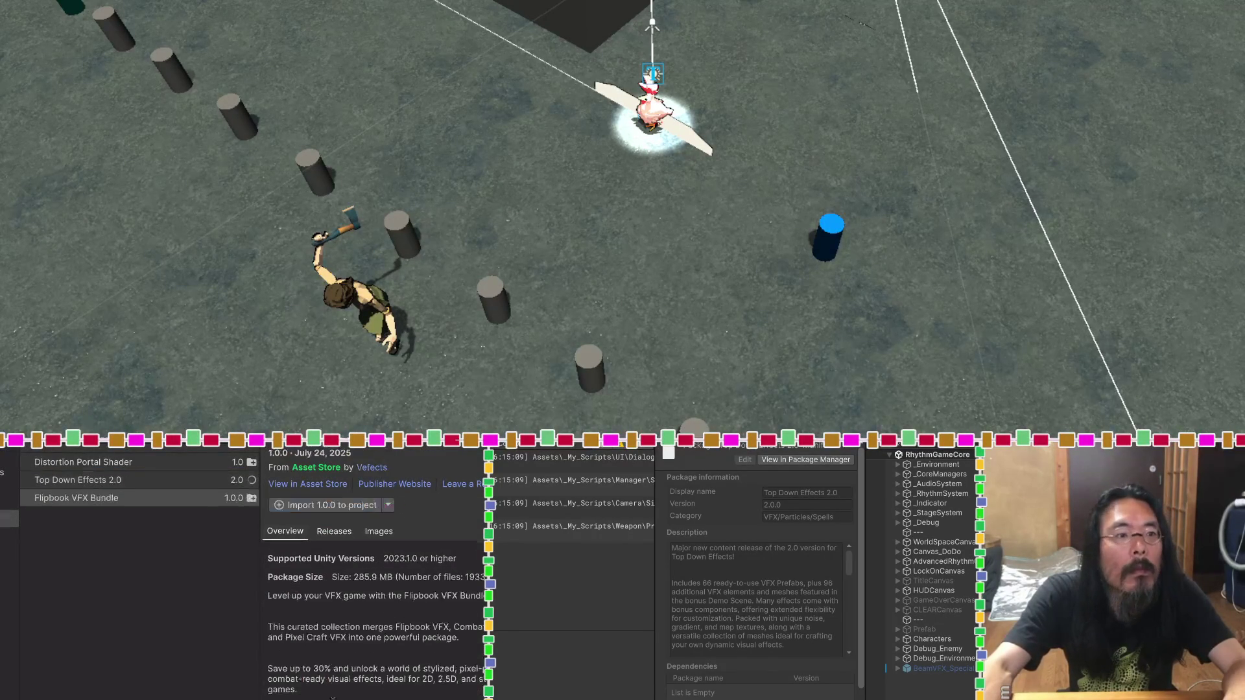
Step: Review the Flipbook VFX Bundle's download options and release notes, then import version 1.0.0
{"action": "left_click", "coordinate": [389, 506]}
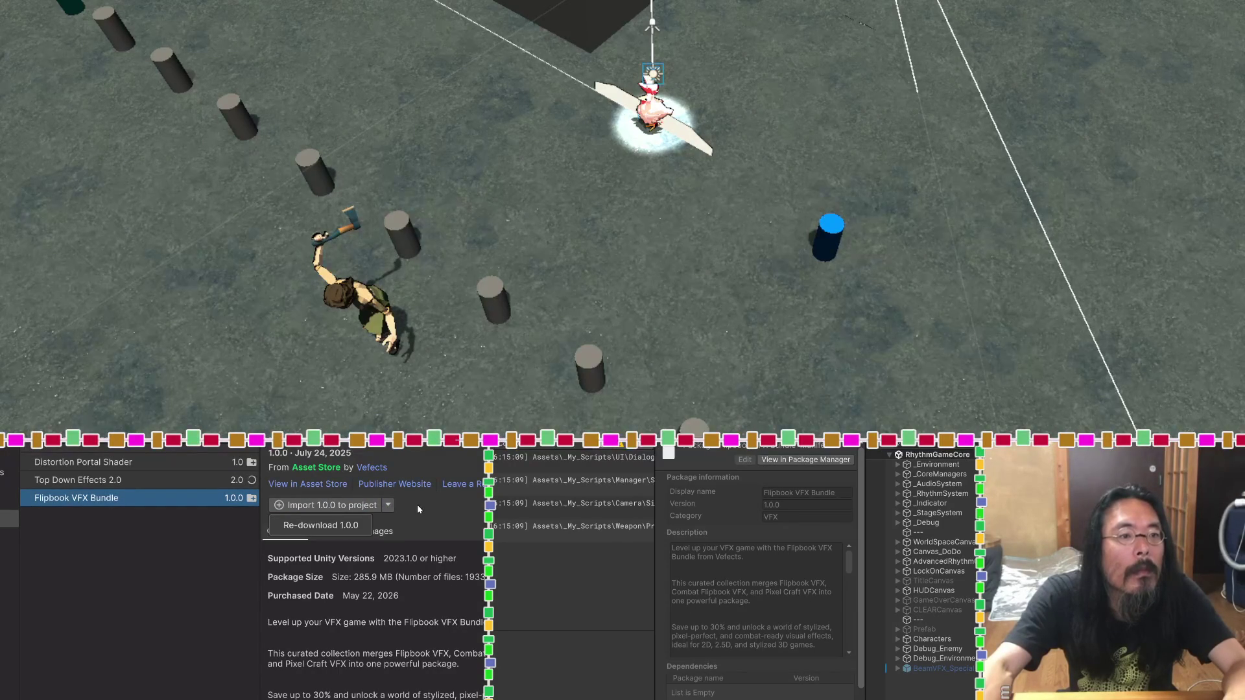
{"action": "left_click", "coordinate": [418, 509]}
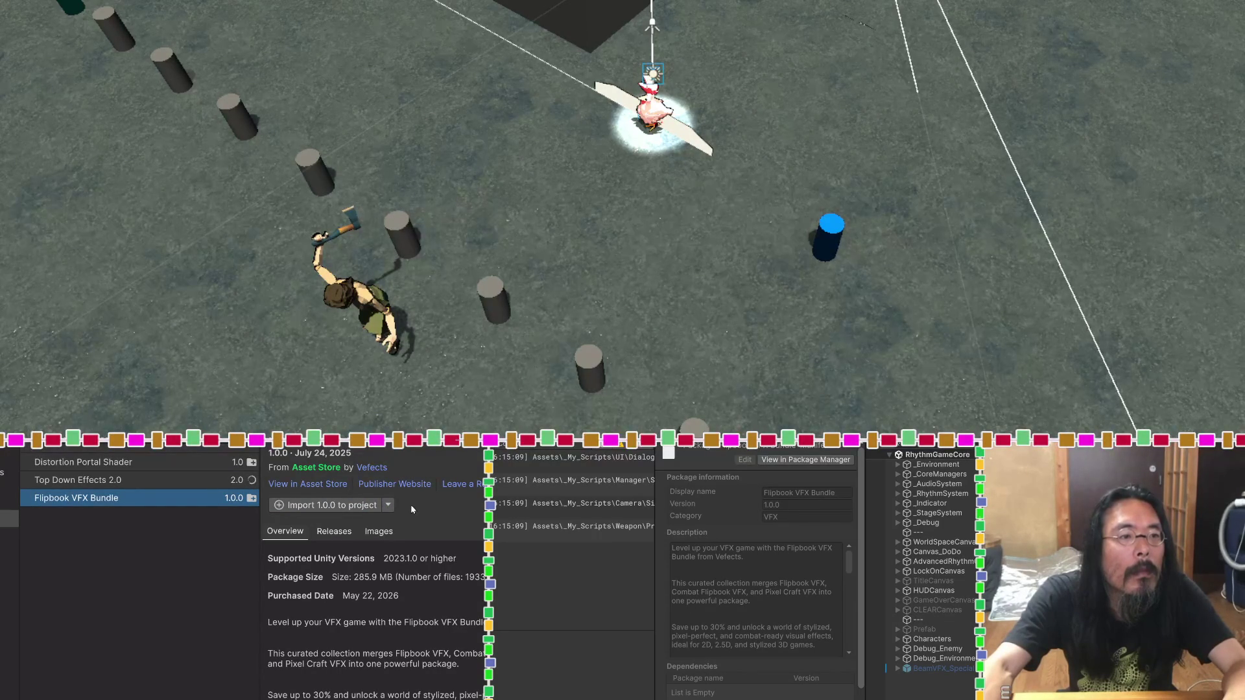
{"action": "left_click", "coordinate": [338, 533]}
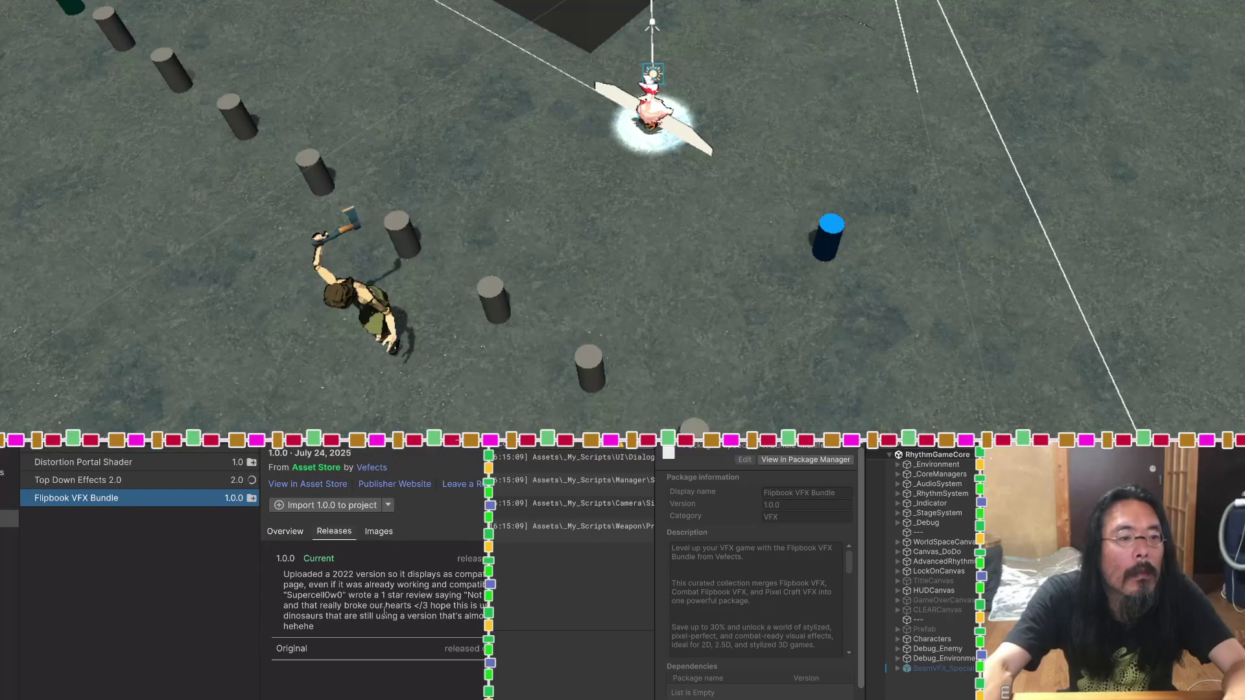
{"action": "left_click", "coordinate": [349, 504]}
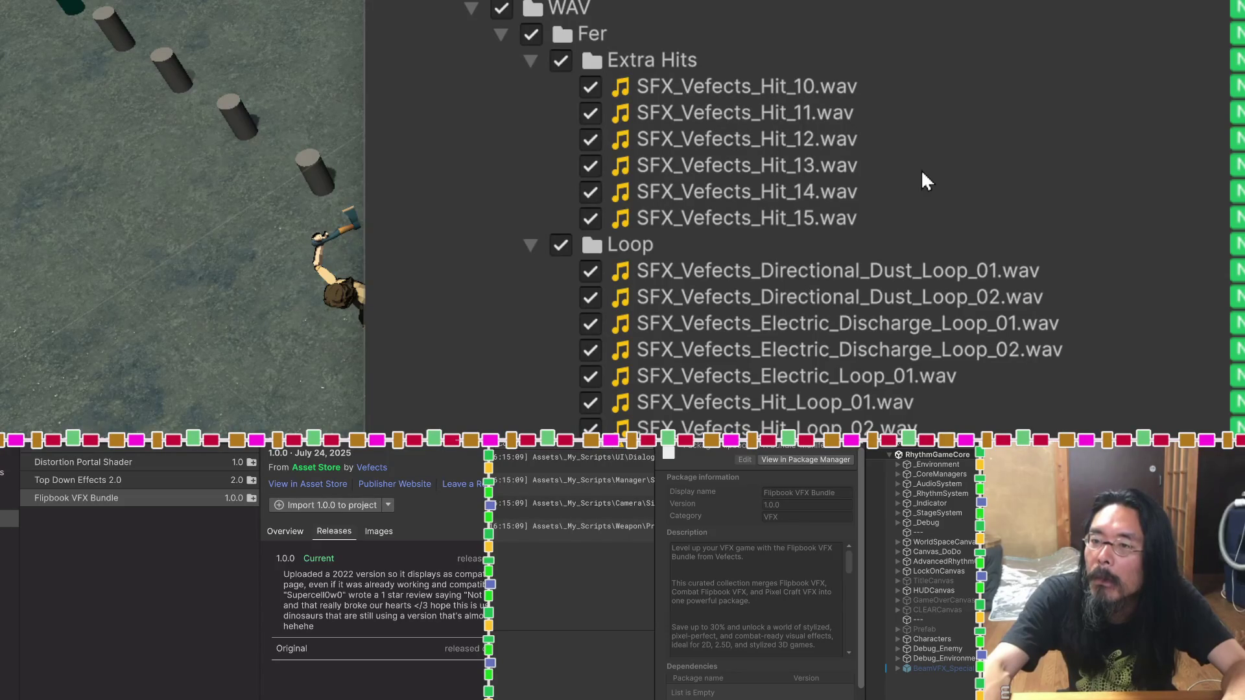
Step: Review the Flipbook VFX file tree with all Dust, Electric and Shield assets ticked, and import everything
{"action": "scroll", "coordinate": [922, 172], "scroll_direction": "down", "scroll_amount": 15}
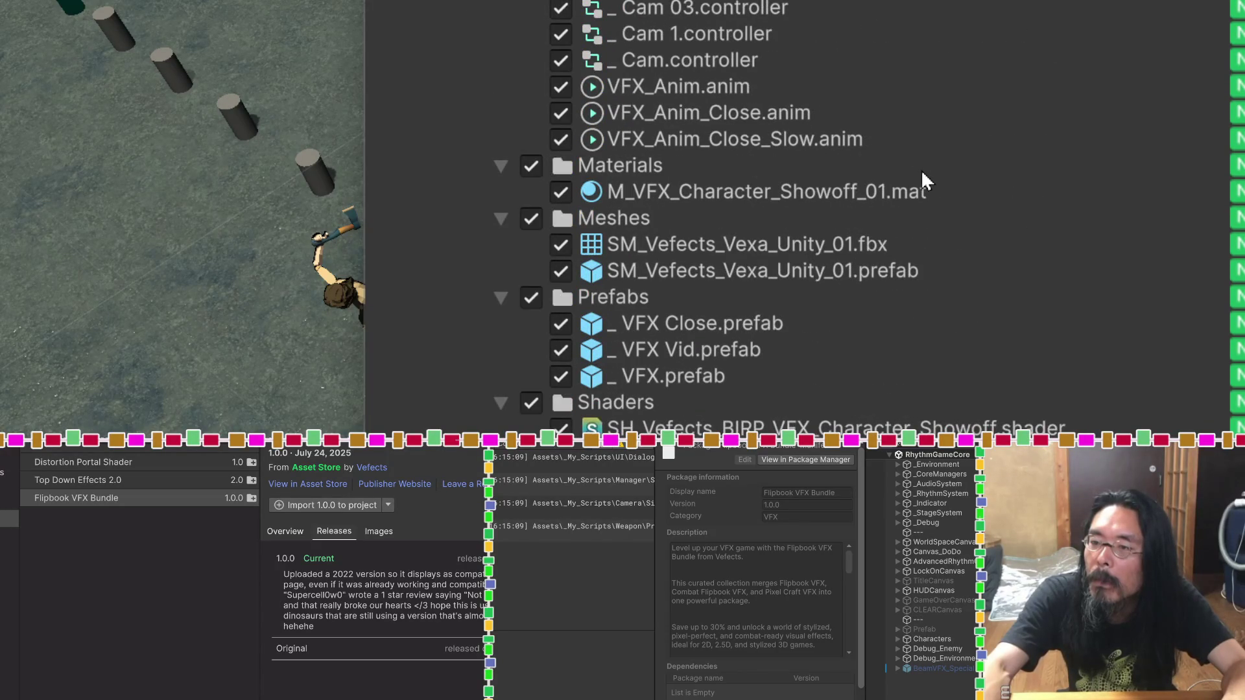
{"action": "scroll", "coordinate": [921, 169], "scroll_direction": "down", "scroll_amount": 15}
{"action": "scroll", "coordinate": [920, 169], "scroll_direction": "up", "scroll_amount": 5}
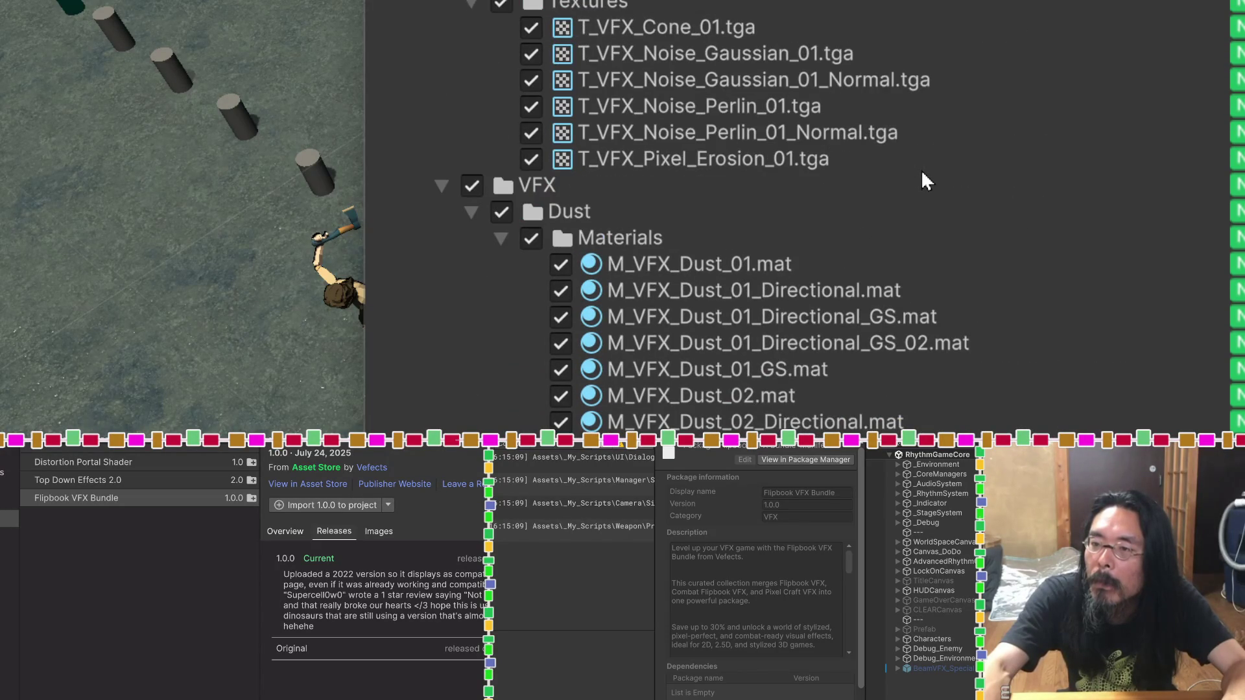
{"action": "scroll", "coordinate": [922, 174], "scroll_direction": "up", "scroll_amount": 4}
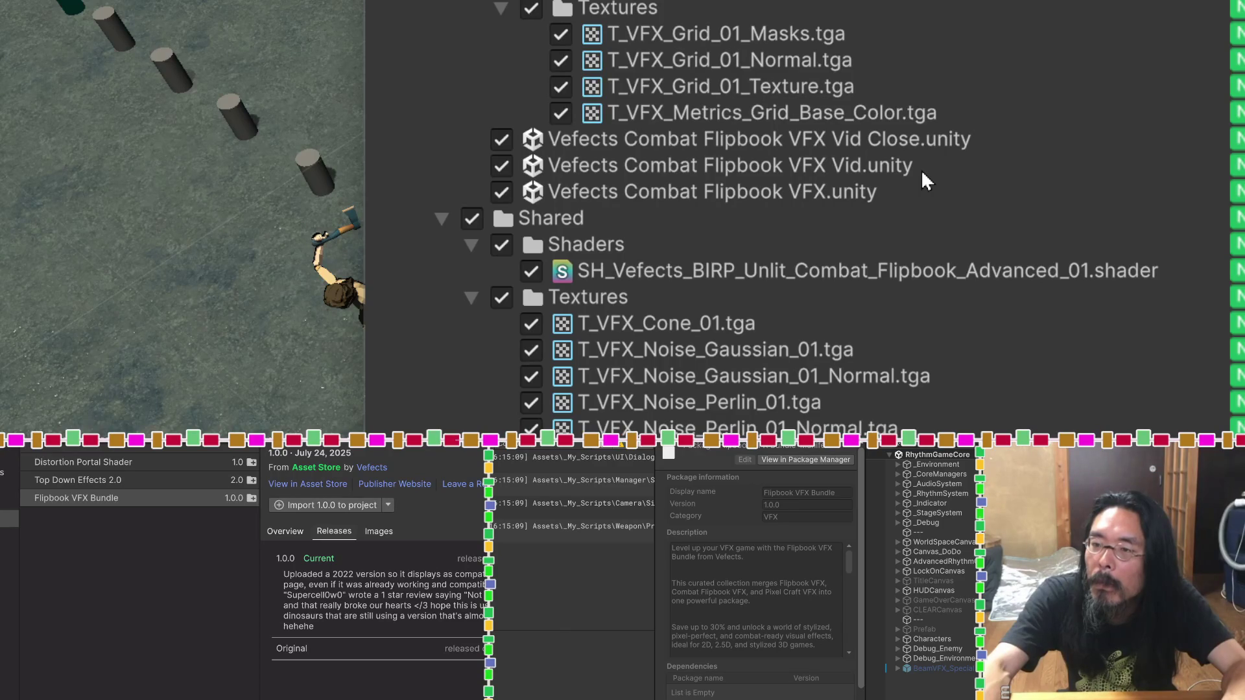
{"action": "scroll", "coordinate": [920, 169], "scroll_direction": "down", "scroll_amount": 15}
{"action": "scroll", "coordinate": [920, 169], "scroll_direction": "down", "scroll_amount": 20}
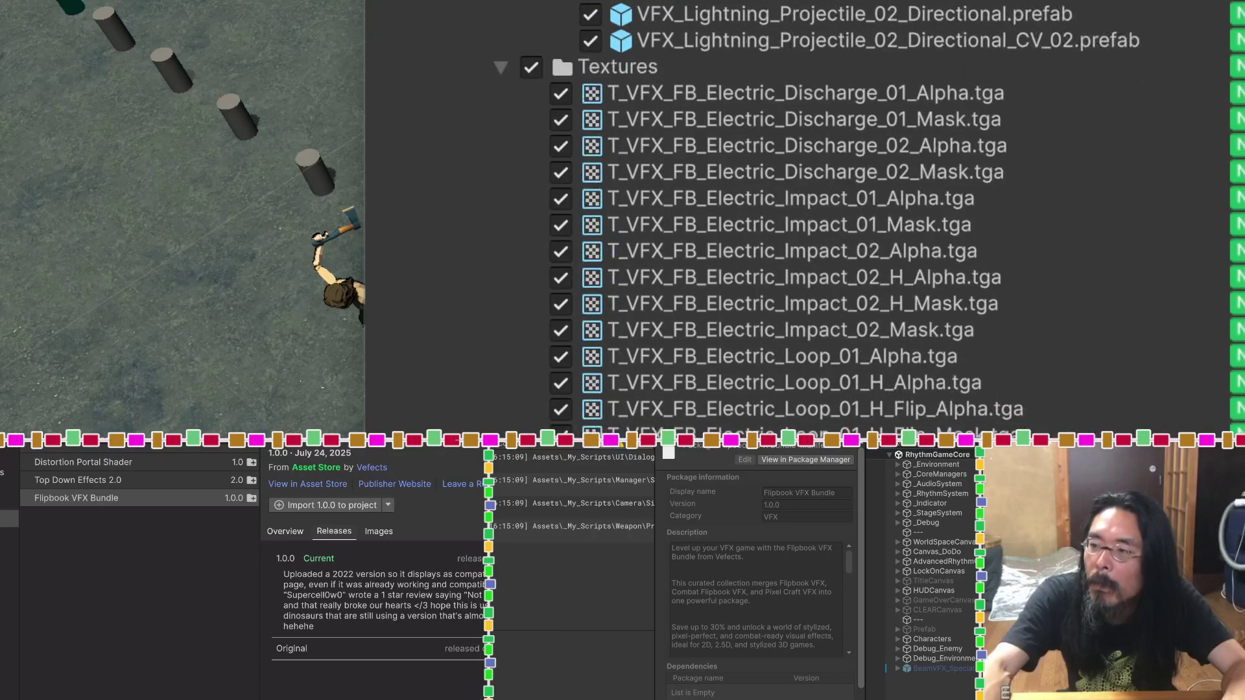
{"action": "scroll", "coordinate": [1240, 108], "scroll_direction": "down", "scroll_amount": 20}
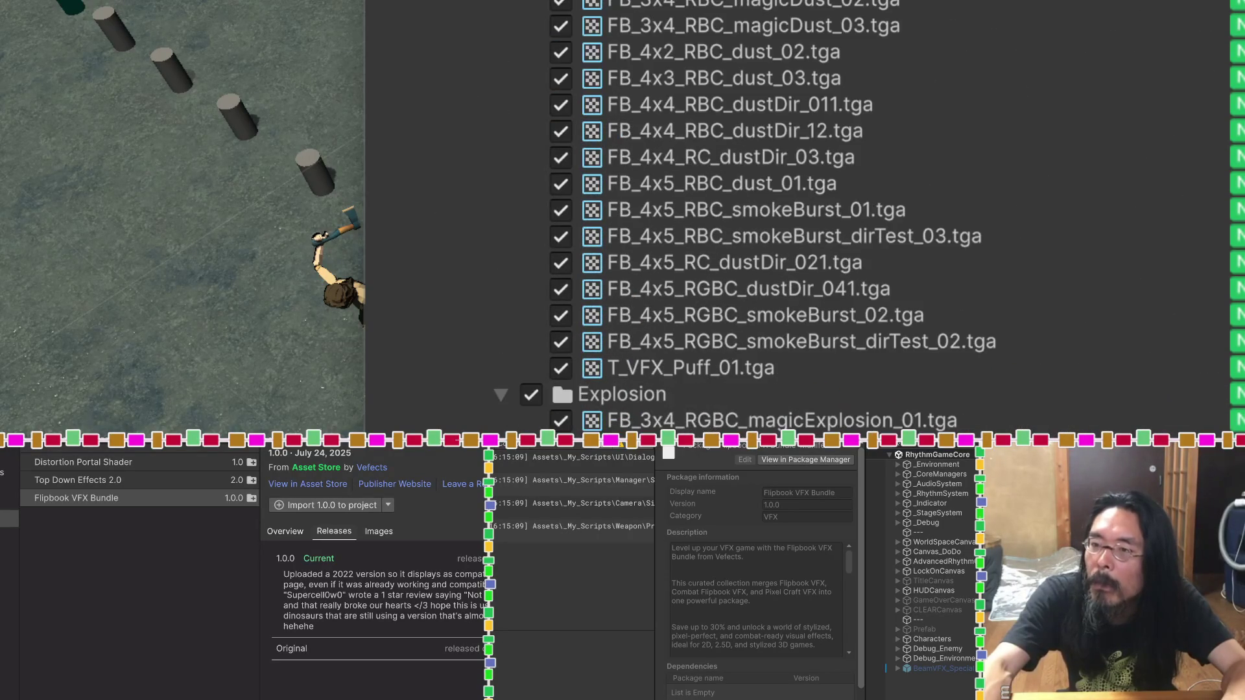
{"action": "scroll", "coordinate": [843, 214], "scroll_direction": "down", "scroll_amount": 20}
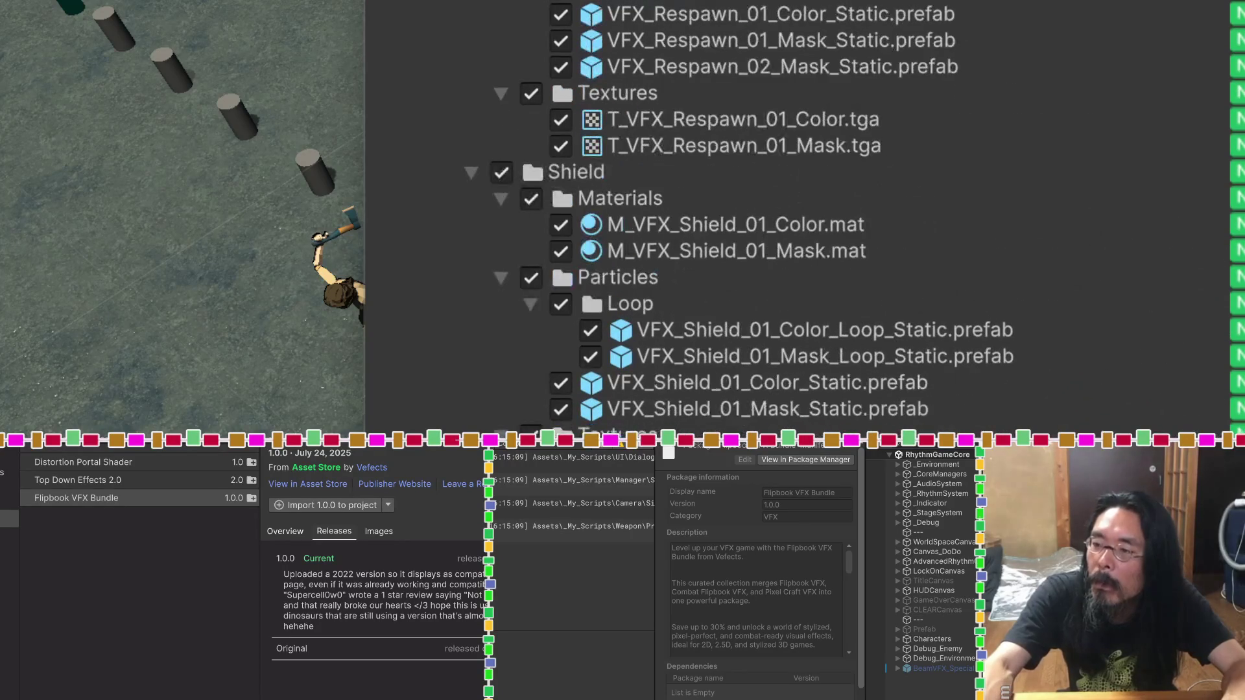
{"action": "scroll", "coordinate": [797, 214], "scroll_direction": "down", "scroll_amount": 8}
{"action": "left_click", "coordinate": [990, 369]}
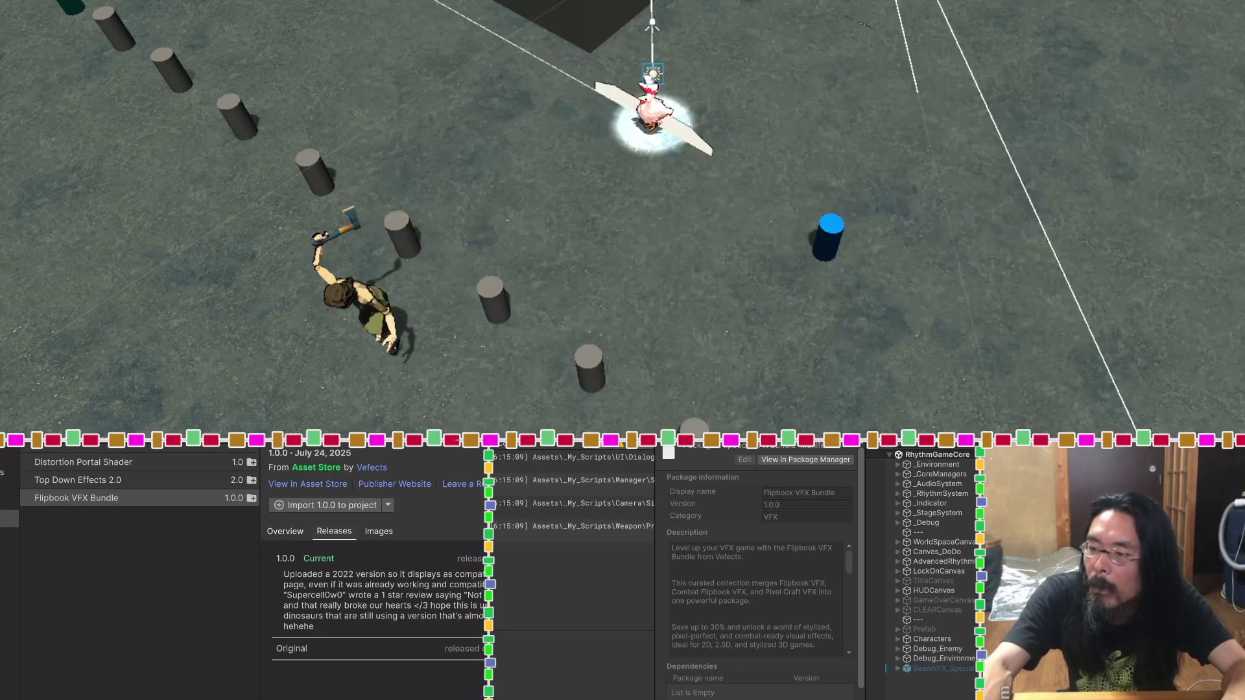
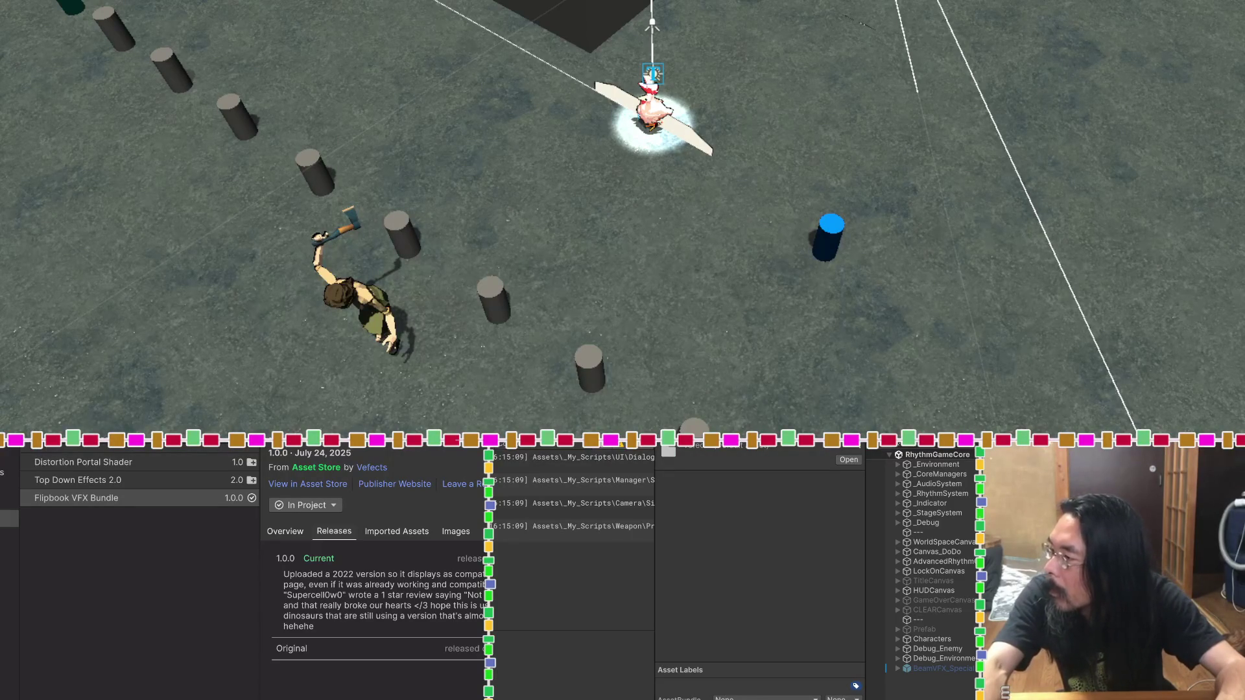
Step: Delete the Assets/Vefects folder, view Top Down Effects 2.0 details, and select the ground Plane
{"action": "key", "text": "Delete"}
{"action": "left_click", "coordinate": [679, 267]}
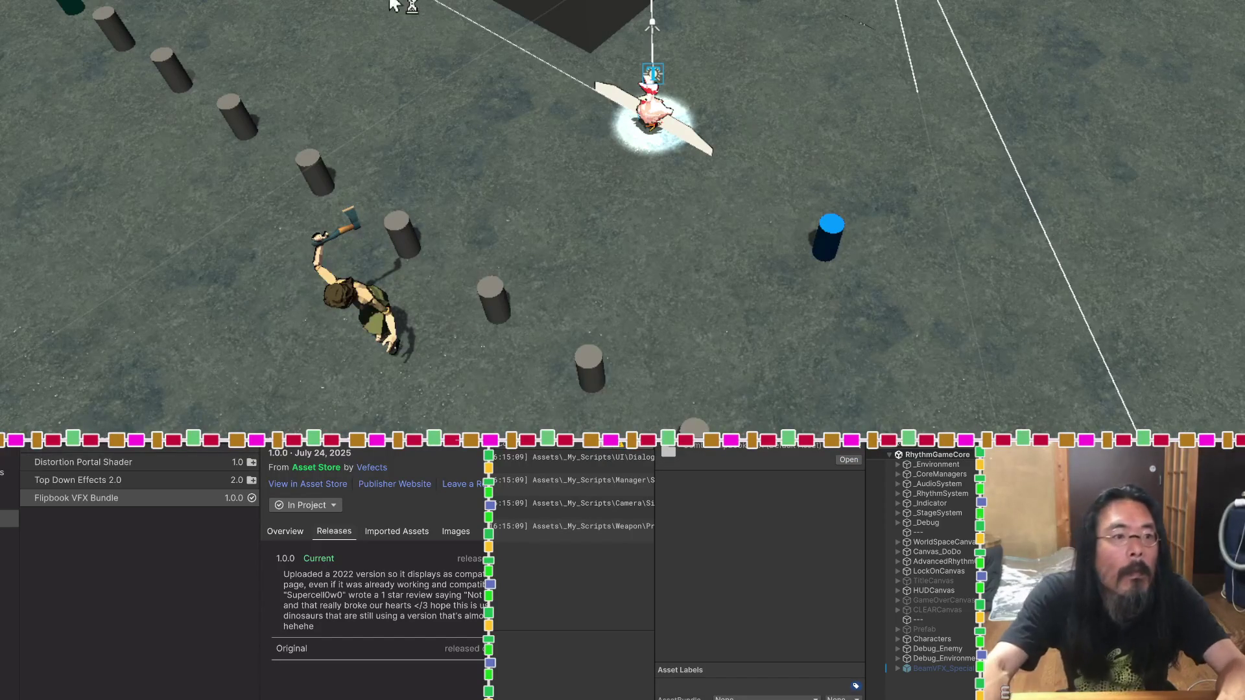
{"action": "left_click", "coordinate": [185, 482]}
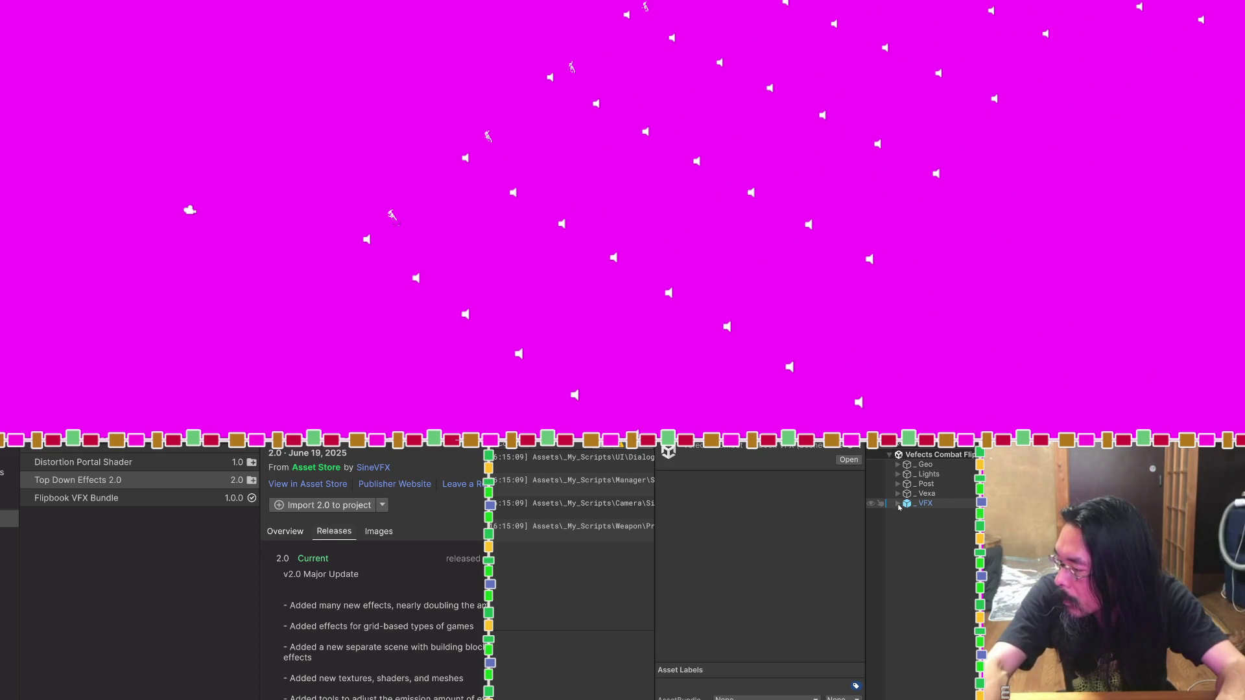
{"action": "left_click", "coordinate": [897, 464]}
Step: Select Plane under Geo and switch its M_Vefects_Grid_01 material to the MK Toon shader
{"action": "left_click", "coordinate": [917, 474]}
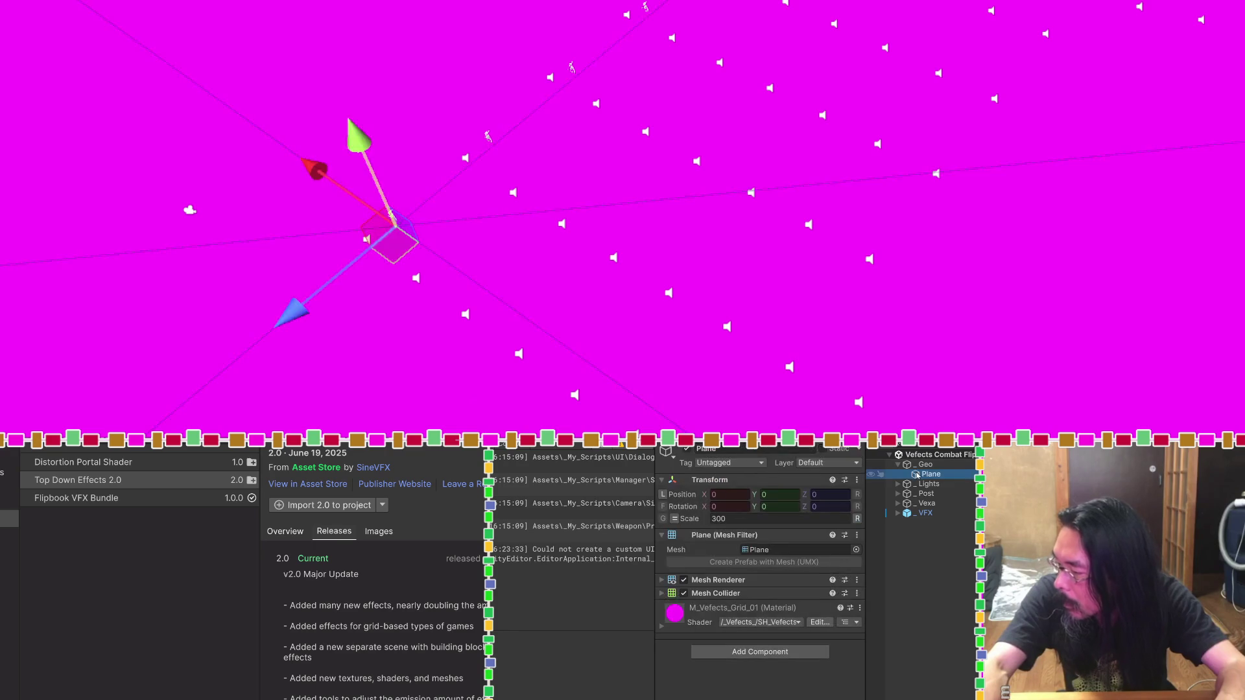
{"action": "left_click", "coordinate": [797, 623]}
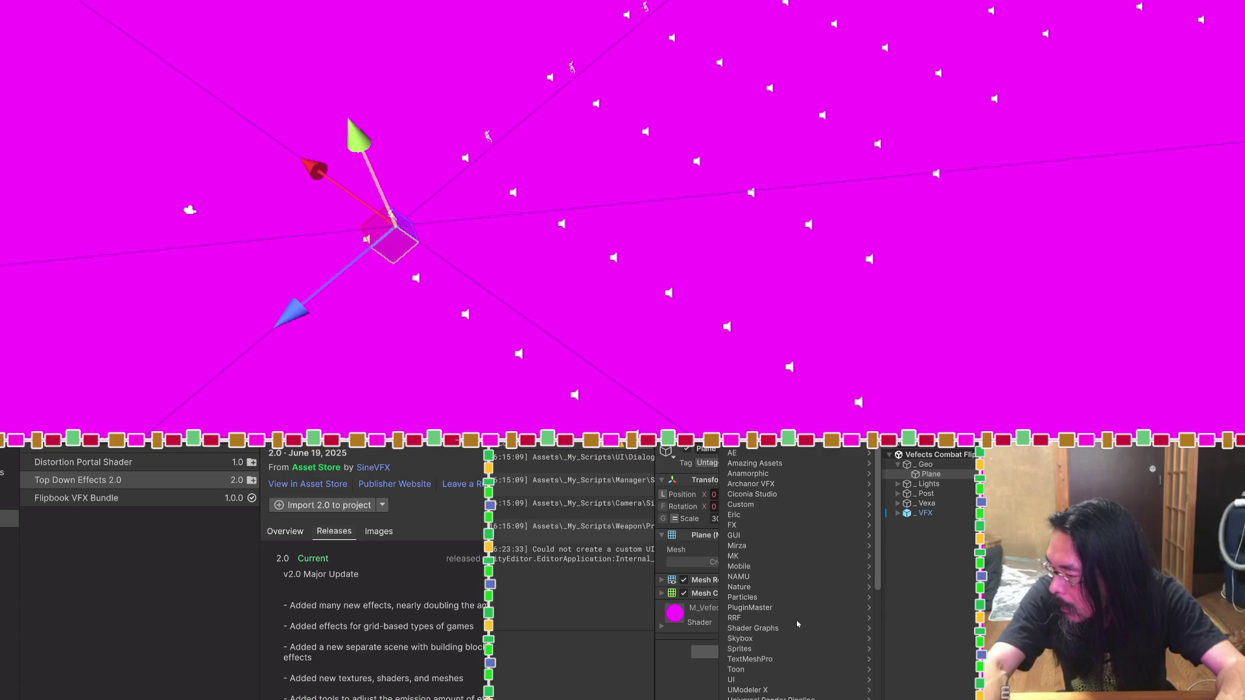
{"action": "left_click", "coordinate": [701, 673]}
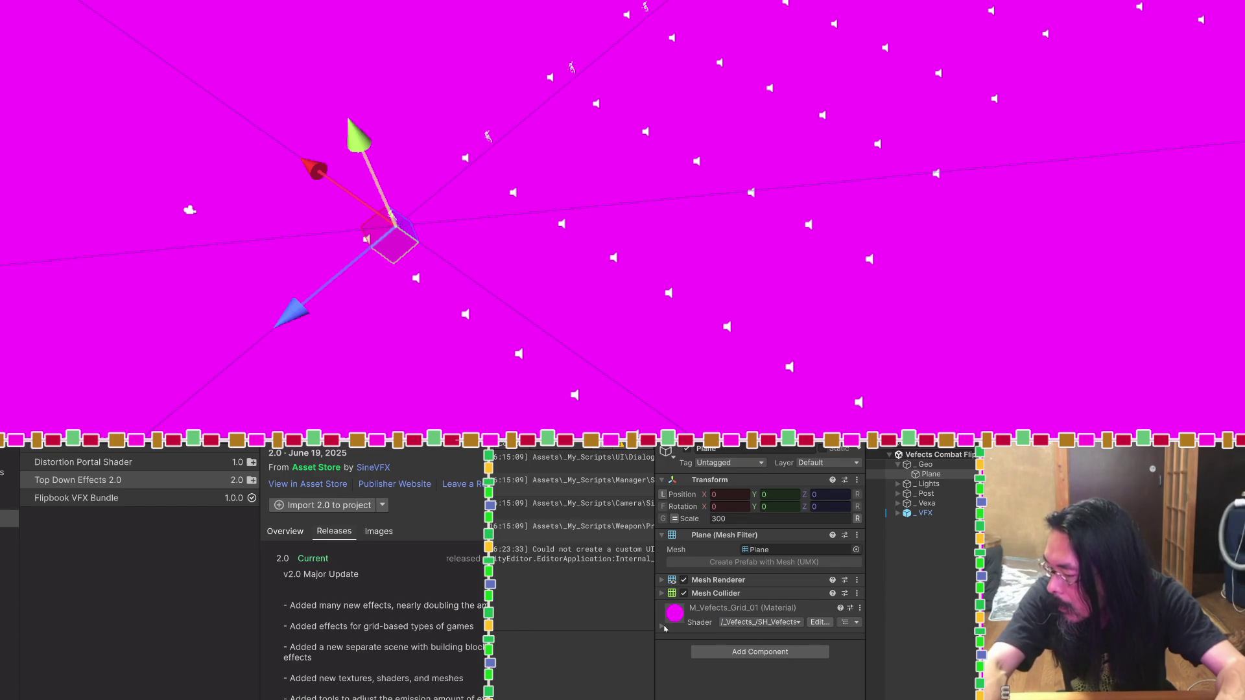
{"action": "left_click", "coordinate": [774, 625]}
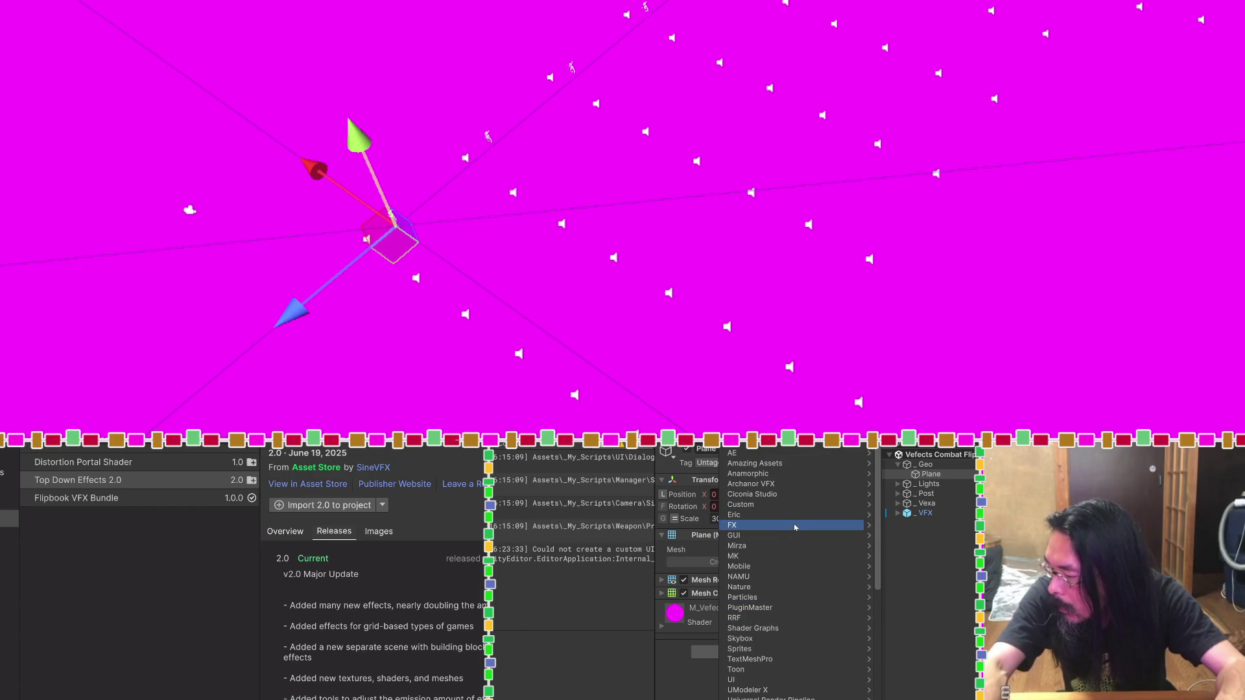
{"action": "left_click", "coordinate": [815, 445]}
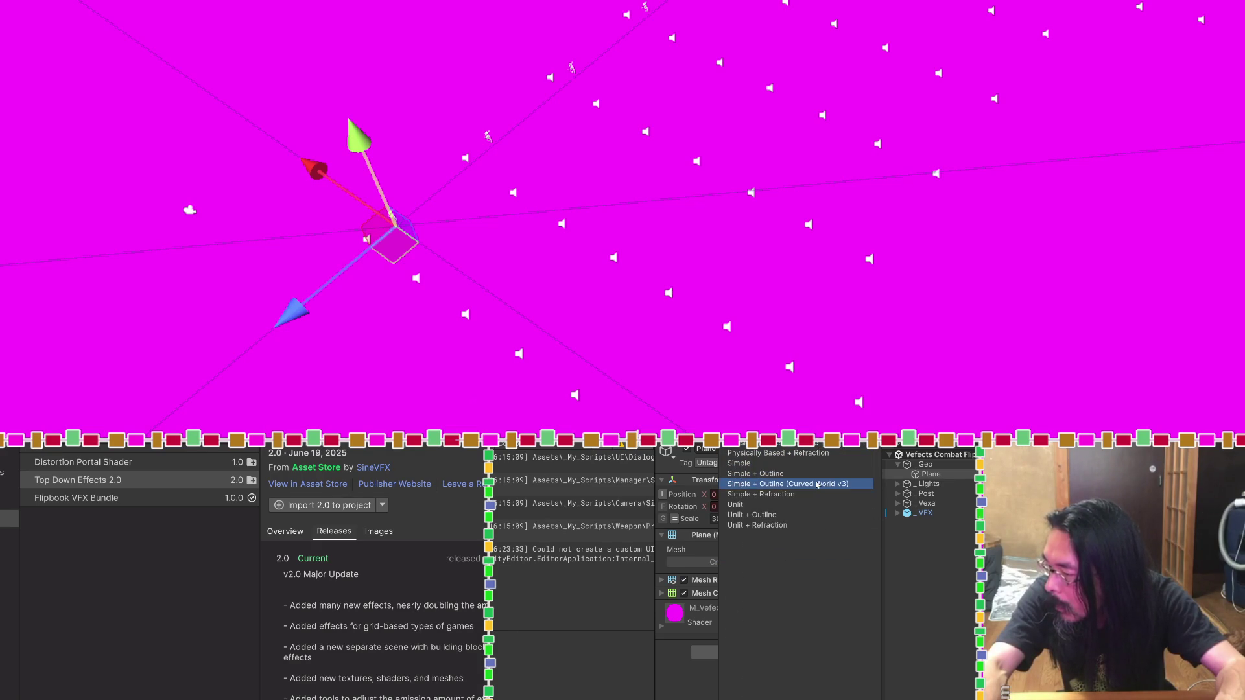
{"action": "left_click", "coordinate": [817, 484]}
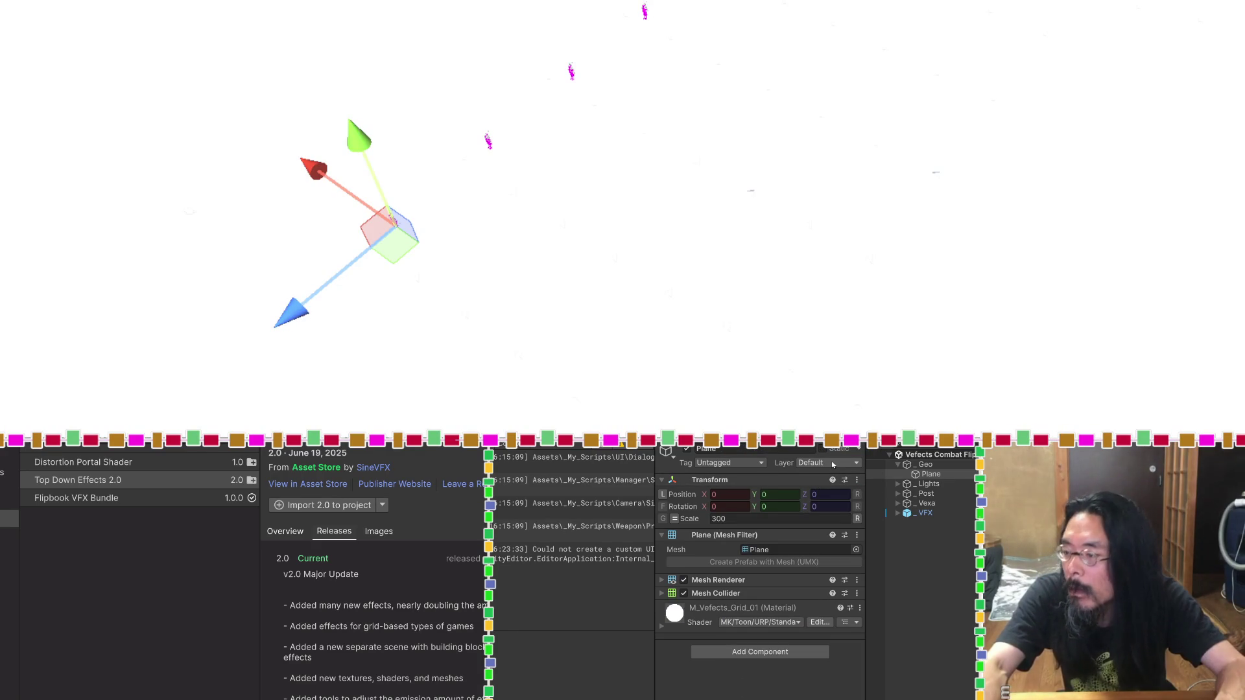
Step: Look over the MK Toon shader properties, then undo the shader change
{"action": "left_click", "coordinate": [662, 625]}
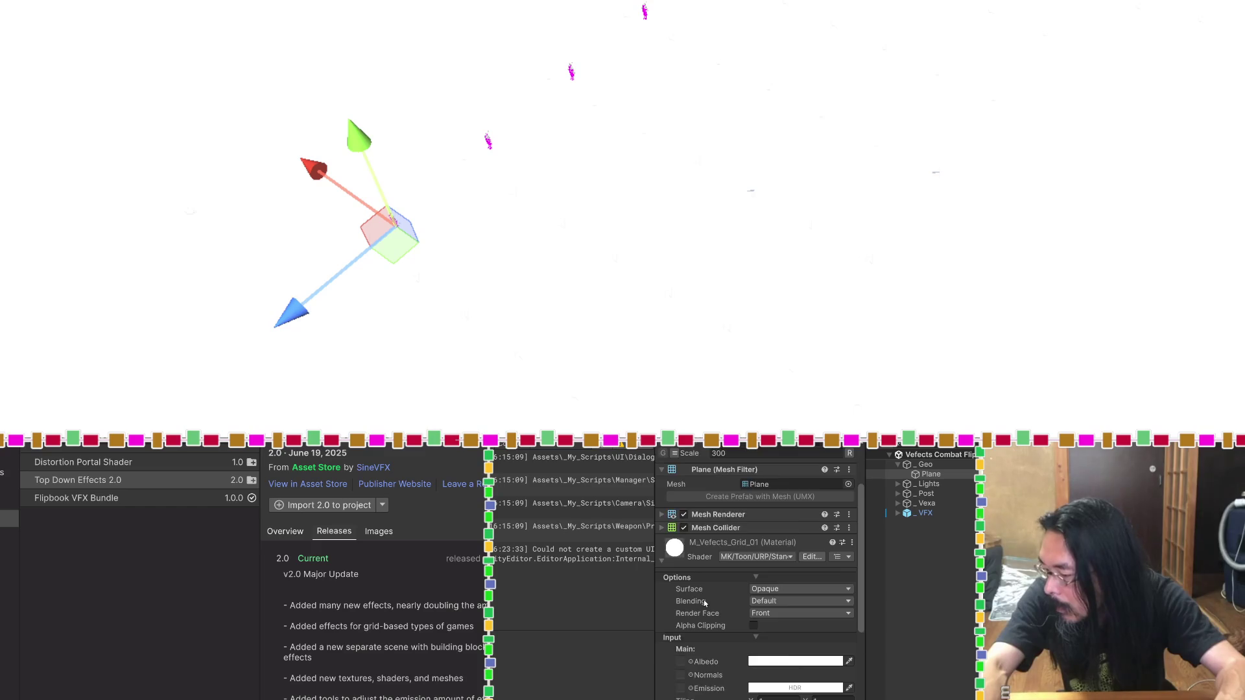
{"action": "scroll", "coordinate": [704, 603], "scroll_direction": "down", "scroll_amount": 5}
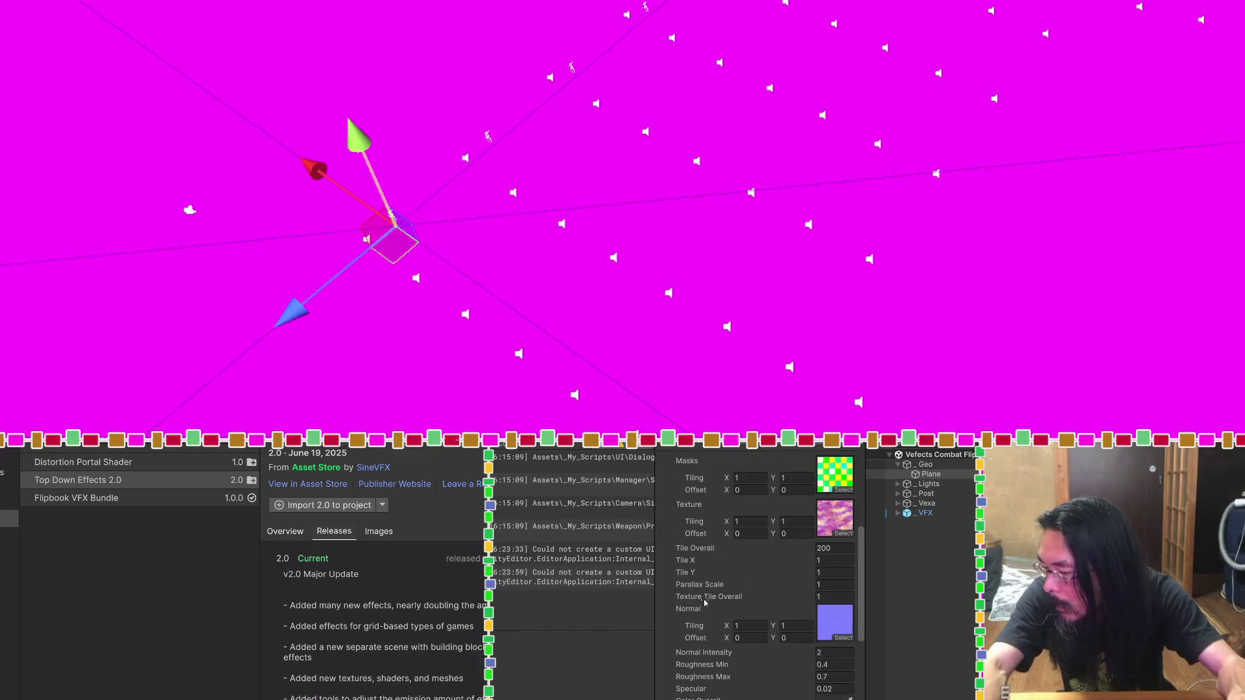
{"action": "key", "text": "ctrl+z"}
{"action": "scroll", "coordinate": [704, 602], "scroll_direction": "up", "scroll_amount": 5}
Step: Switch the M_Vefects_Grid_01 material to the Universal Render Pipeline Lit shader
{"action": "left_click", "coordinate": [751, 604]}
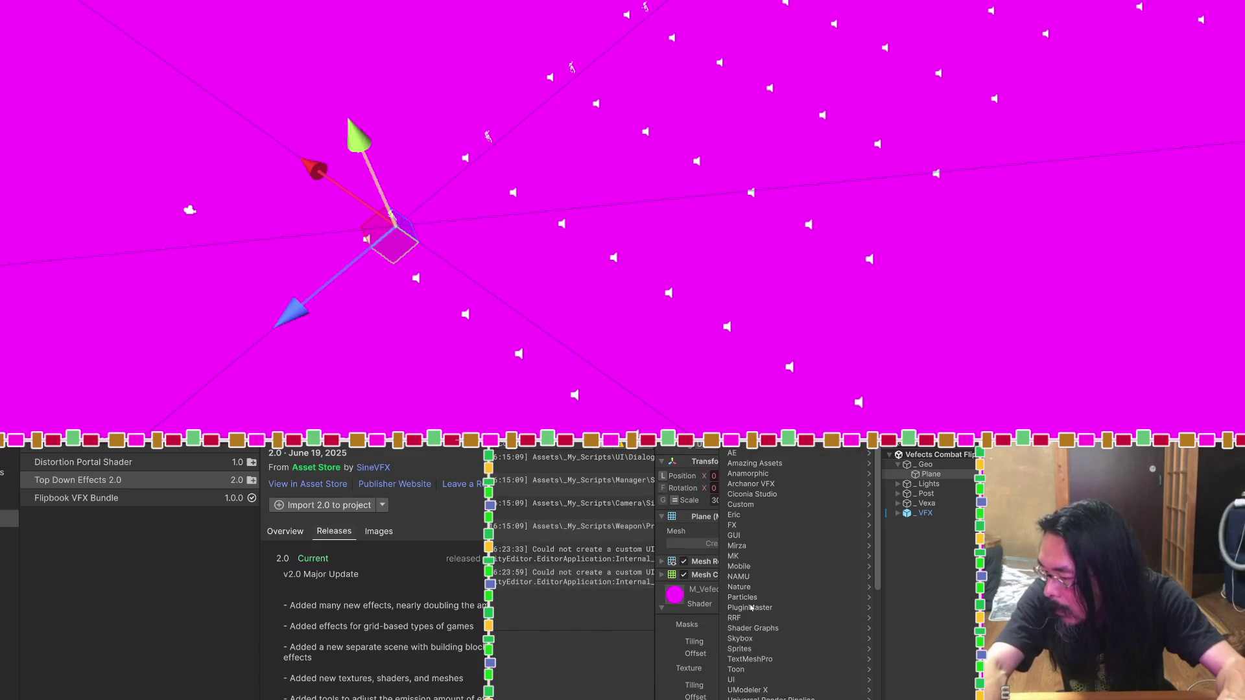
{"action": "scroll", "coordinate": [755, 619], "scroll_direction": "down", "scroll_amount": 5}
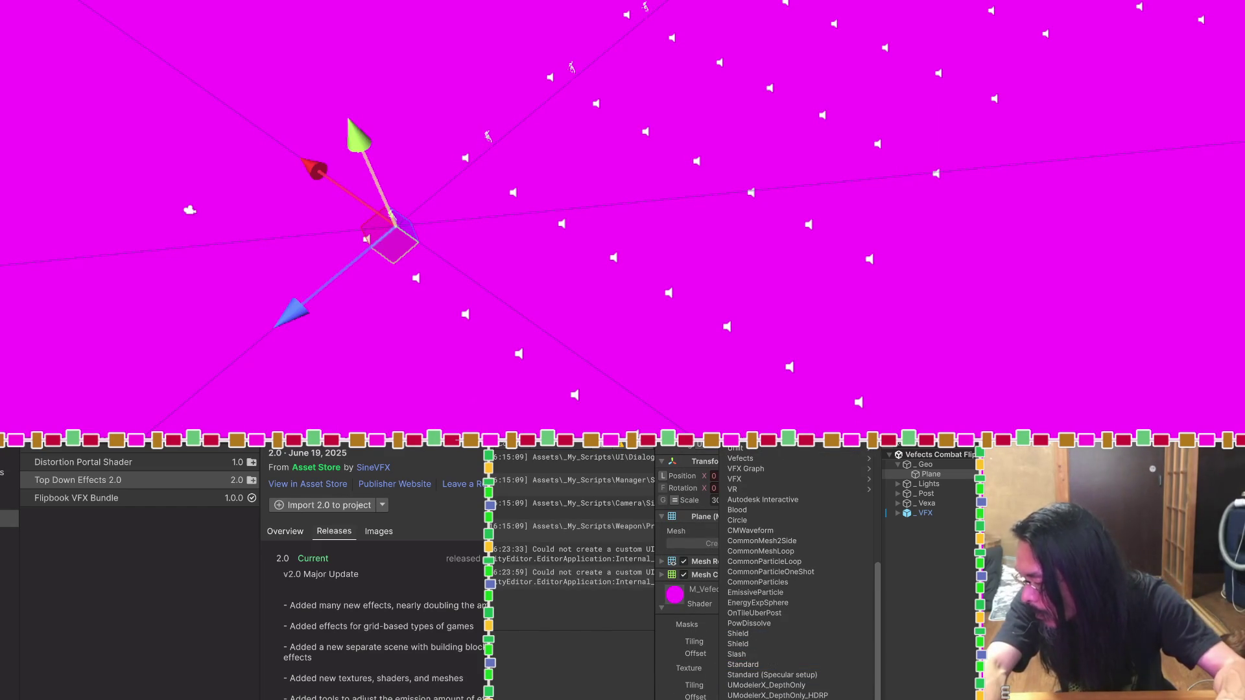
{"action": "scroll", "coordinate": [771, 674], "scroll_direction": "up", "scroll_amount": 5}
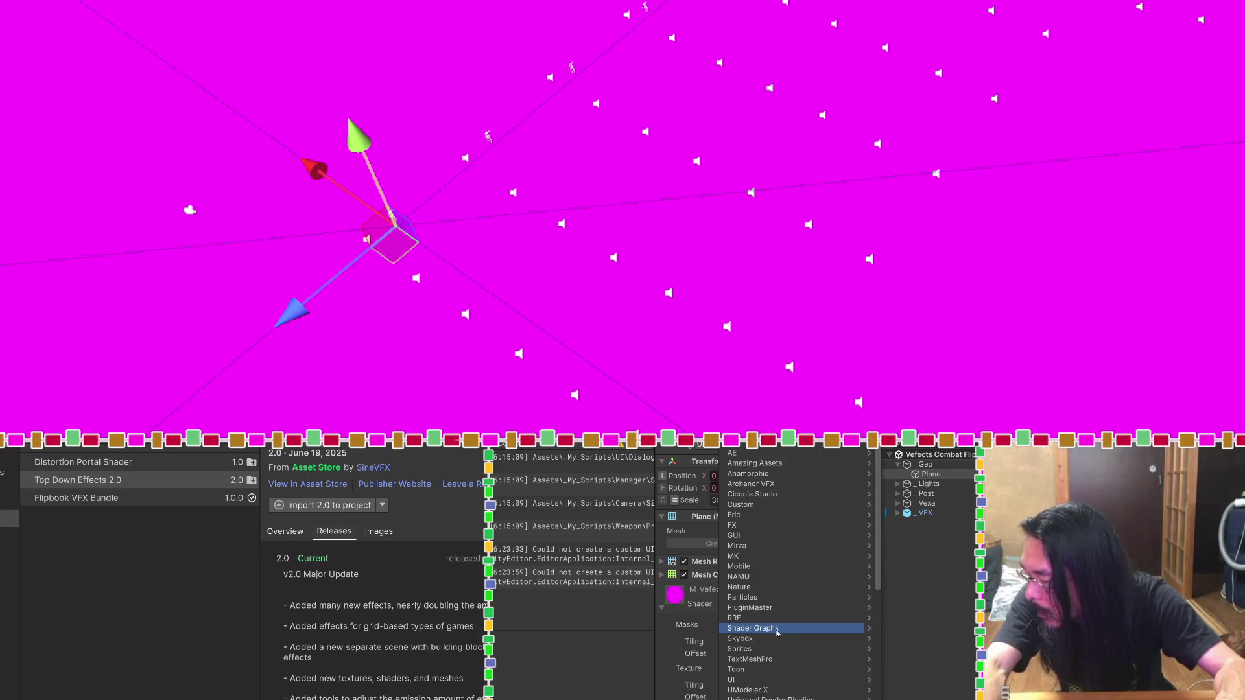
{"action": "scroll", "coordinate": [777, 633], "scroll_direction": "down", "scroll_amount": 3}
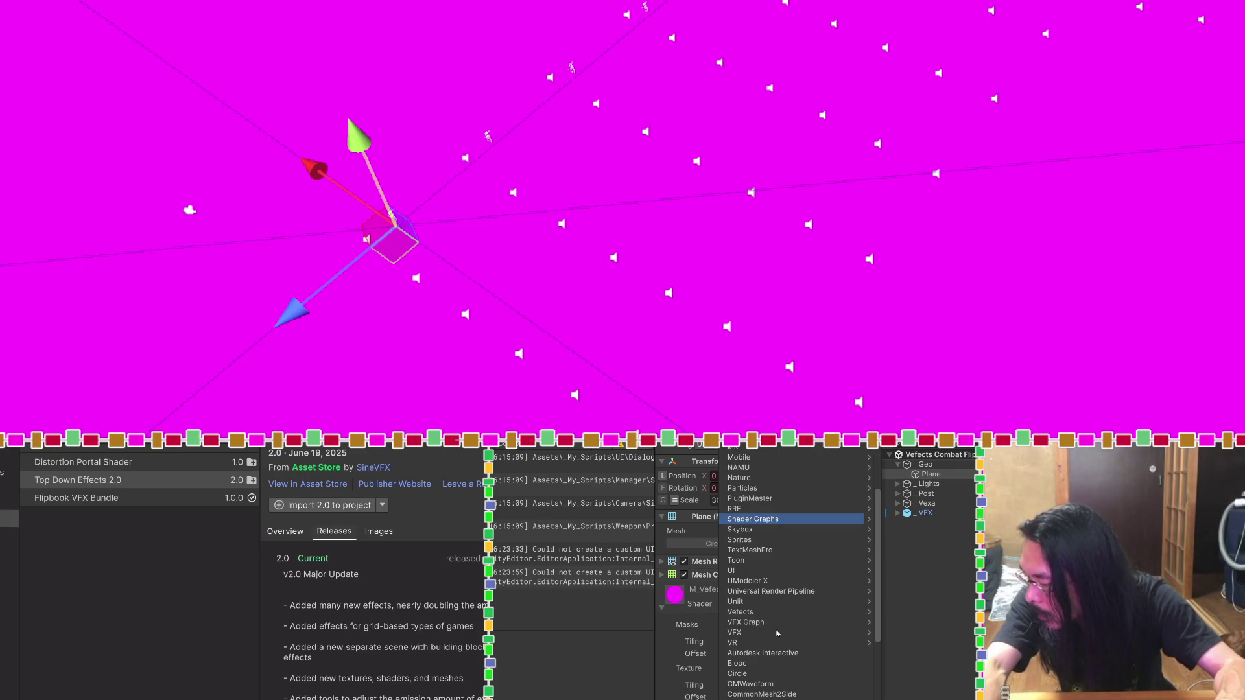
{"action": "left_click", "coordinate": [778, 591]}
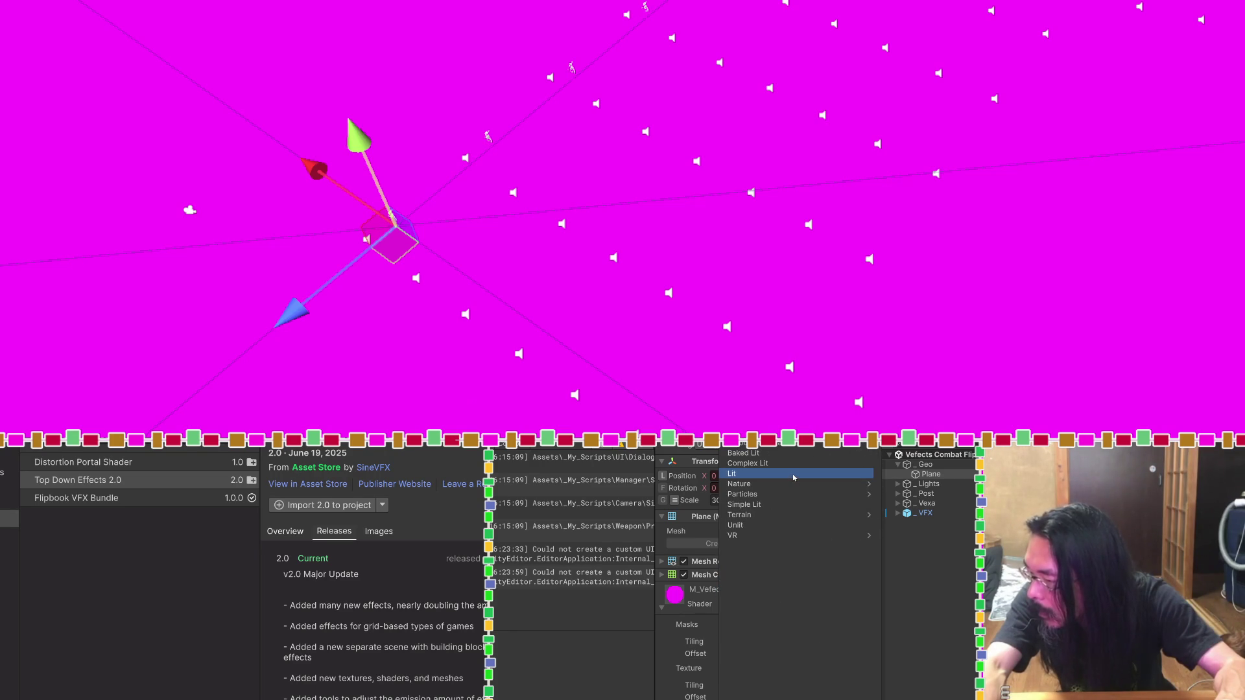
{"action": "left_click", "coordinate": [794, 478]}
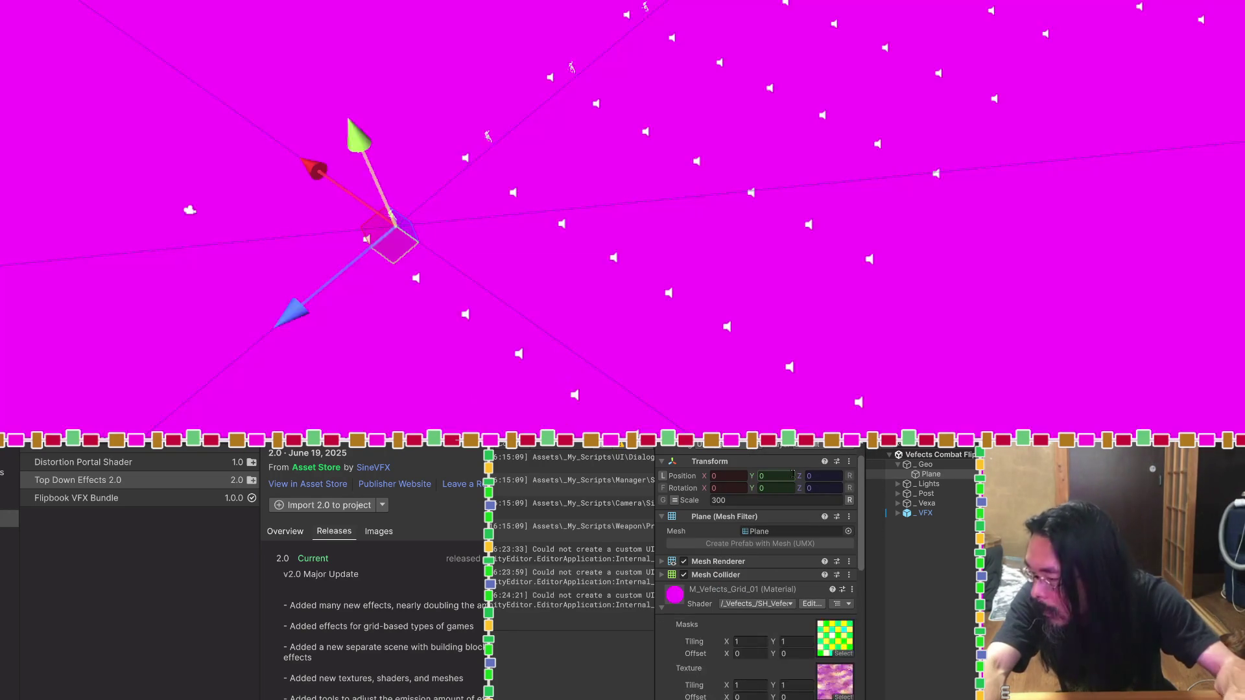
Step: Review the material's properties, then reopen and close the shader list and deselect Plane
{"action": "scroll", "coordinate": [765, 591], "scroll_direction": "down", "scroll_amount": 3}
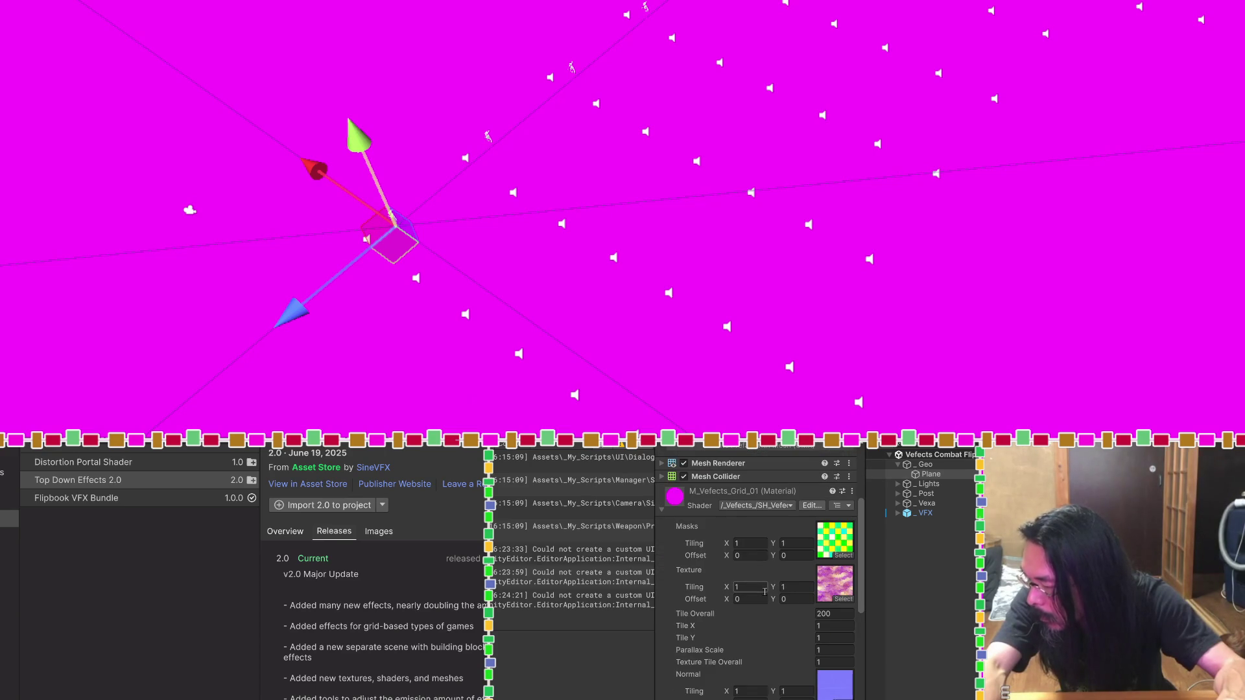
{"action": "scroll", "coordinate": [765, 591], "scroll_direction": "down", "scroll_amount": 3}
{"action": "scroll", "coordinate": [765, 595], "scroll_direction": "up", "scroll_amount": 6}
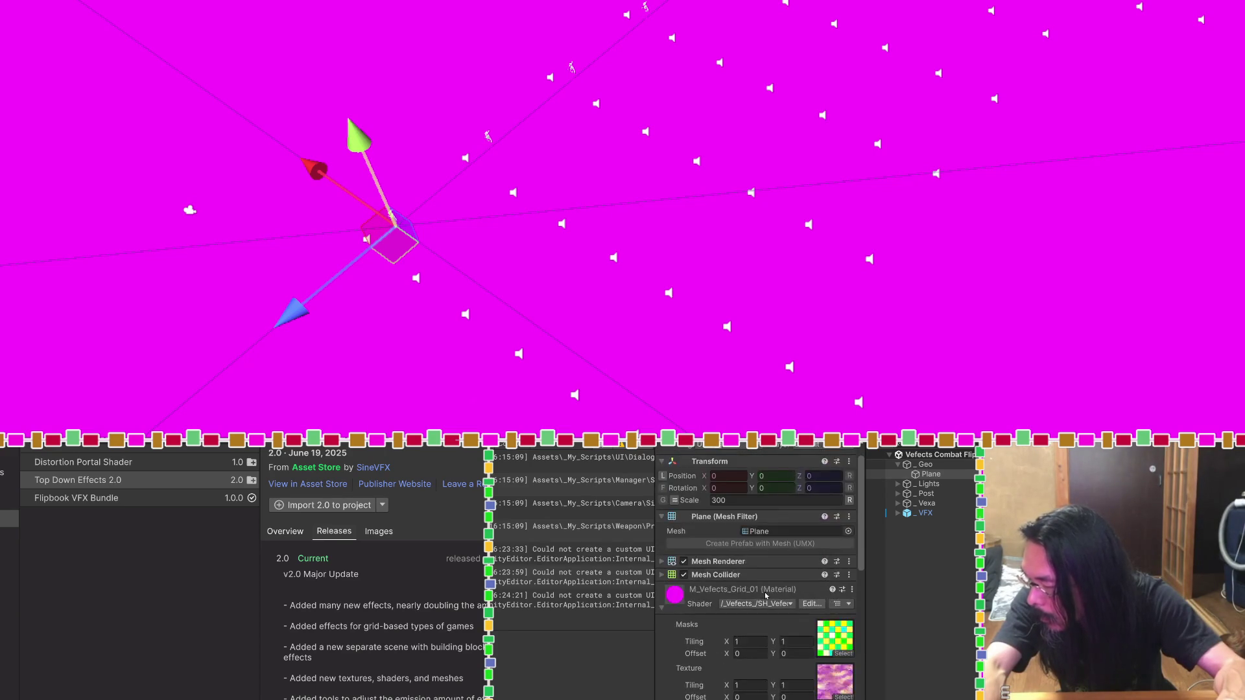
{"action": "left_click", "coordinate": [766, 604]}
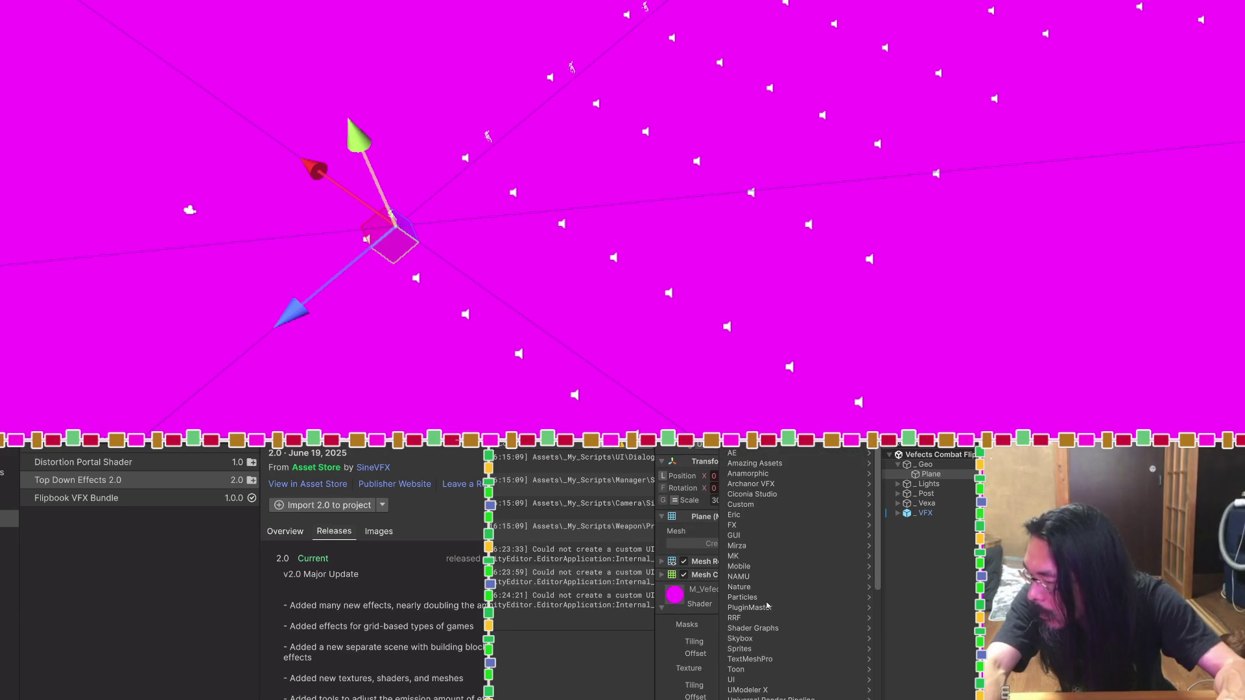
{"action": "left_click", "coordinate": [923, 538]}
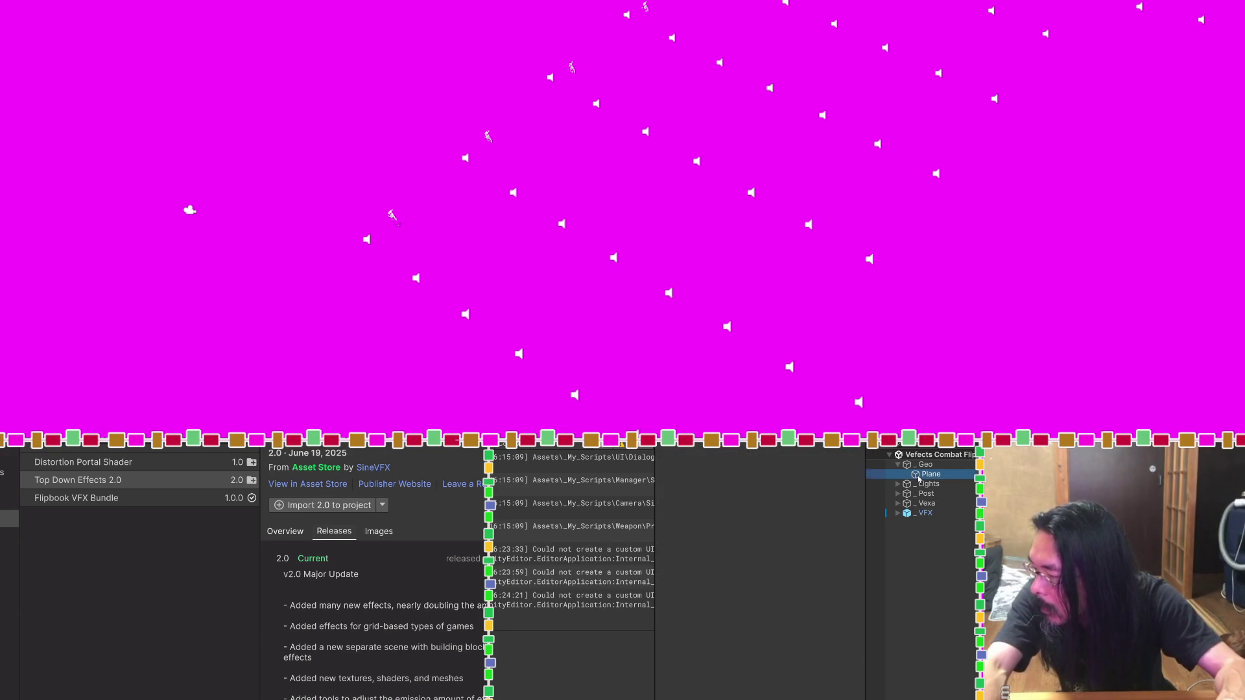
Step: Deactivate Plane, orbit the view, enter Play mode, reactivate Plane, then exit Play mode
{"action": "left_click", "coordinate": [927, 474]}
{"action": "left_click", "coordinate": [686, 448]}
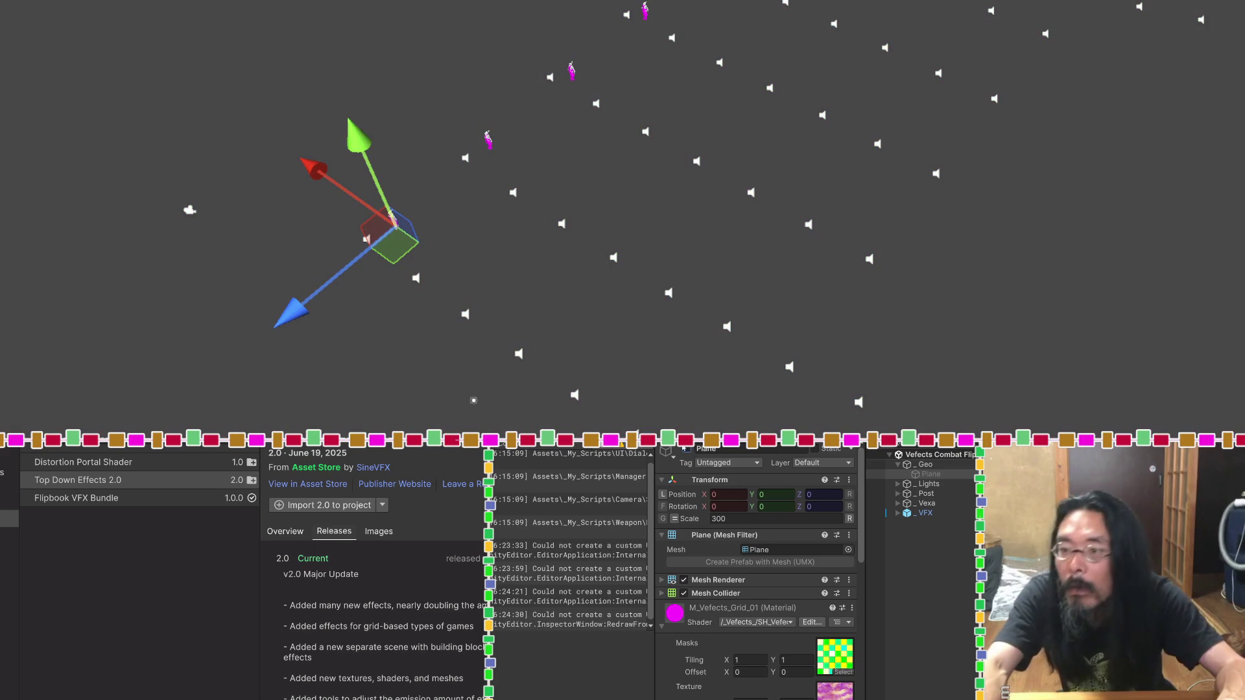
{"action": "mouse_move", "coordinate": [624, 135]}
{"action": "left_mouse_down"}
{"action": "mouse_move", "coordinate": [492, 146]}
{"action": "mouse_move", "coordinate": [775, 194]}
{"action": "mouse_move", "coordinate": [947, 269]}
{"action": "left_mouse_up"}
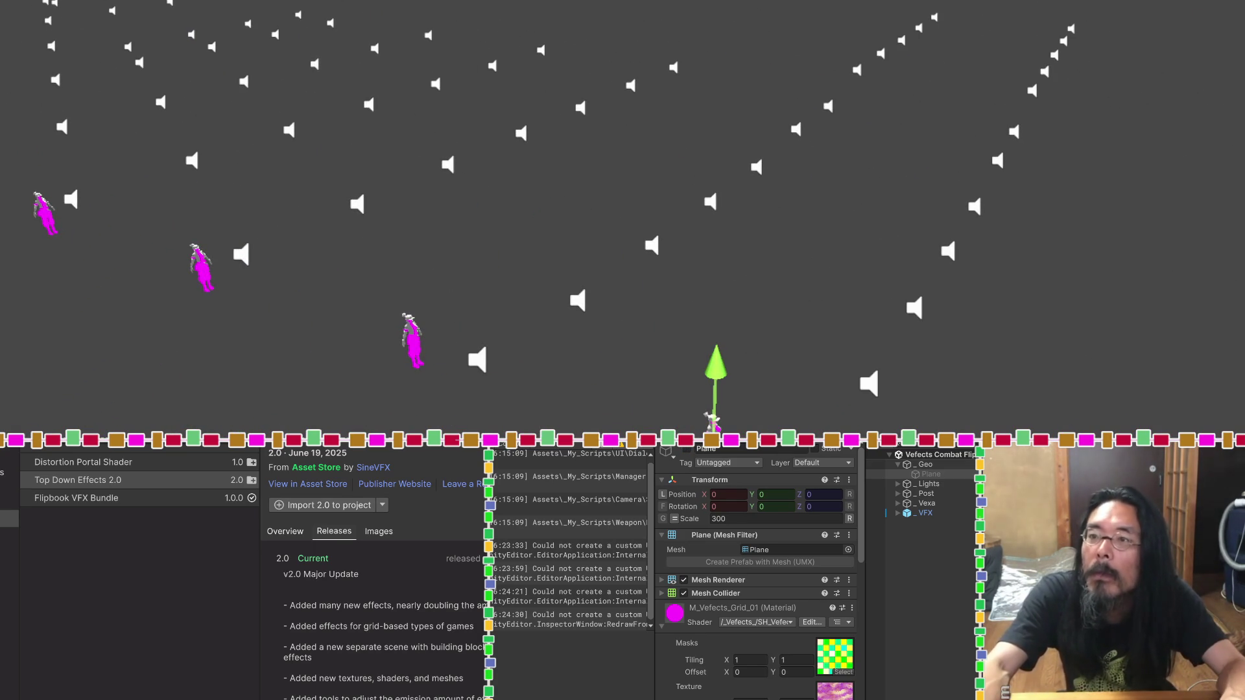
{"action": "key", "text": "ctrl+2"}
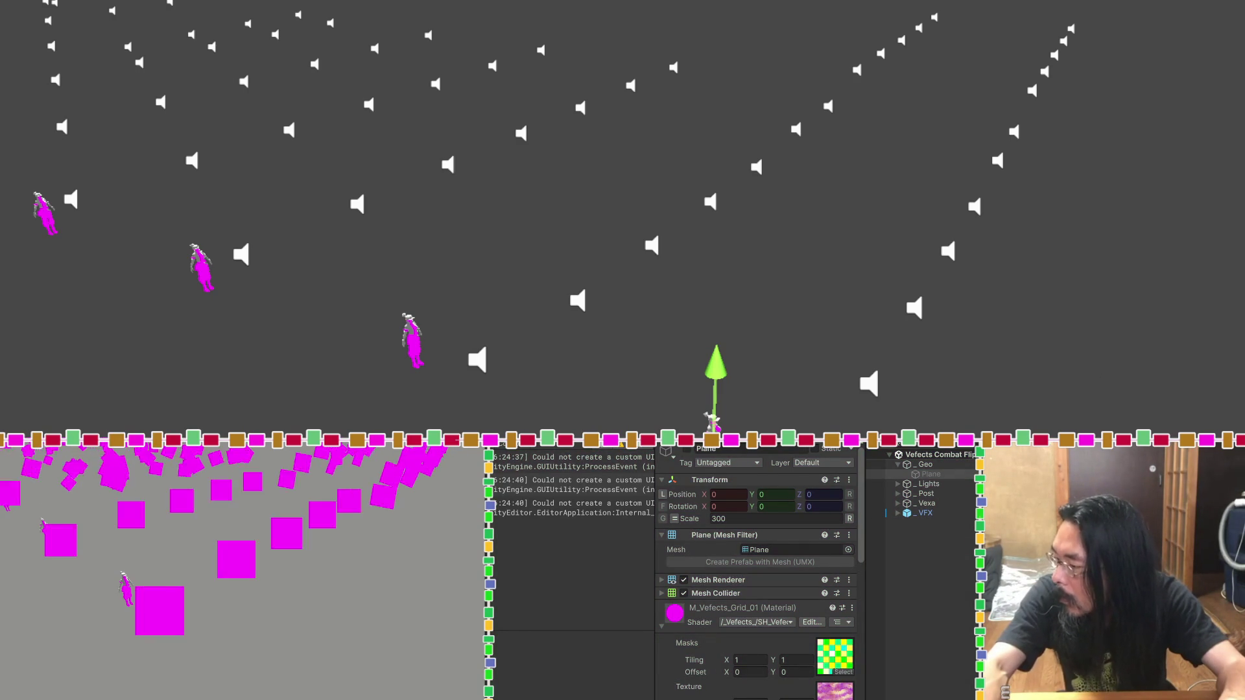
{"action": "left_click", "coordinate": [685, 449]}
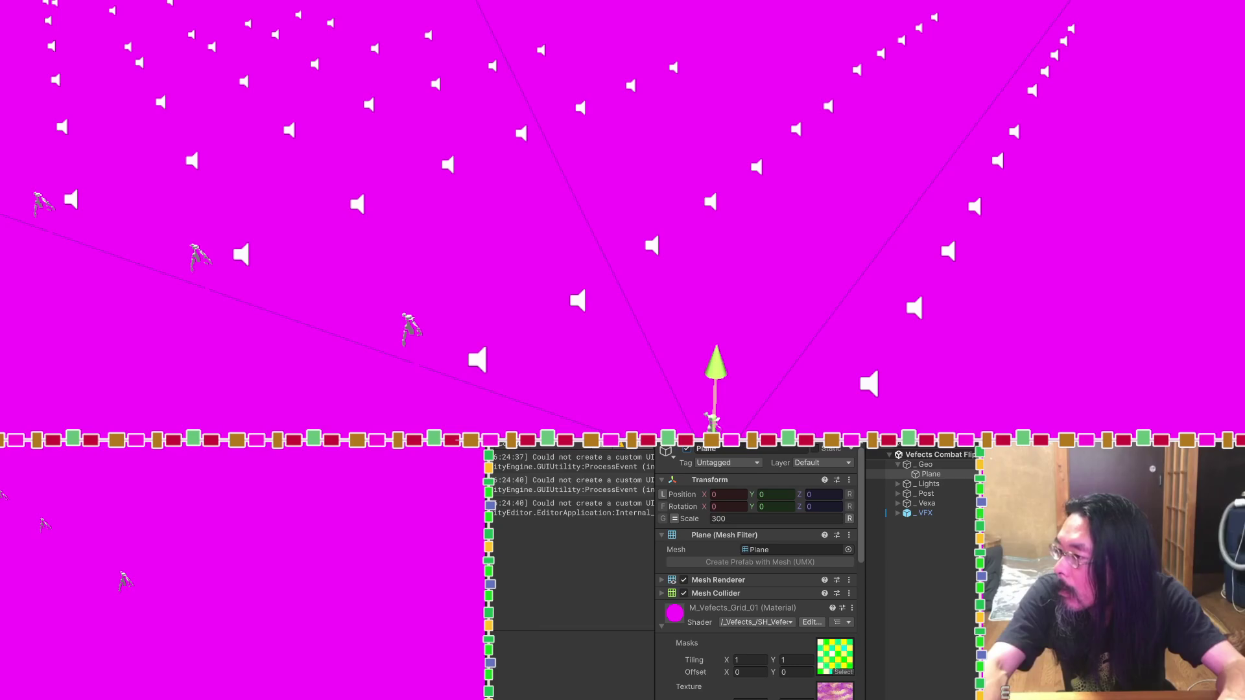
{"action": "key", "text": "ctrl+p"}
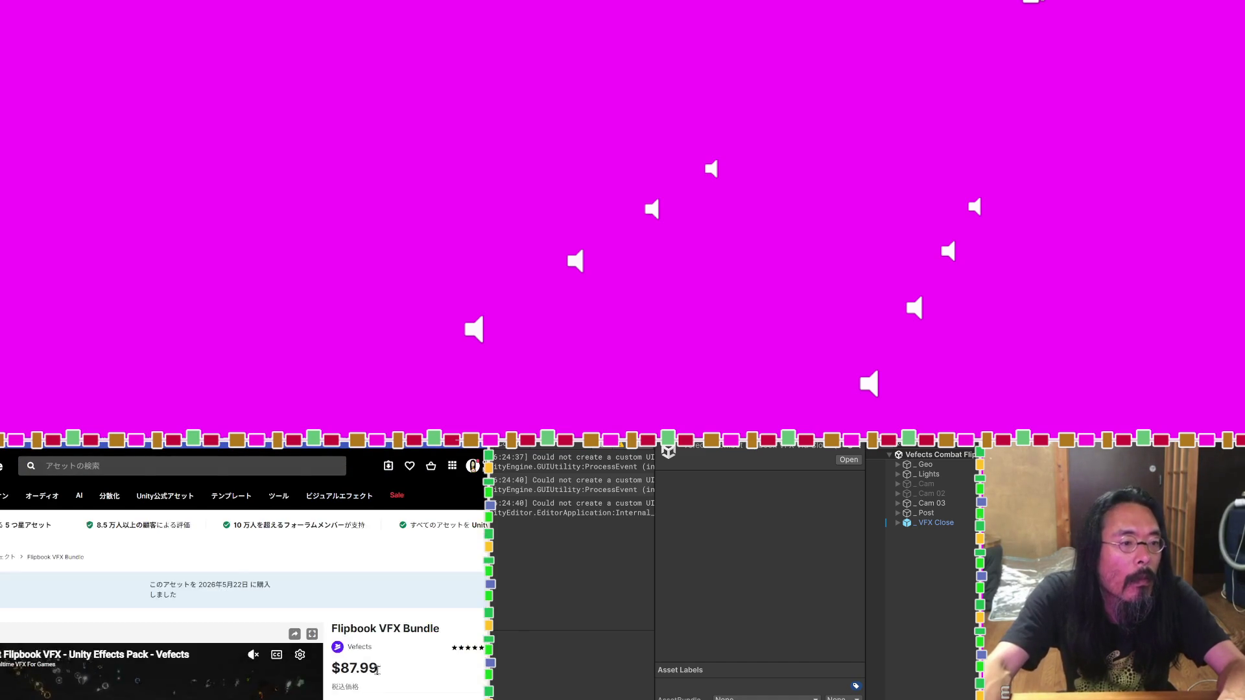
Step: Scroll the Flipbook VFX Bundle page to its Built-in/URP/HDRP compatibility table and back up
{"action": "scroll", "coordinate": [409, 679], "scroll_direction": "down", "scroll_amount": 5}
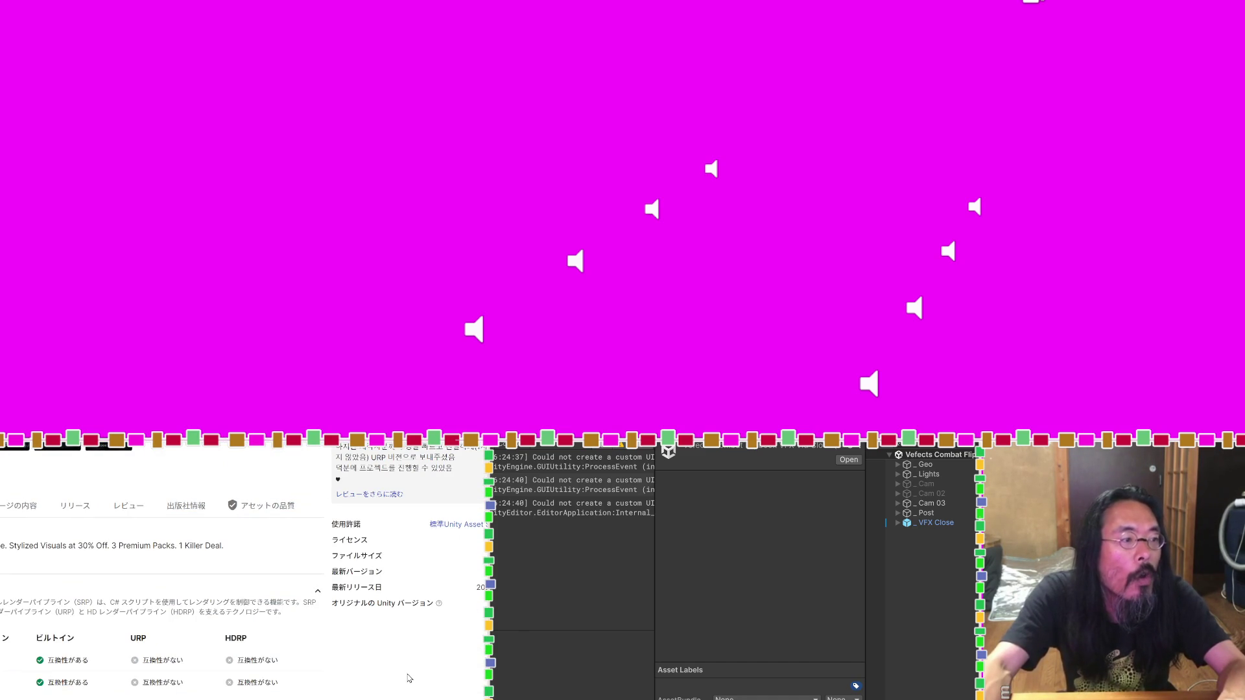
{"action": "scroll", "coordinate": [409, 678], "scroll_direction": "up", "scroll_amount": 10}
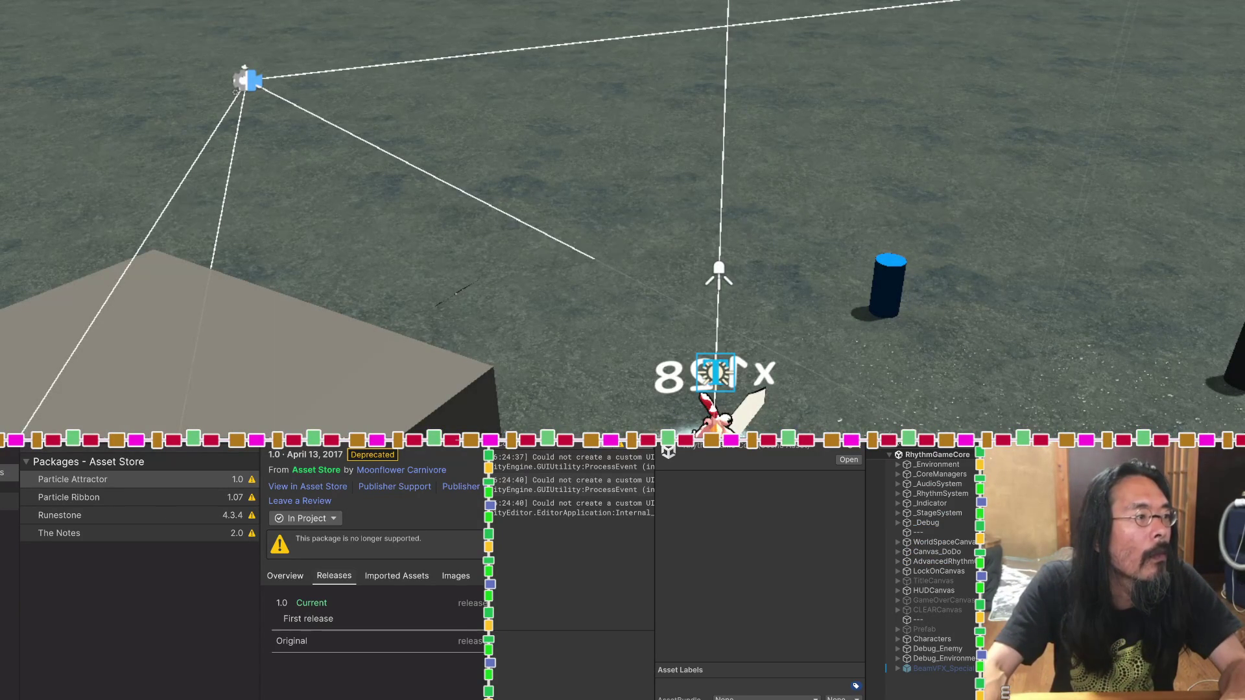
Step: Open Flipbook VFX Bundle 1.0.0, browse its Releases, Imported Assets and Images tabs, and open In Project options
{"action": "left_click", "coordinate": [9, 501]}
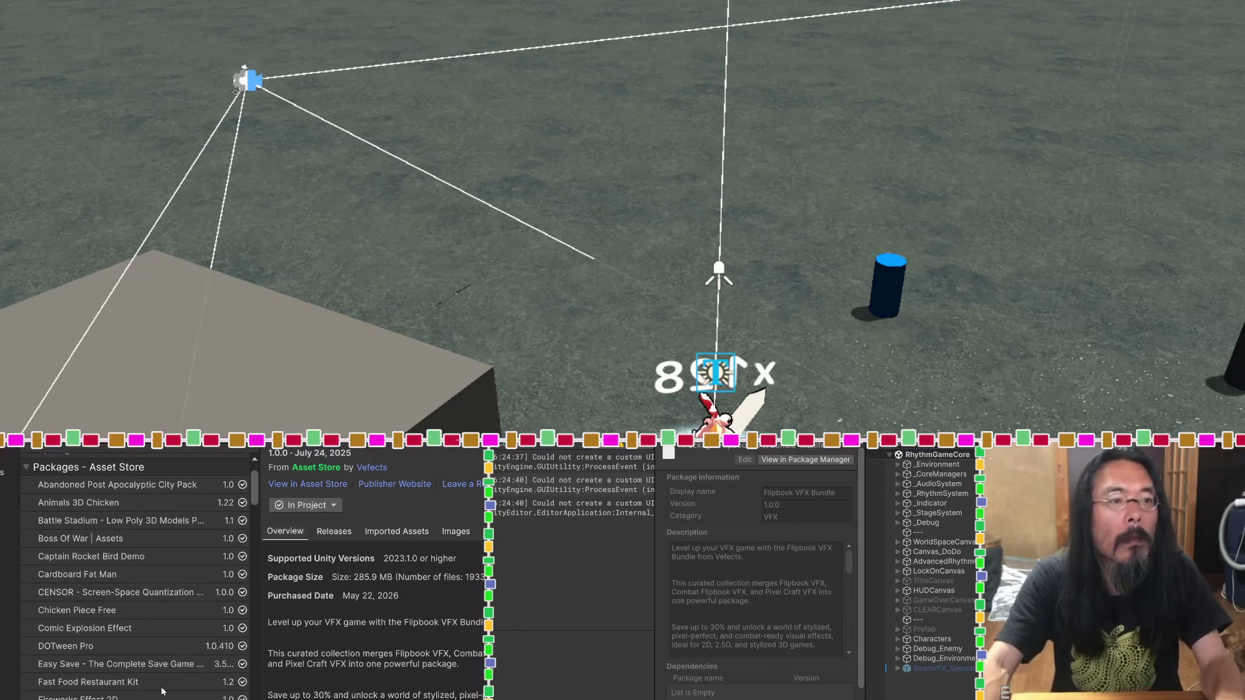
{"action": "left_click", "coordinate": [346, 533]}
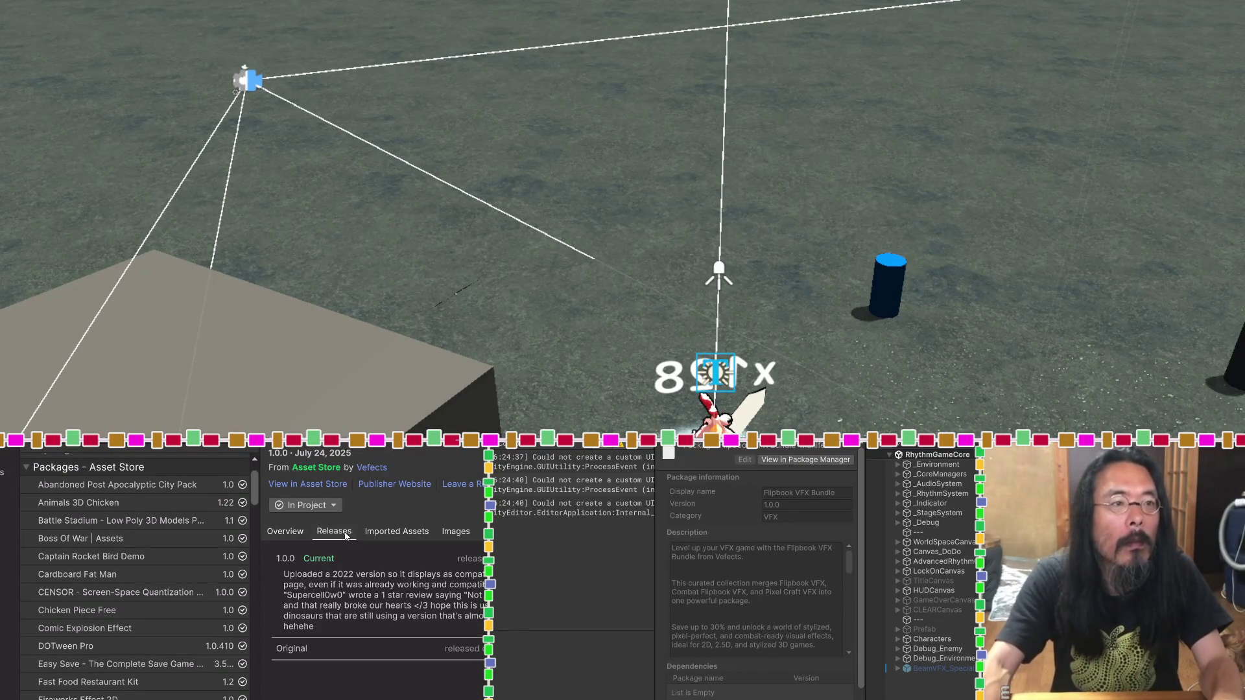
{"action": "left_click", "coordinate": [382, 533]}
{"action": "left_click", "coordinate": [463, 532]}
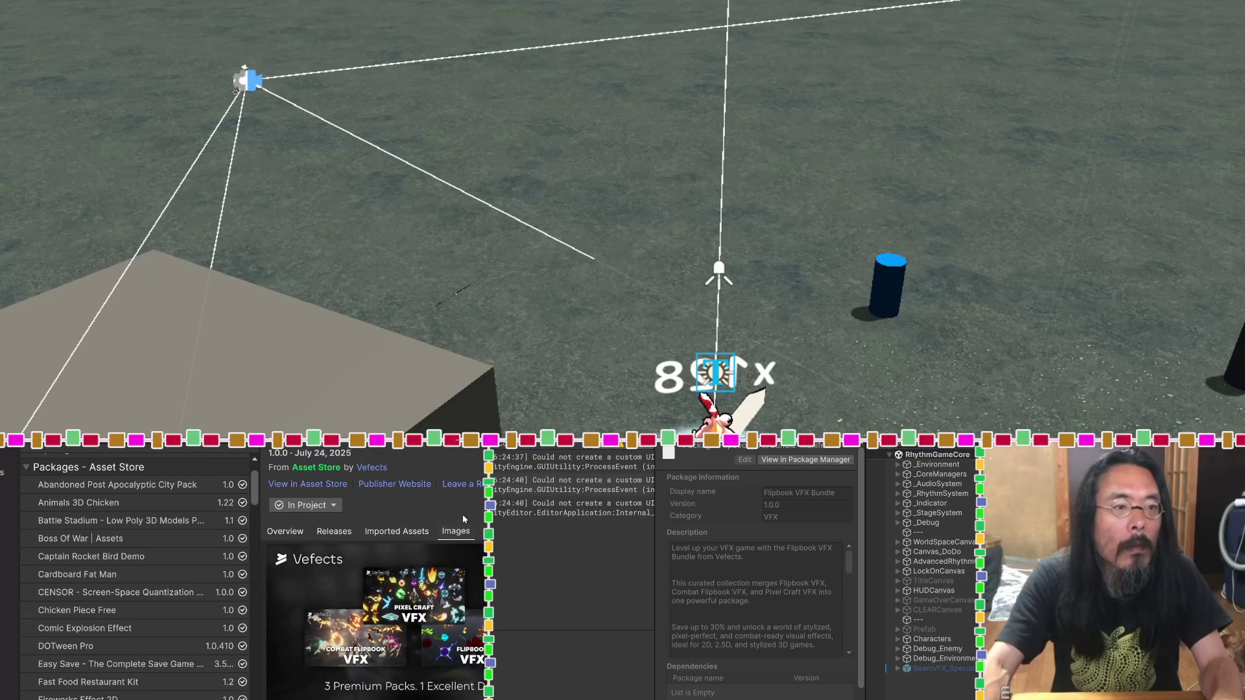
{"action": "left_click", "coordinate": [333, 506]}
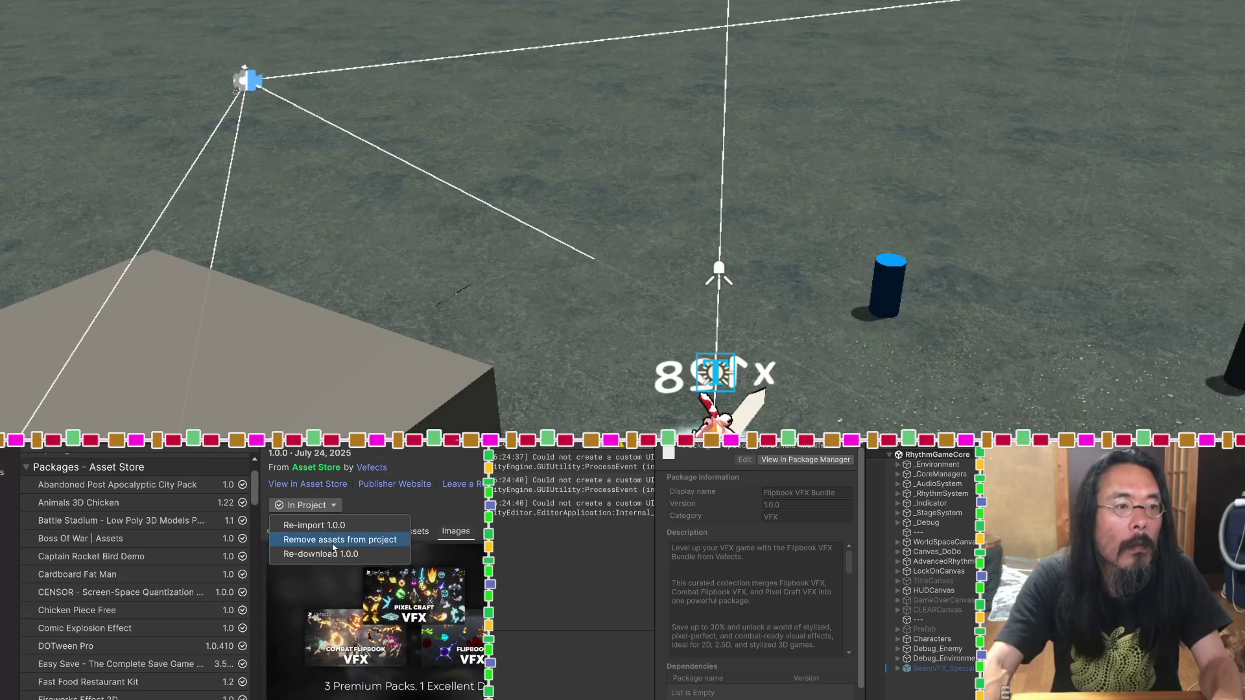
Step: Remove the Flipbook VFX Bundle's checked Vefects assets from the project and confirm
{"action": "left_click", "coordinate": [362, 541]}
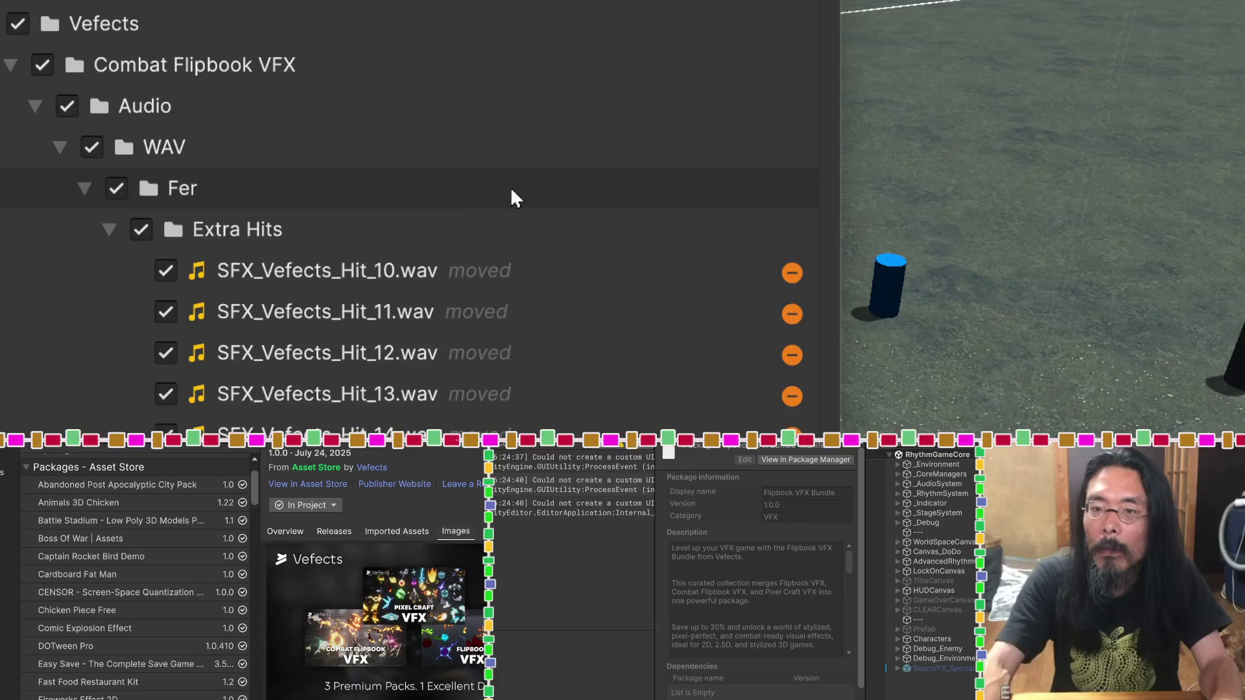
{"action": "left_click", "coordinate": [703, 266]}
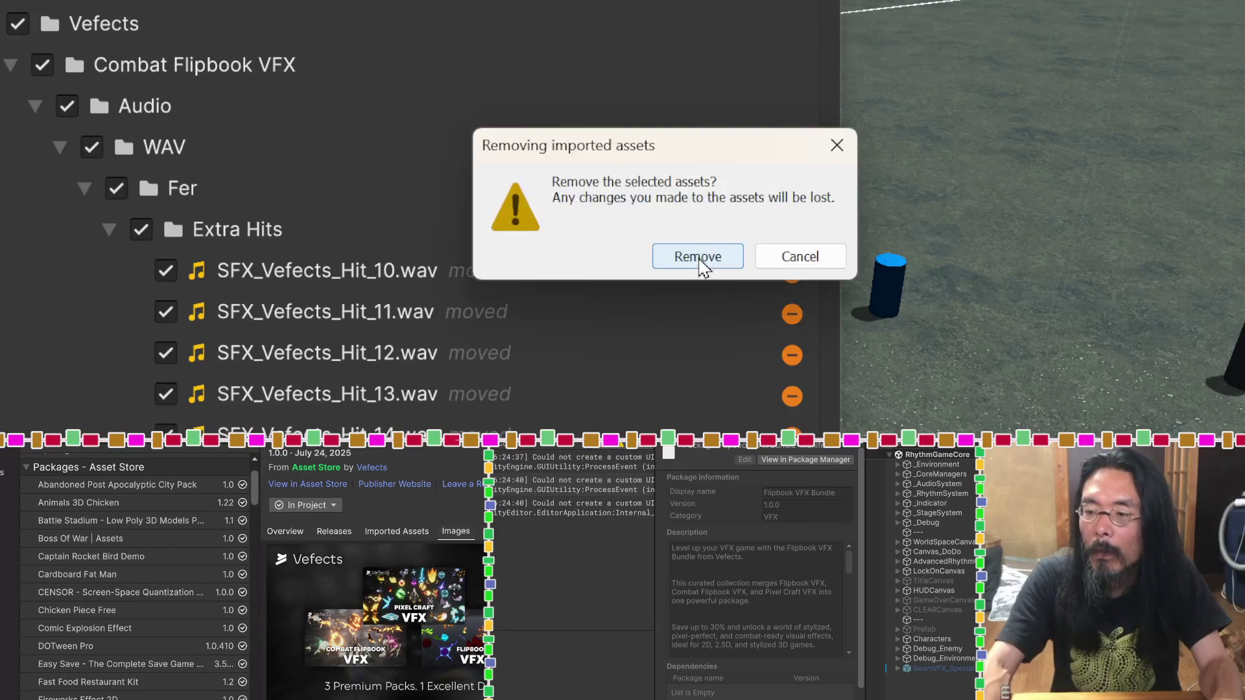
{"action": "left_click", "coordinate": [699, 259]}
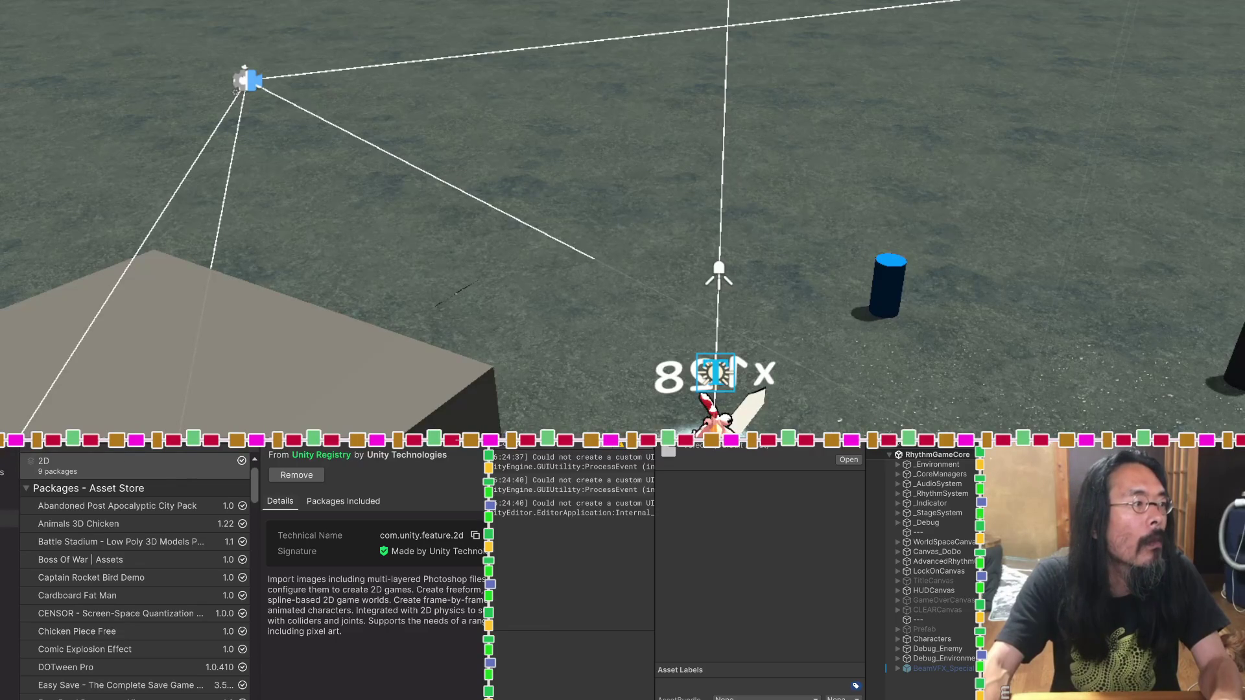
Step: Select Top Down Effects 2.0 and import version 2.0 into the project
{"action": "left_click", "coordinate": [9, 518]}
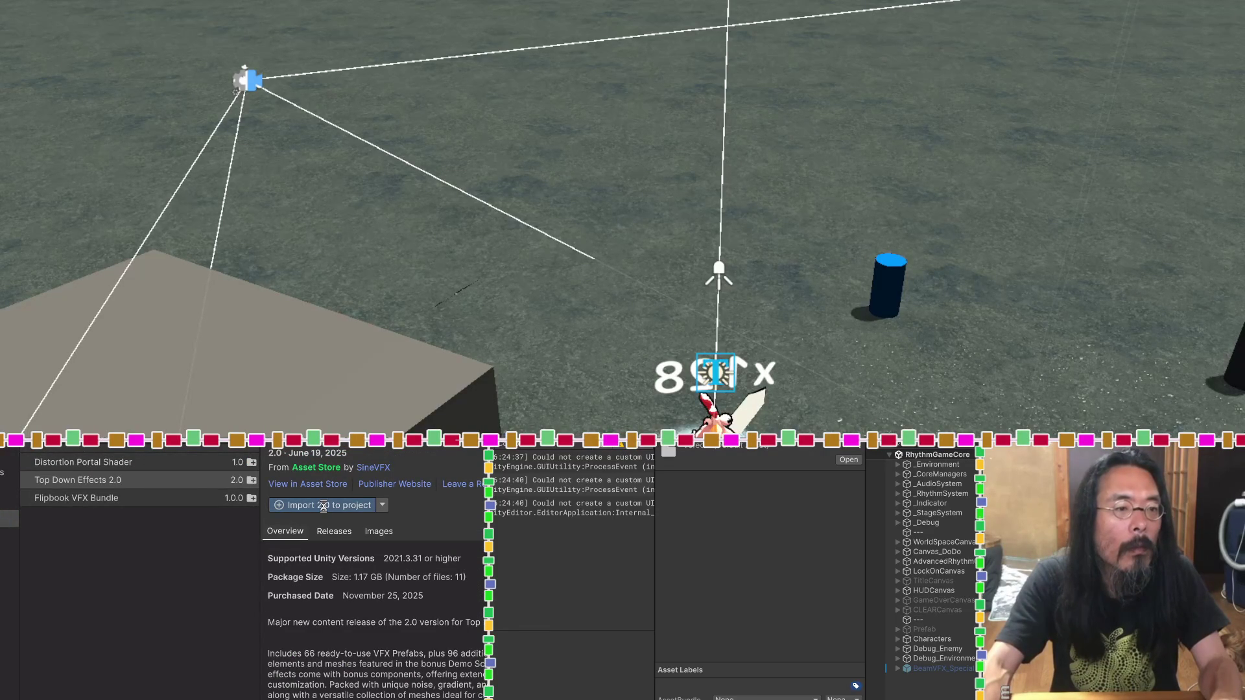
{"action": "left_click", "coordinate": [323, 506]}
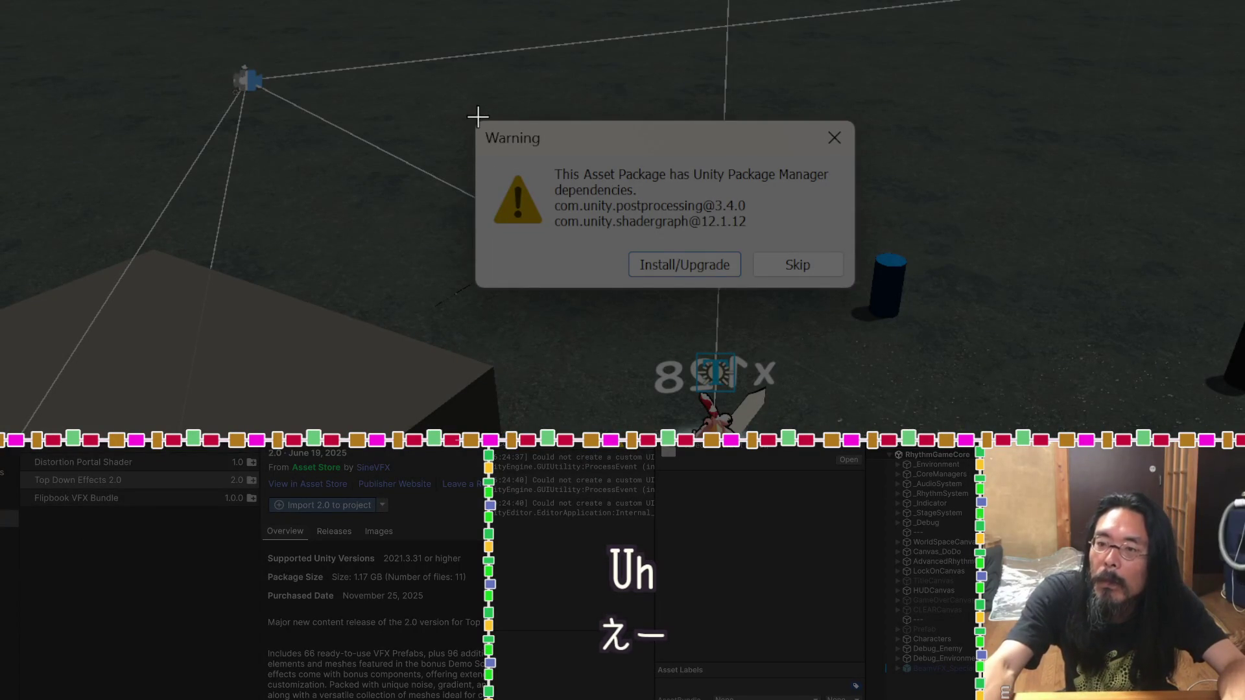
Step: Snip the Warning dialog and save the screenshot to the Downloads folder
{"action": "left_click_drag", "start_coordinate": [477, 116], "coordinate": [855, 290]}
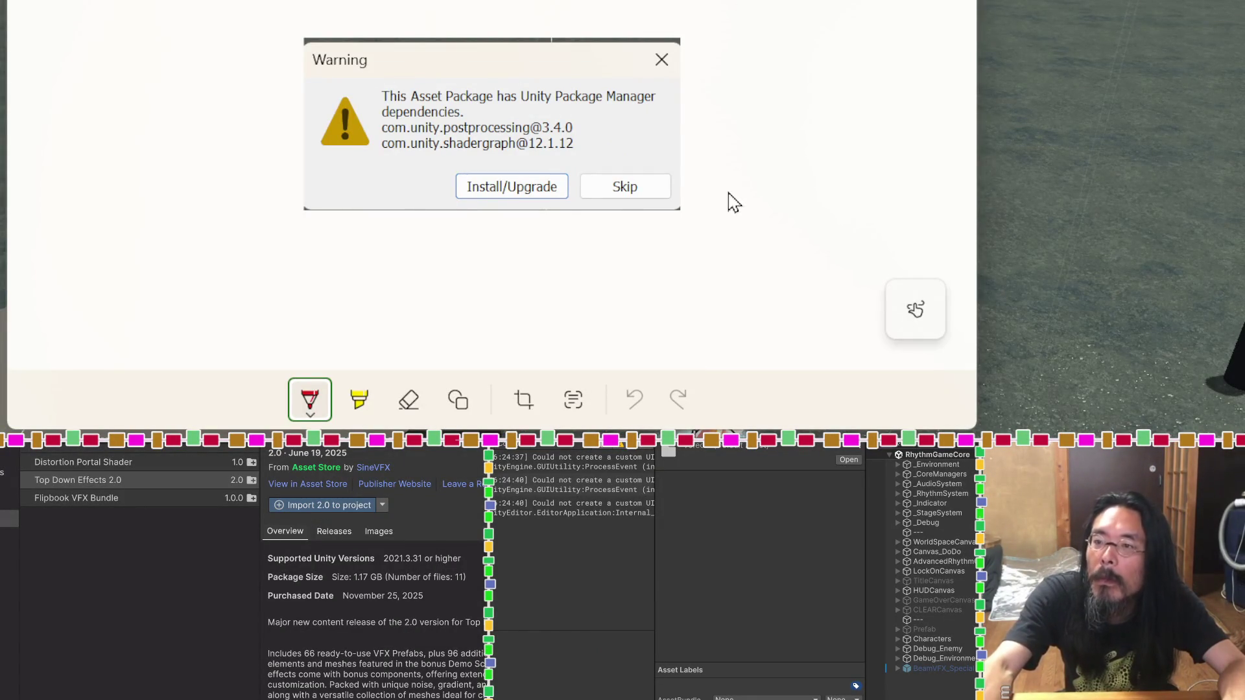
{"action": "left_click", "coordinate": [915, 310]}
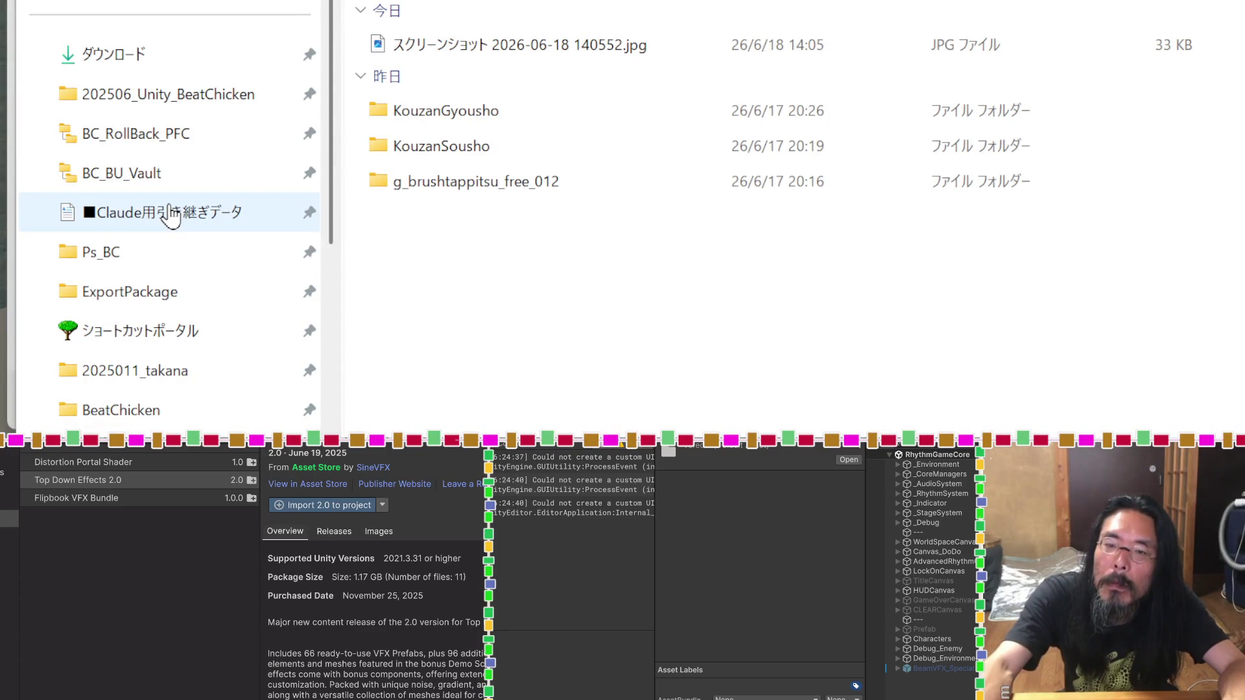
{"action": "left_click", "coordinate": [185, 57]}
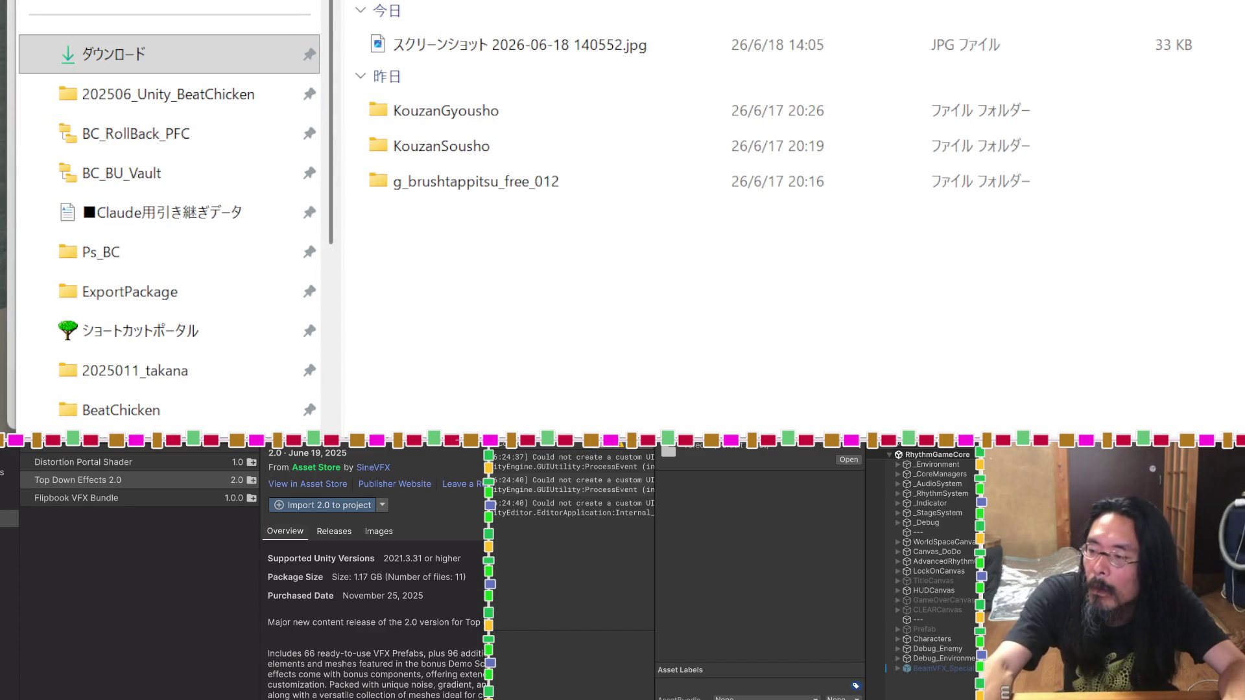
{"action": "key", "text": "Return"}
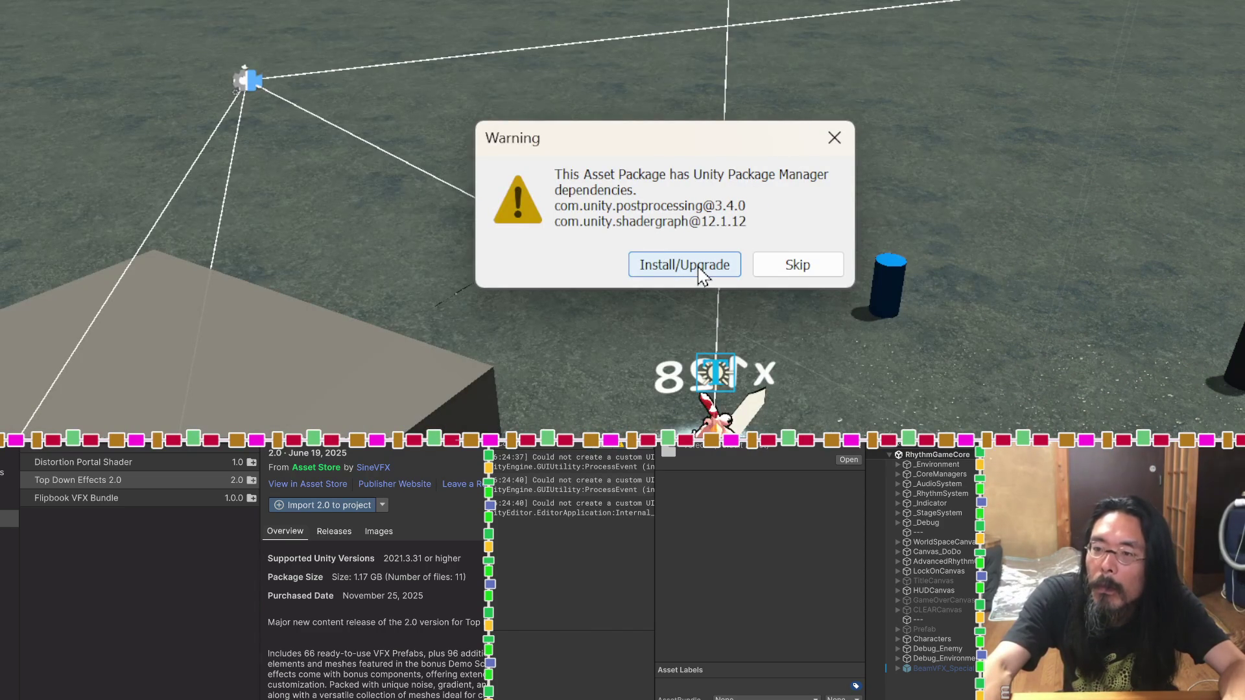
Step: Choose Install/Upgrade to add the postprocessing 3.4.0 and shadergraph 12.1.12 dependencies
{"action": "left_click", "coordinate": [703, 276]}
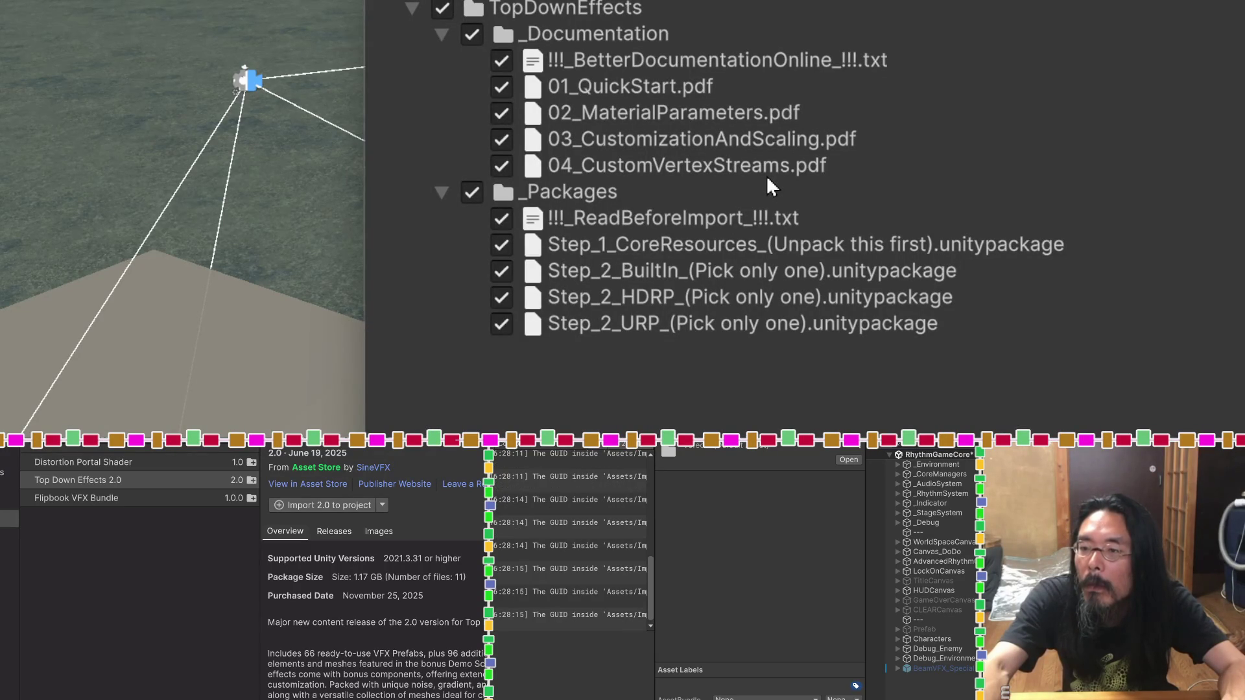
Step: Import Top Down Effects 2.0 with Step_2_BuiltIn and Step_2_HDRP unchecked, keeping only URP
{"action": "left_click", "coordinate": [502, 271]}
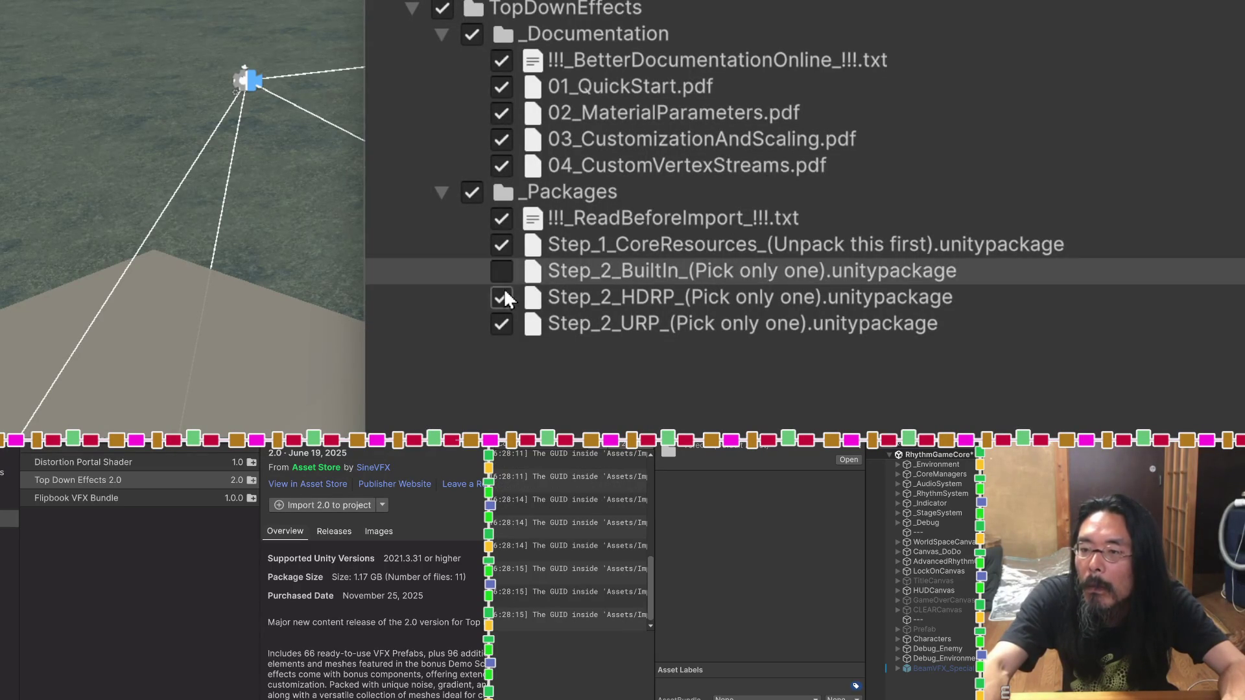
{"action": "left_click", "coordinate": [502, 295]}
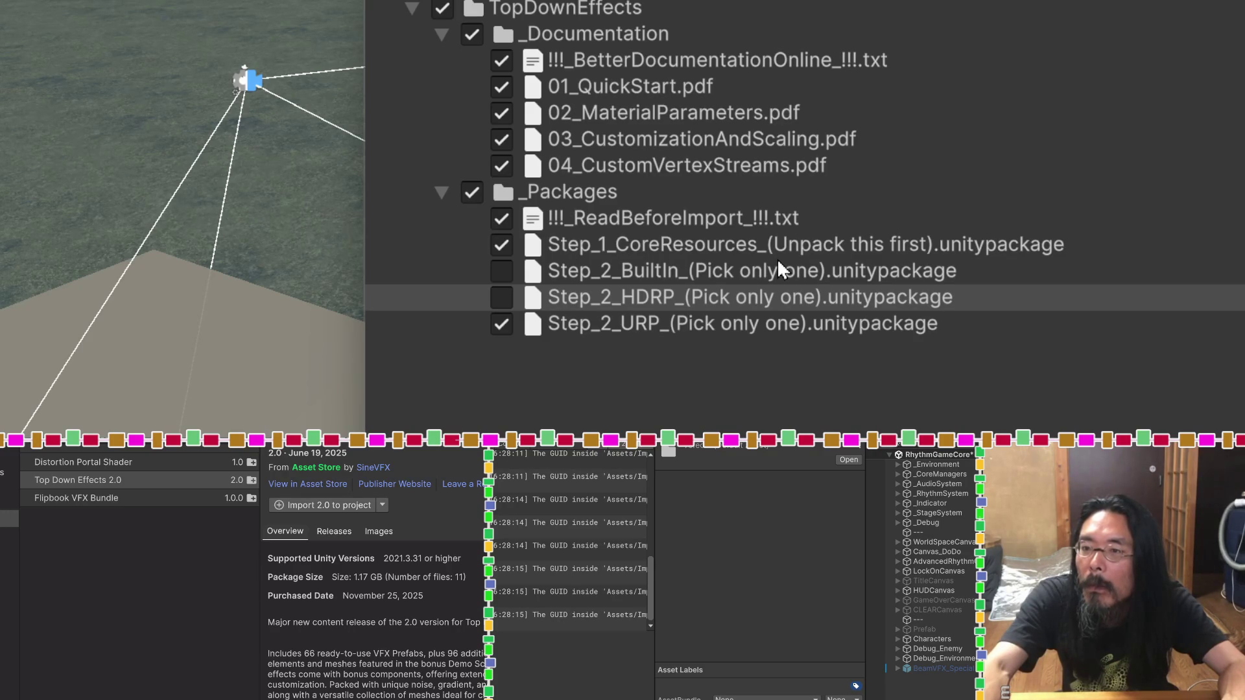
{"action": "key", "text": "Return"}
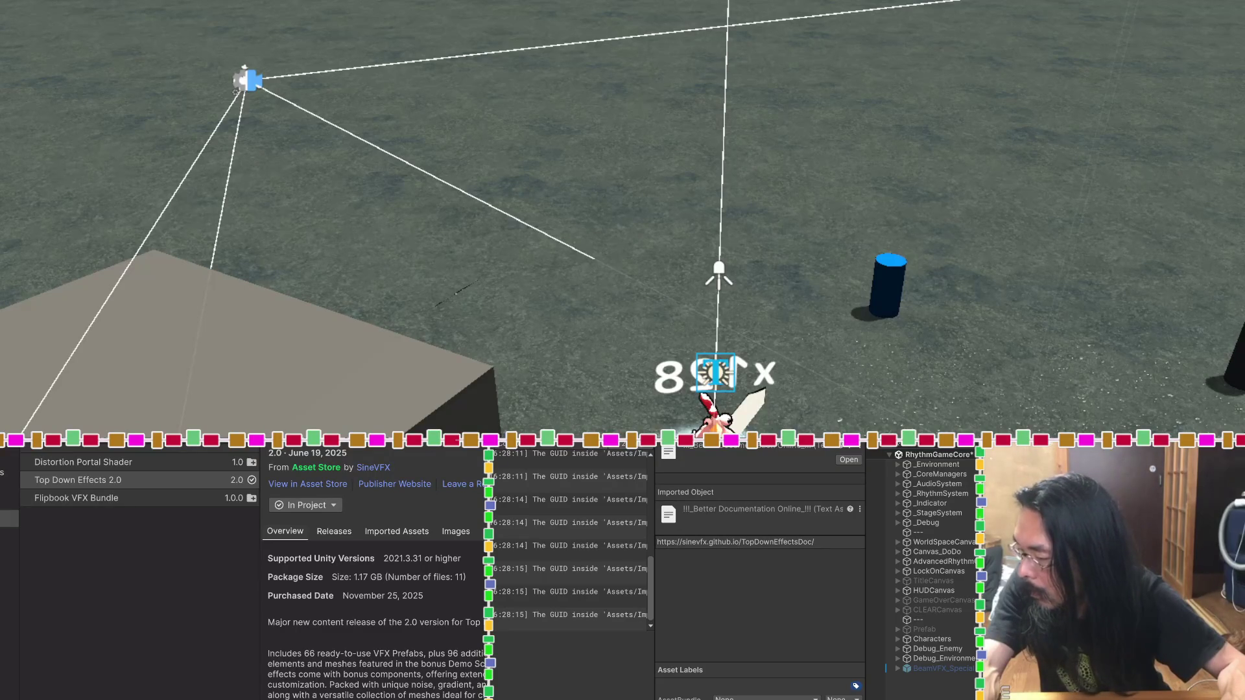
Step: Open the 01_QuickStart.pdf guide from the _Documentation folder
{"action": "key", "text": "Down"}
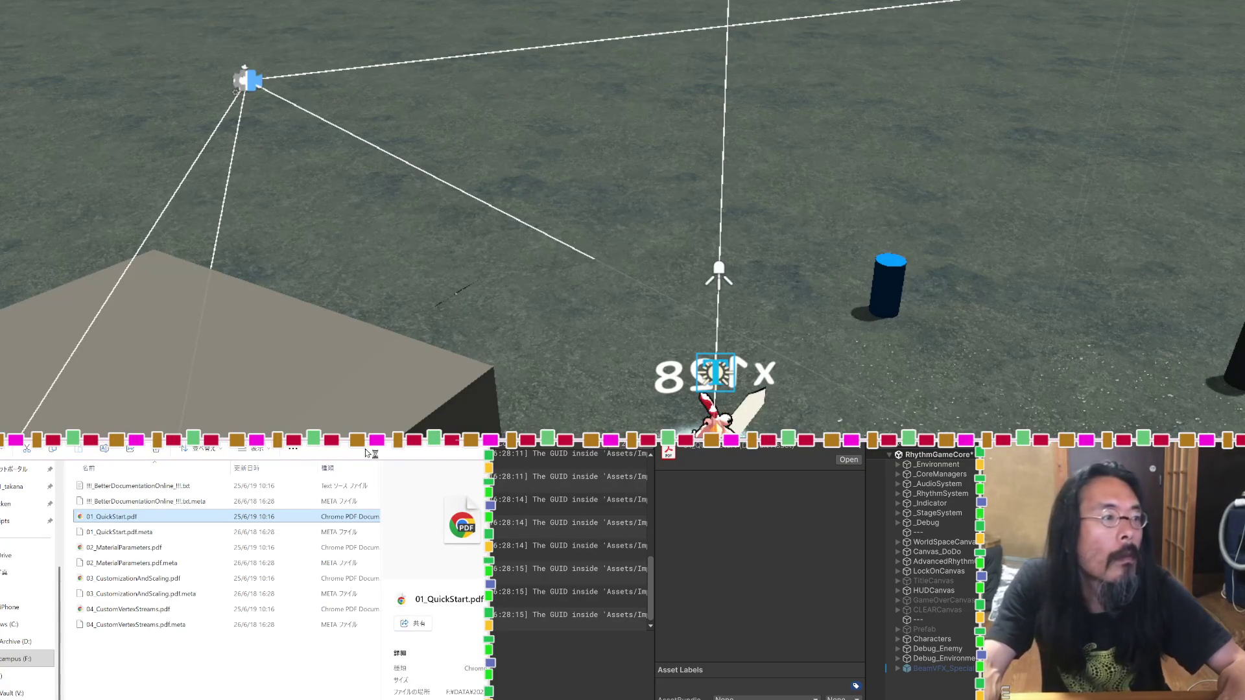
{"action": "double_click", "coordinate": [105, 517]}
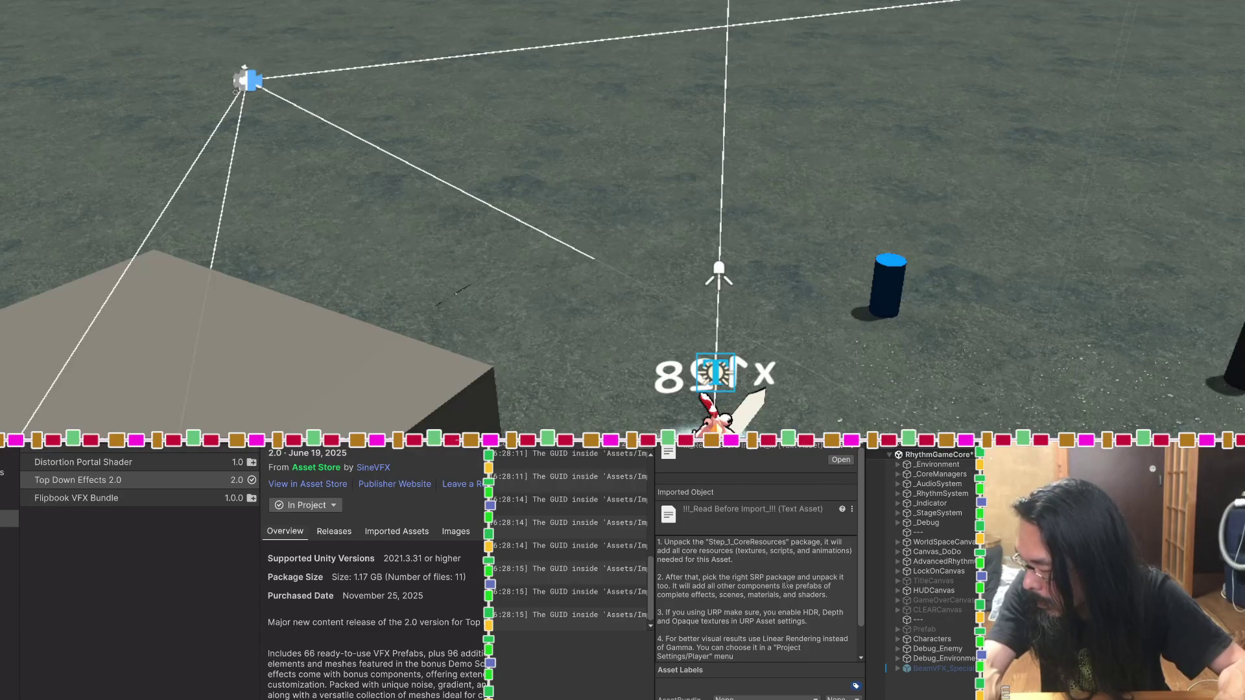
Step: Select Step_1_CoreResources.unitypackage in the Project window and open it for import
{"action": "scroll", "coordinate": [786, 582], "scroll_direction": "down", "scroll_amount": 1}
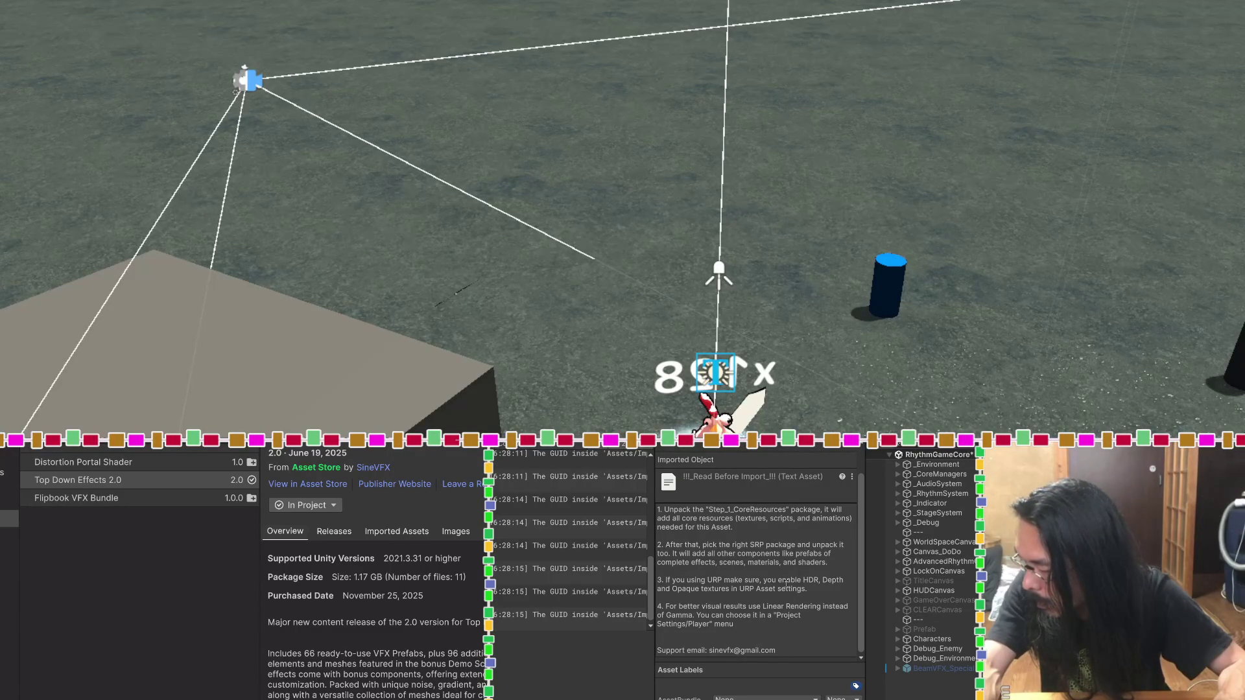
{"action": "scroll", "coordinate": [786, 582], "scroll_direction": "up", "scroll_amount": 1}
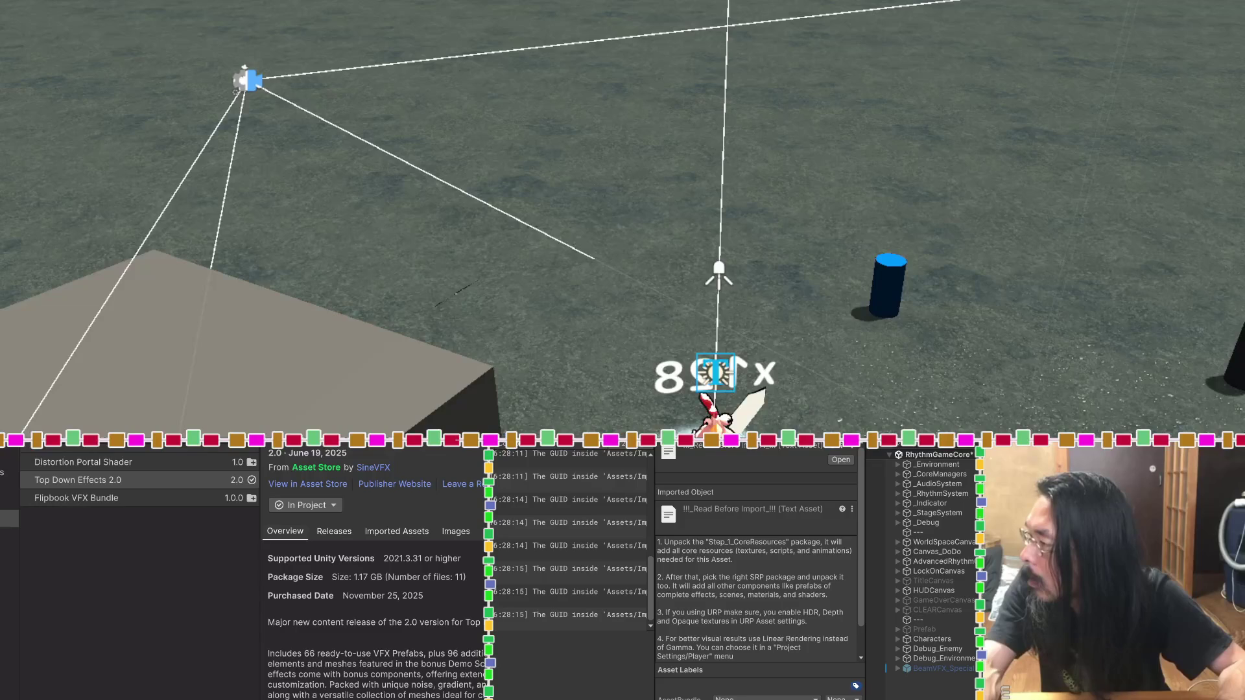
{"action": "key", "text": "Down"}
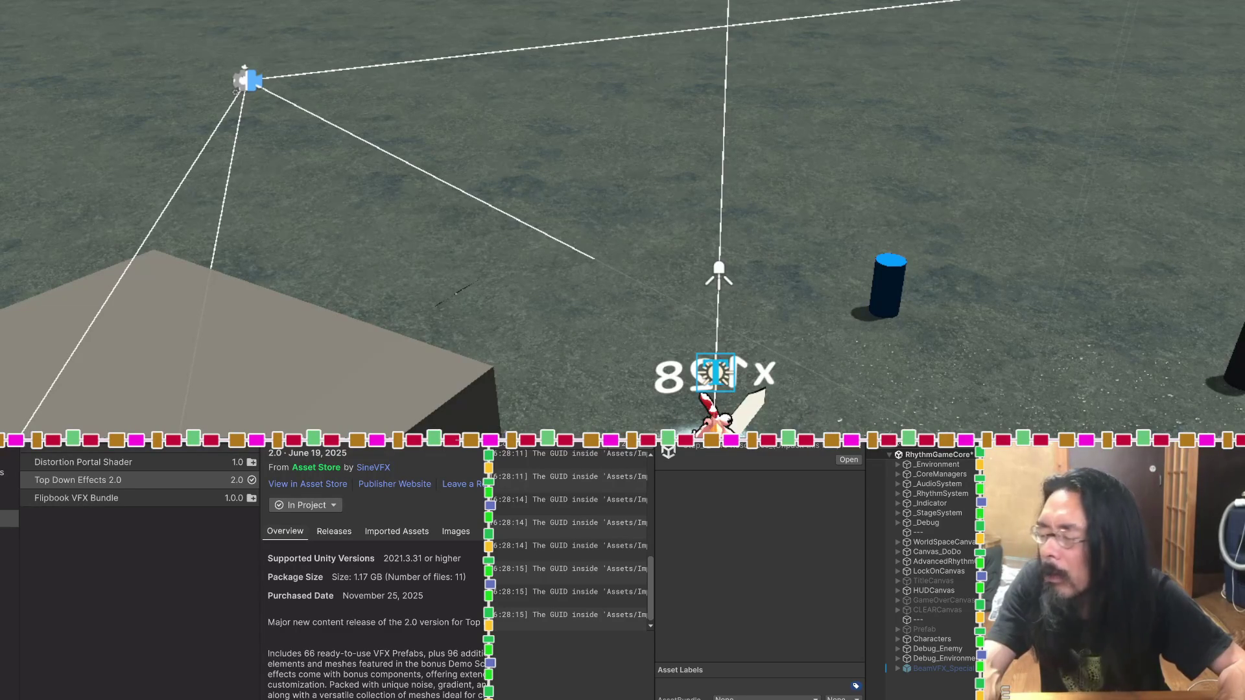
{"action": "key", "text": "Return"}
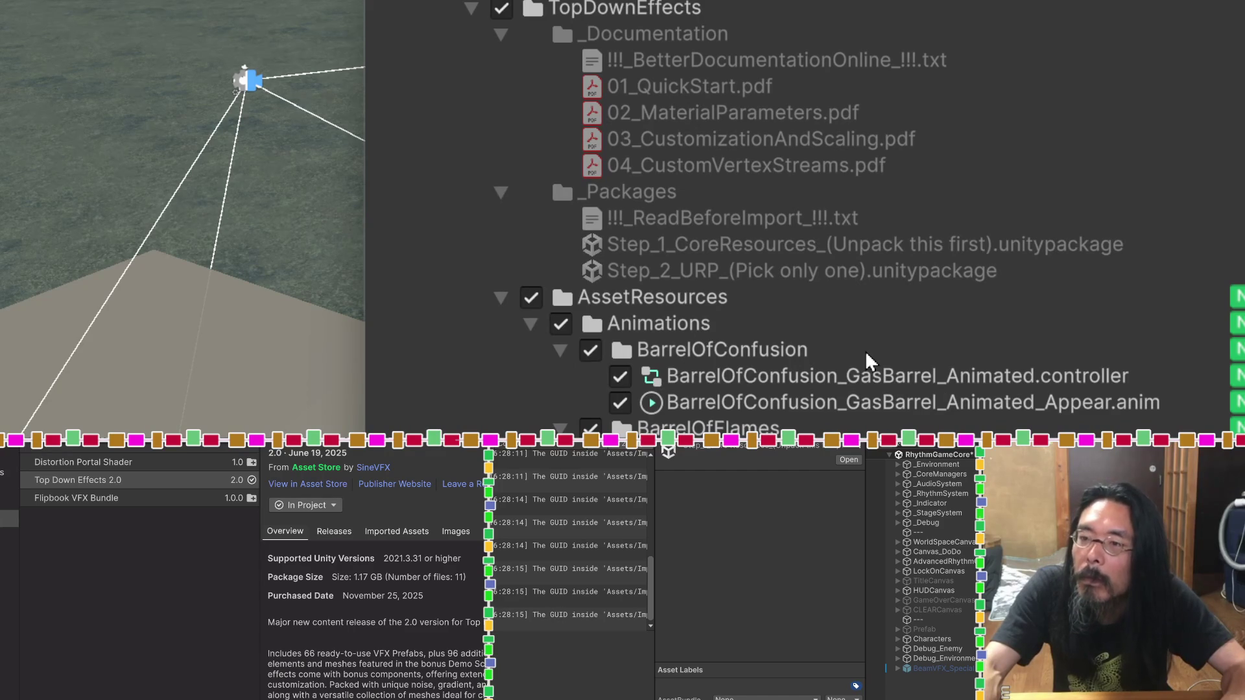
Step: Scroll the TopDownEffects import file list, then dismiss it so the package is prepared again
{"action": "scroll", "coordinate": [865, 352], "scroll_direction": "down", "scroll_amount": 20}
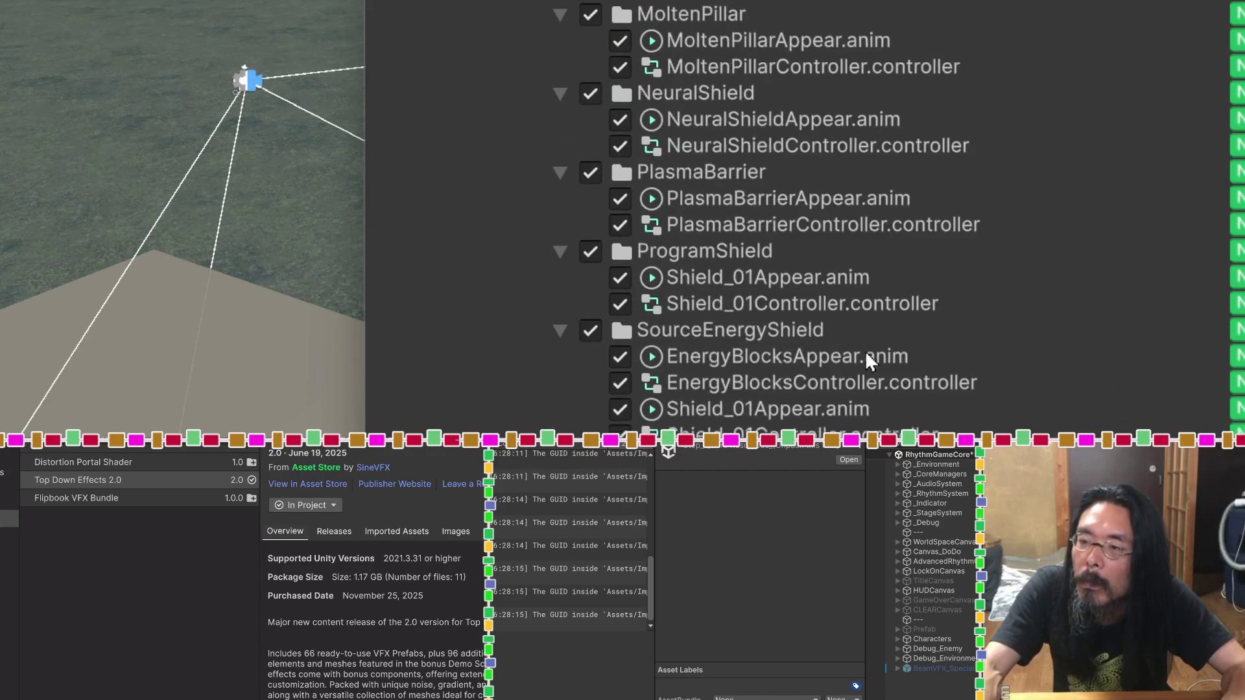
{"action": "scroll", "coordinate": [865, 351], "scroll_direction": "down", "scroll_amount": 15}
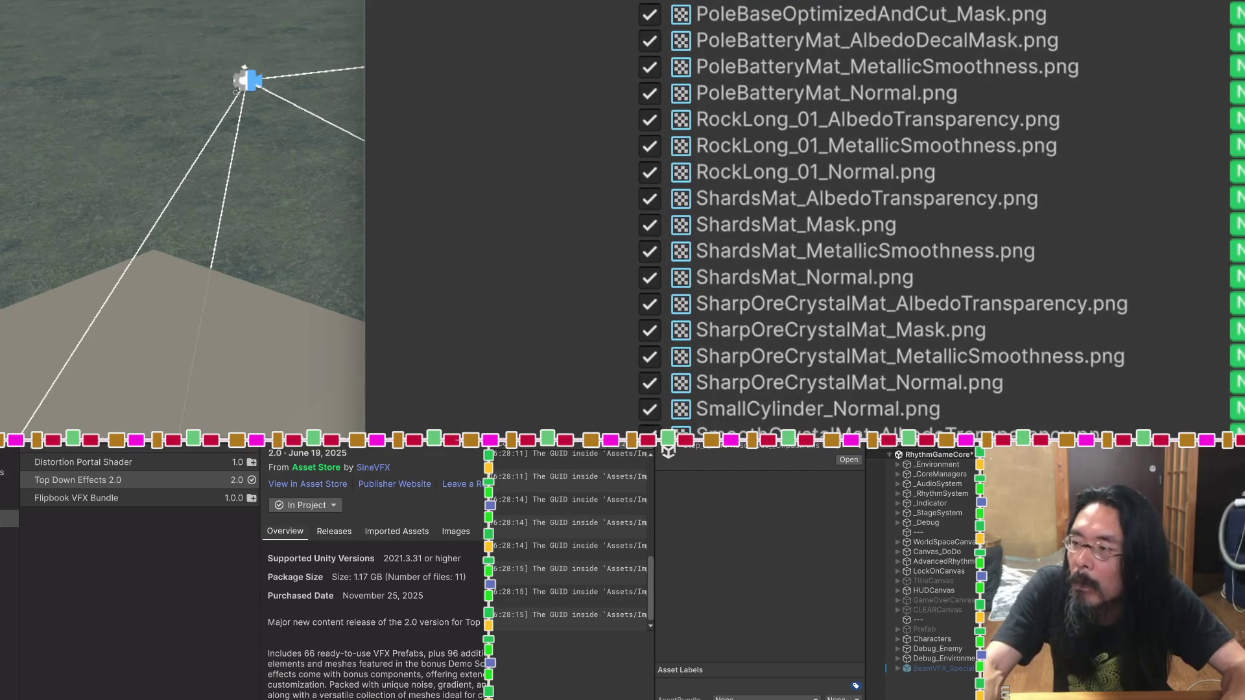
{"action": "scroll", "coordinate": [865, 260], "scroll_direction": "down", "scroll_amount": 20}
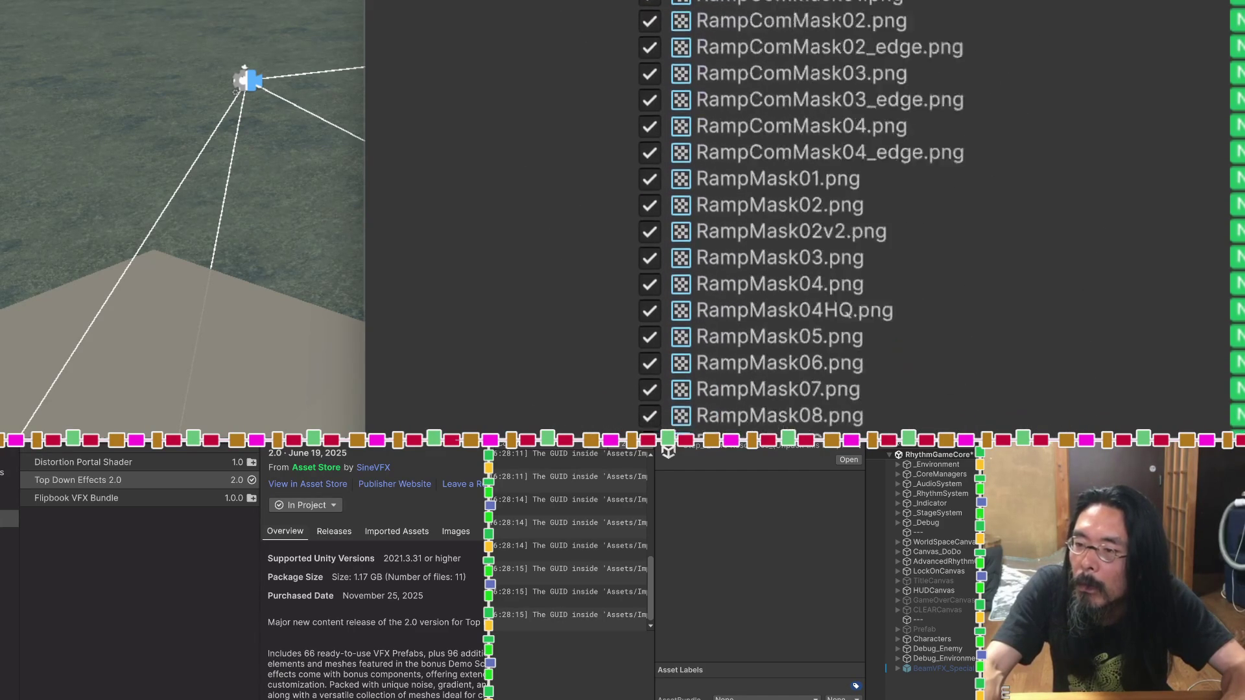
{"action": "key", "text": "Return"}
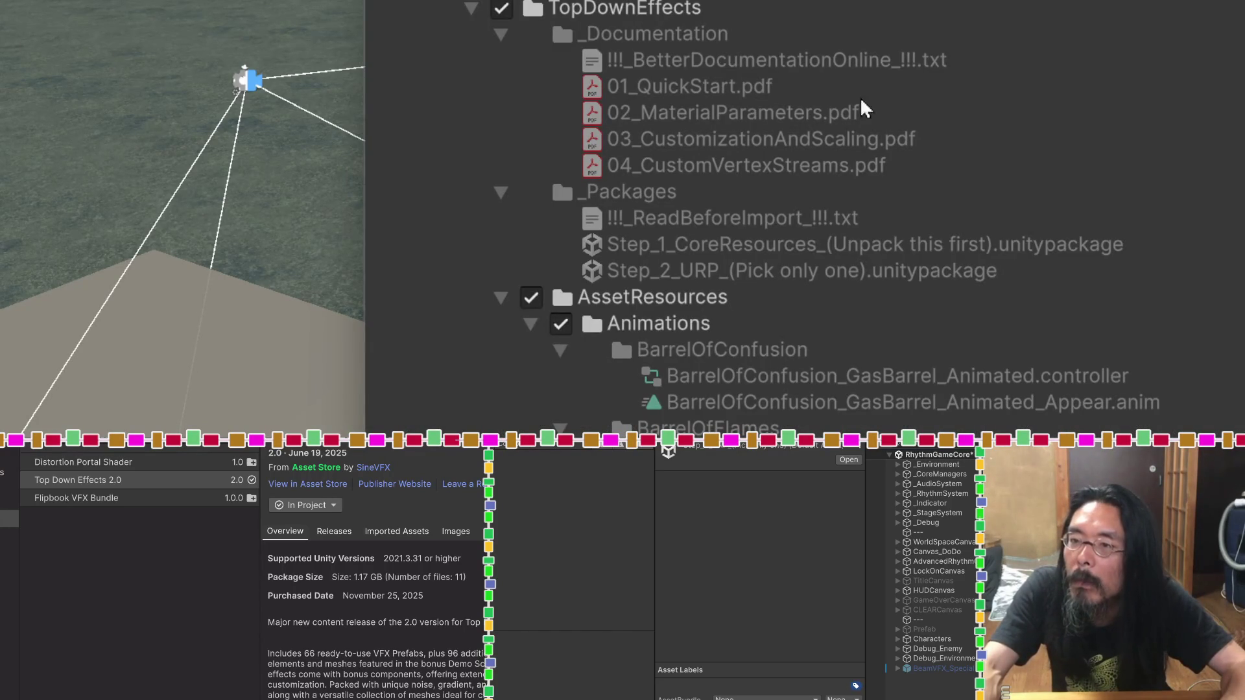
Step: Scroll through the whole TopDownEffects file tree, leaving every item checked for import
{"action": "scroll", "coordinate": [923, 163], "scroll_direction": "down", "scroll_amount": 15}
{"action": "scroll", "coordinate": [924, 166], "scroll_direction": "down", "scroll_amount": 15}
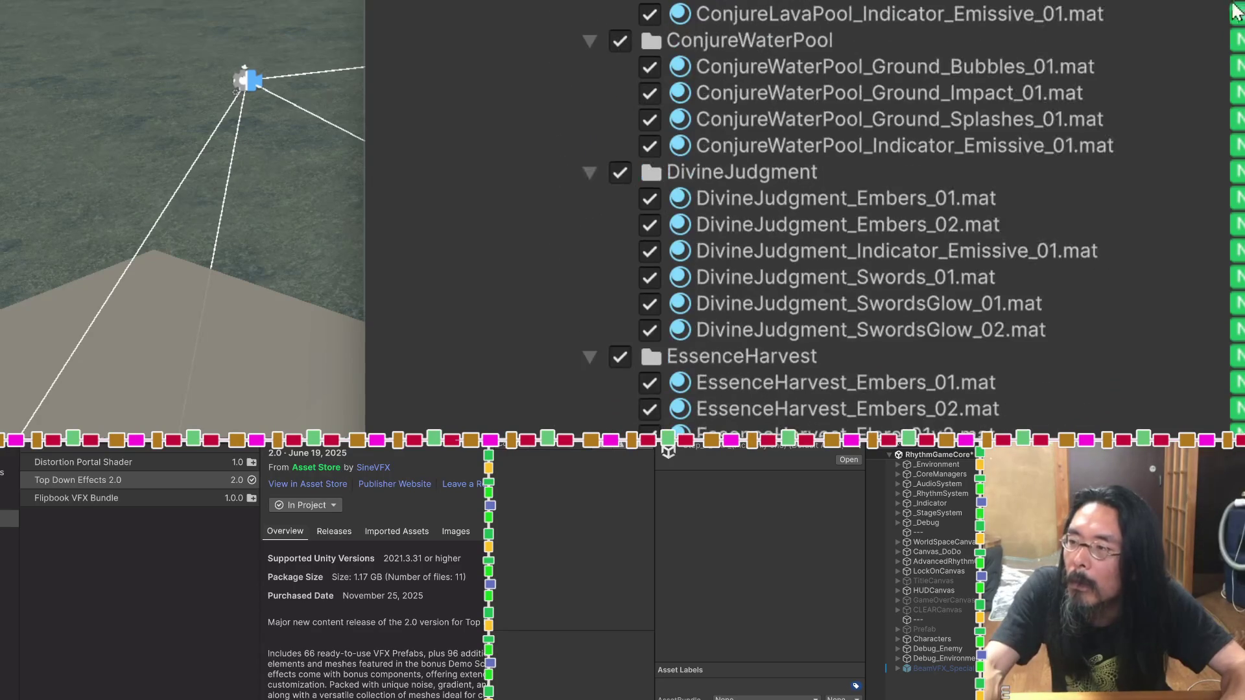
{"action": "scroll", "coordinate": [927, 157], "scroll_direction": "down", "scroll_amount": 10}
{"action": "scroll", "coordinate": [927, 195], "scroll_direction": "down", "scroll_amount": 20}
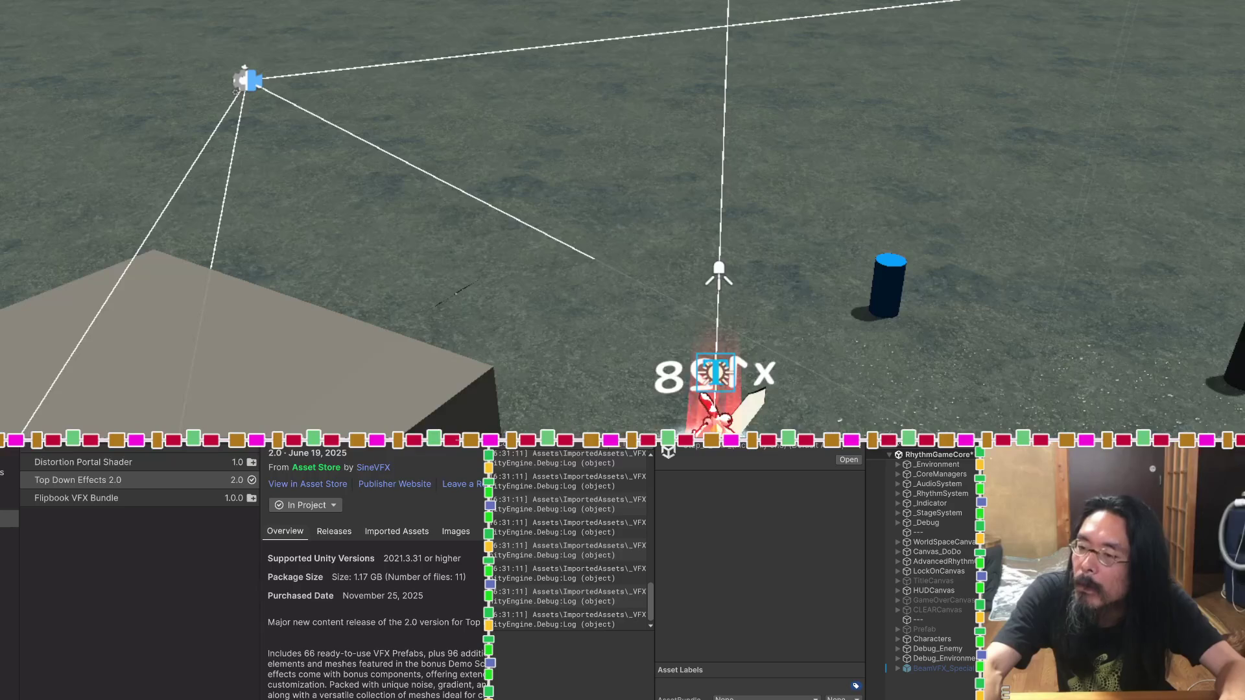
Step: Inspect the Meshes\ForVFX import log entries and widen the Console panel
{"action": "scroll", "coordinate": [575, 519], "scroll_direction": "up", "scroll_amount": 3}
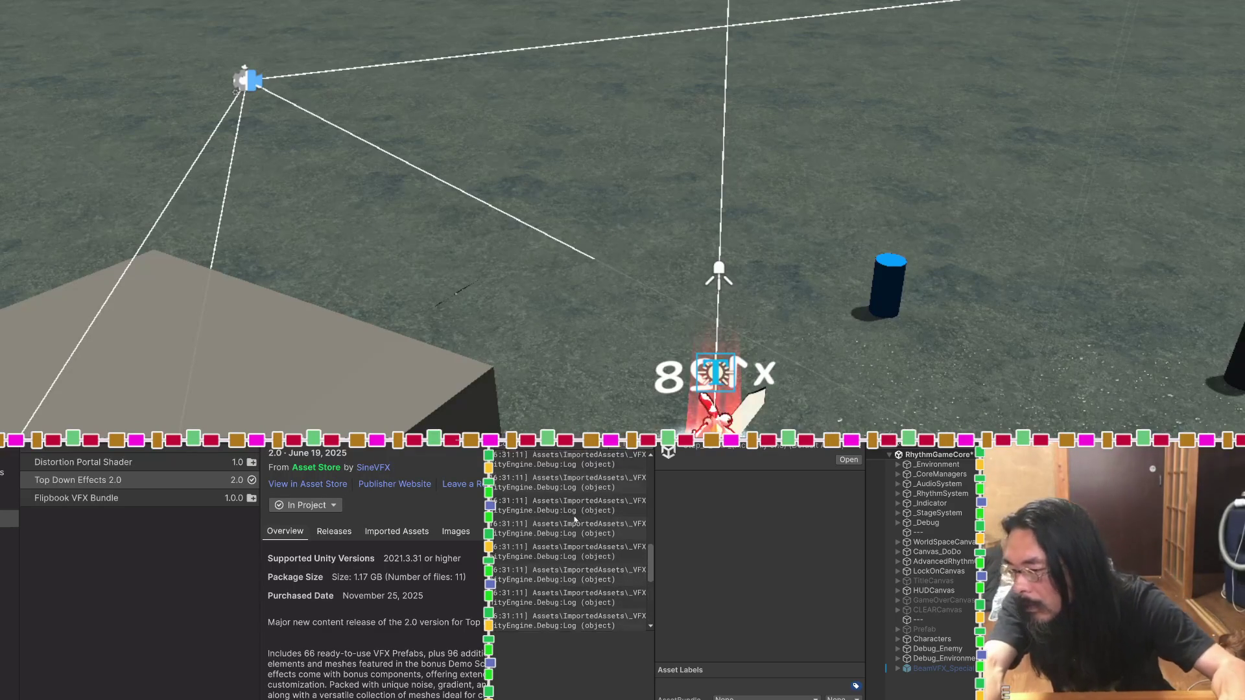
{"action": "left_click", "coordinate": [578, 507]}
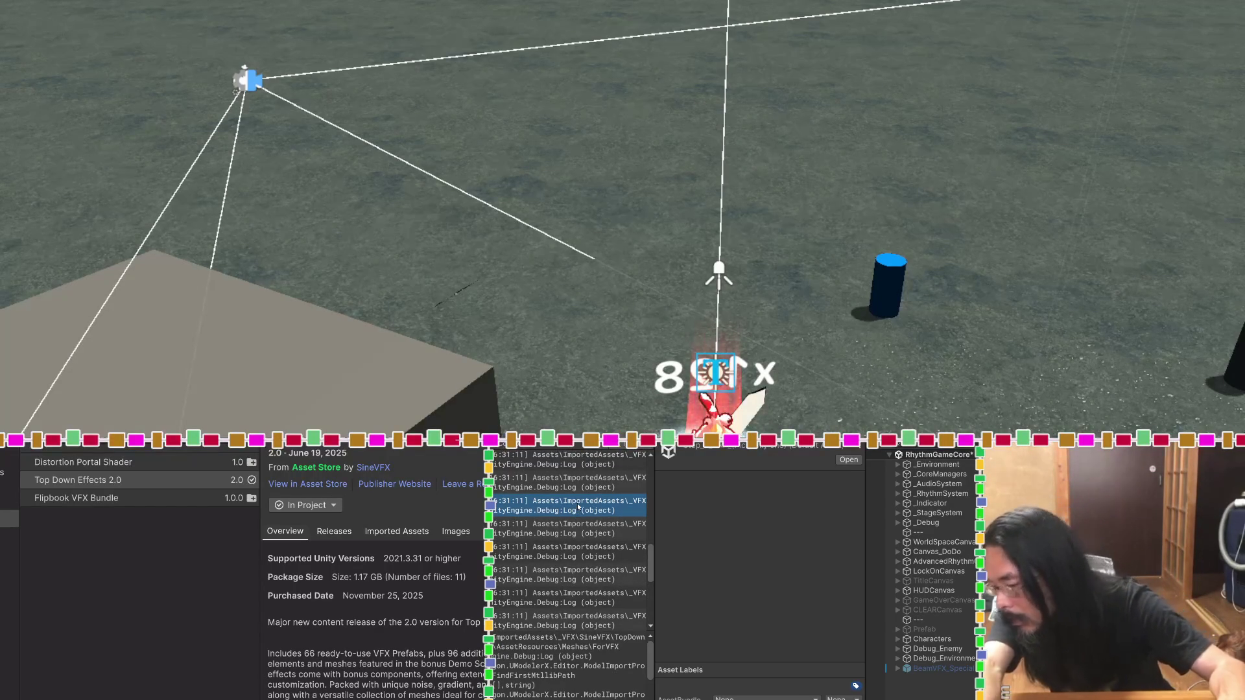
{"action": "scroll", "coordinate": [579, 505], "scroll_direction": "up", "scroll_amount": 3}
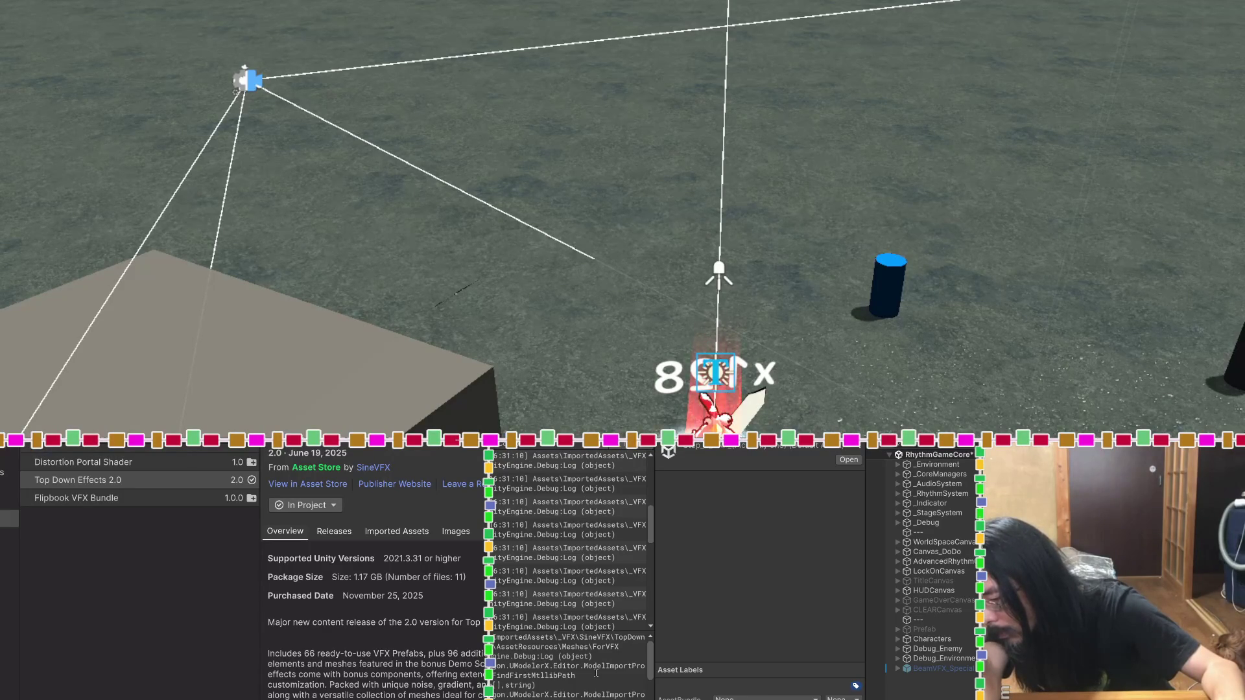
{"action": "left_click", "coordinate": [596, 533]}
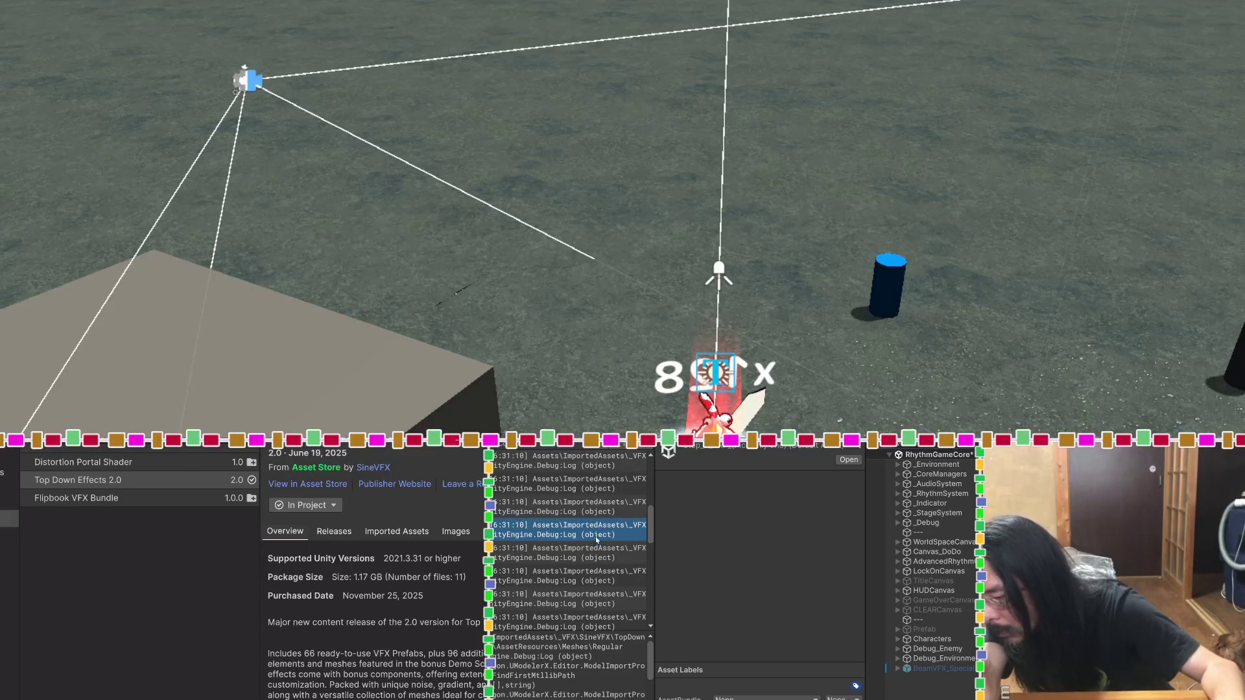
{"action": "key", "text": "Down"}
{"action": "left_click_drag", "start_coordinate": [656, 636], "coordinate": [701, 636]}
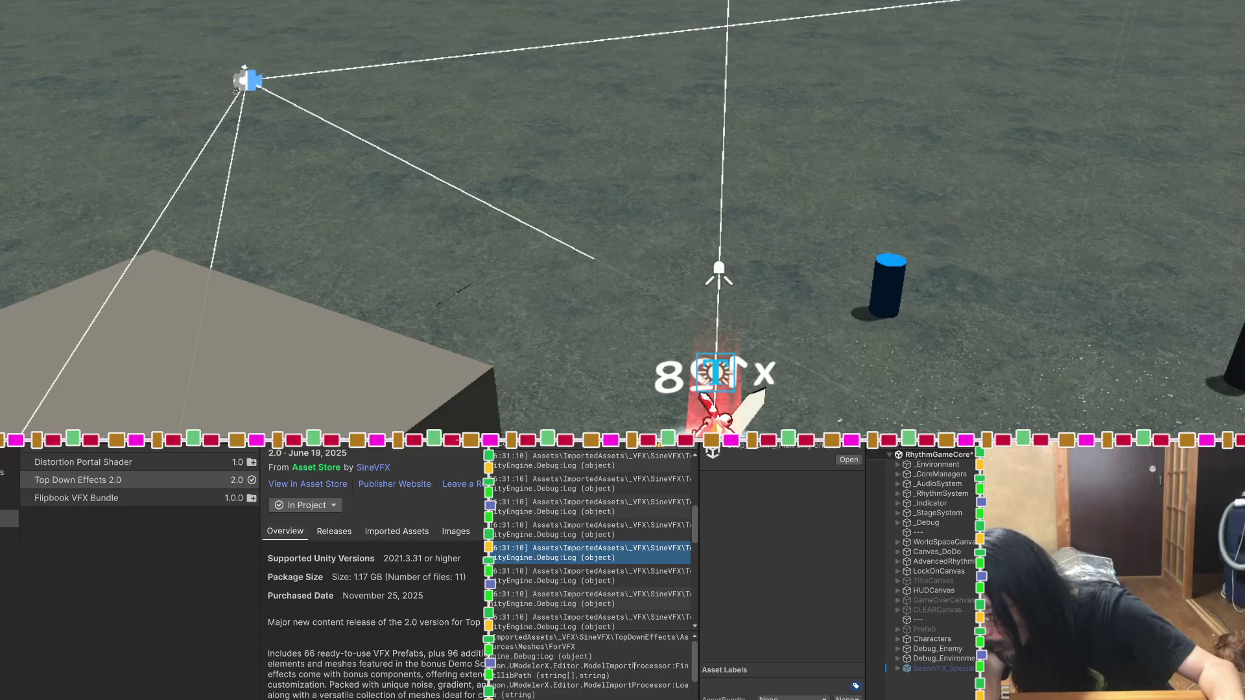
Step: Select the ModelImportProcessor text in the stack-trace pane to read it
{"action": "key", "text": "ctrl+a"}
{"action": "left_click", "coordinate": [671, 670]}
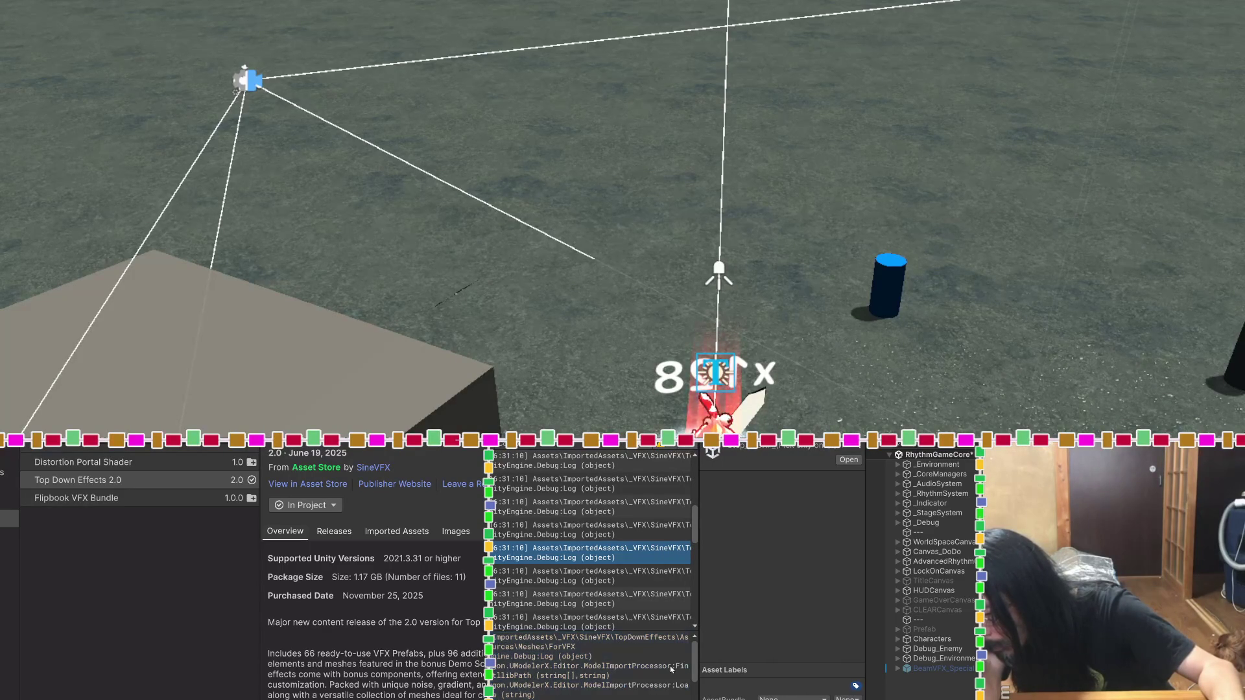
{"action": "left_click_drag", "start_coordinate": [672, 668], "coordinate": [582, 668]}
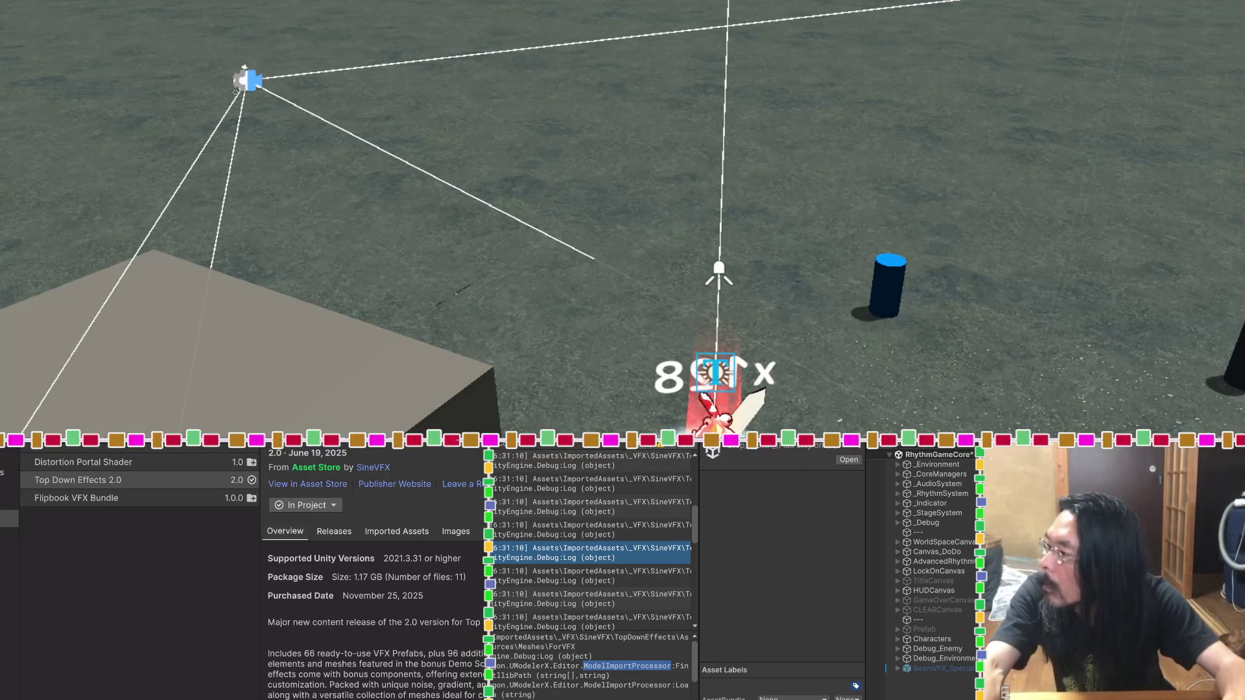
{"action": "left_click", "coordinate": [625, 666]}
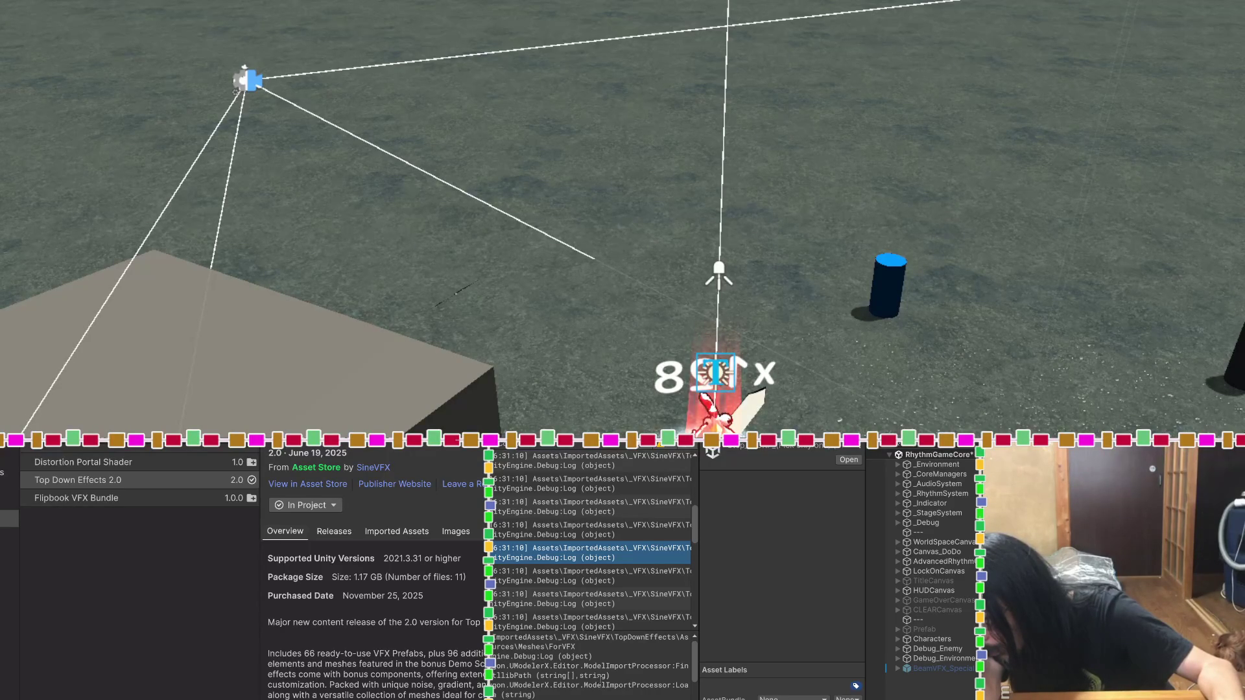
{"action": "scroll", "coordinate": [600, 679], "scroll_direction": "down", "scroll_amount": 2}
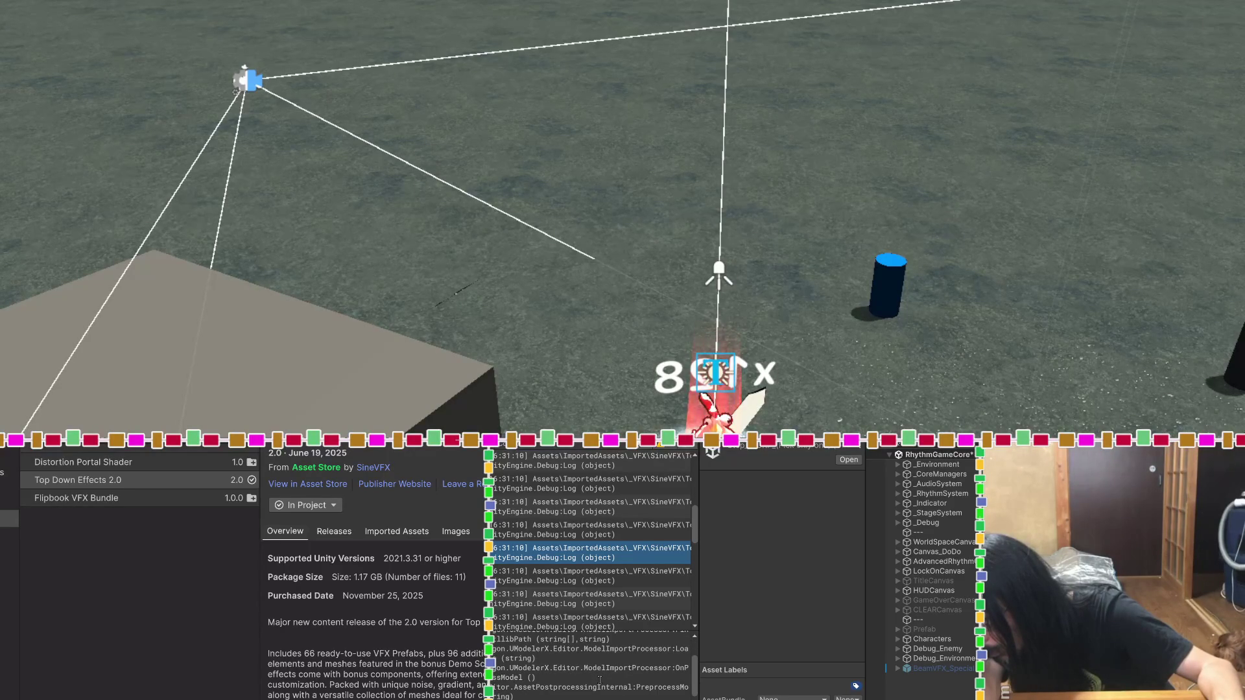
{"action": "left_click", "coordinate": [649, 671]}
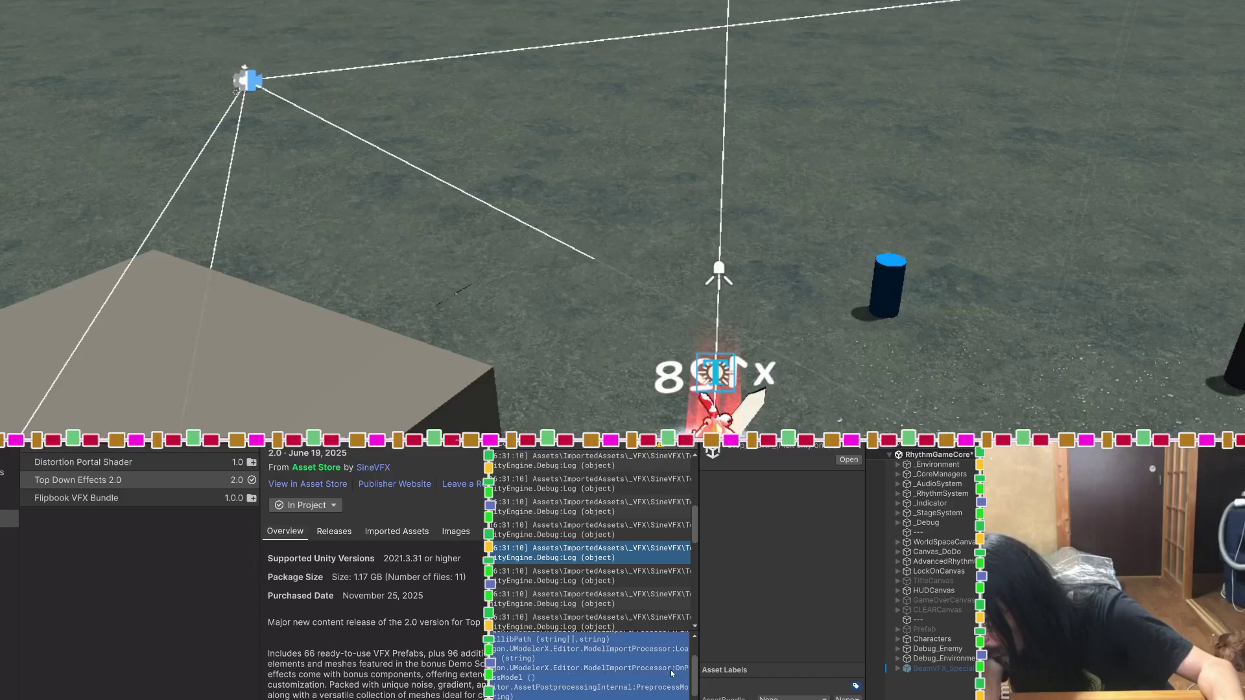
{"action": "left_click", "coordinate": [647, 669]}
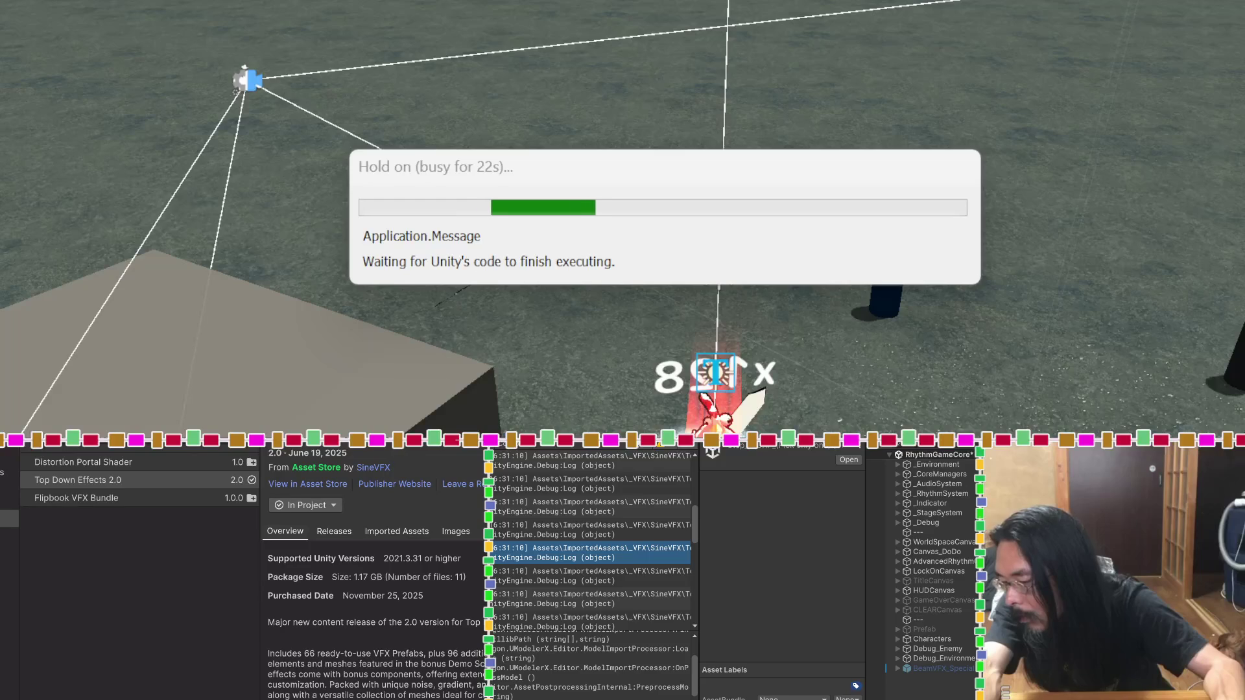
Step: Show the stack trace of the Meshes\Regular import log entry
{"action": "left_click", "coordinate": [584, 575]}
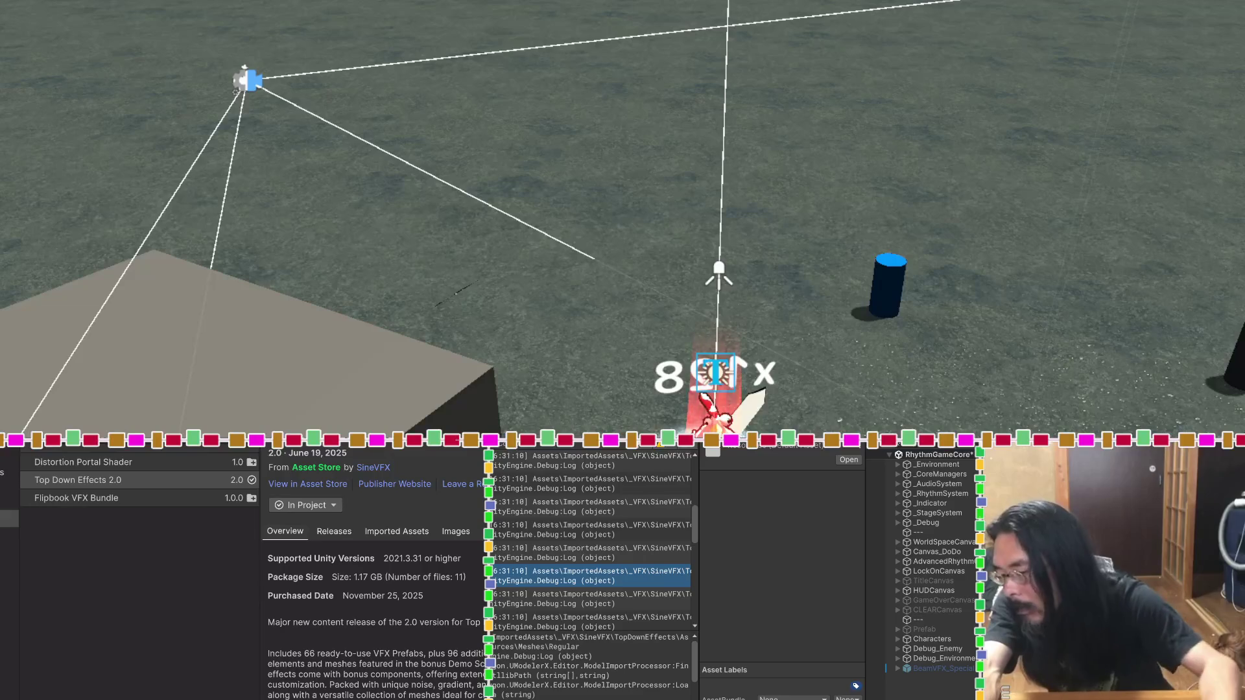
Step: Display the 6:31:08 Props_v2.shadergraph warning about a newer node version
{"action": "scroll", "coordinate": [623, 545], "scroll_direction": "up", "scroll_amount": 2}
{"action": "scroll", "coordinate": [622, 545], "scroll_direction": "up", "scroll_amount": 5}
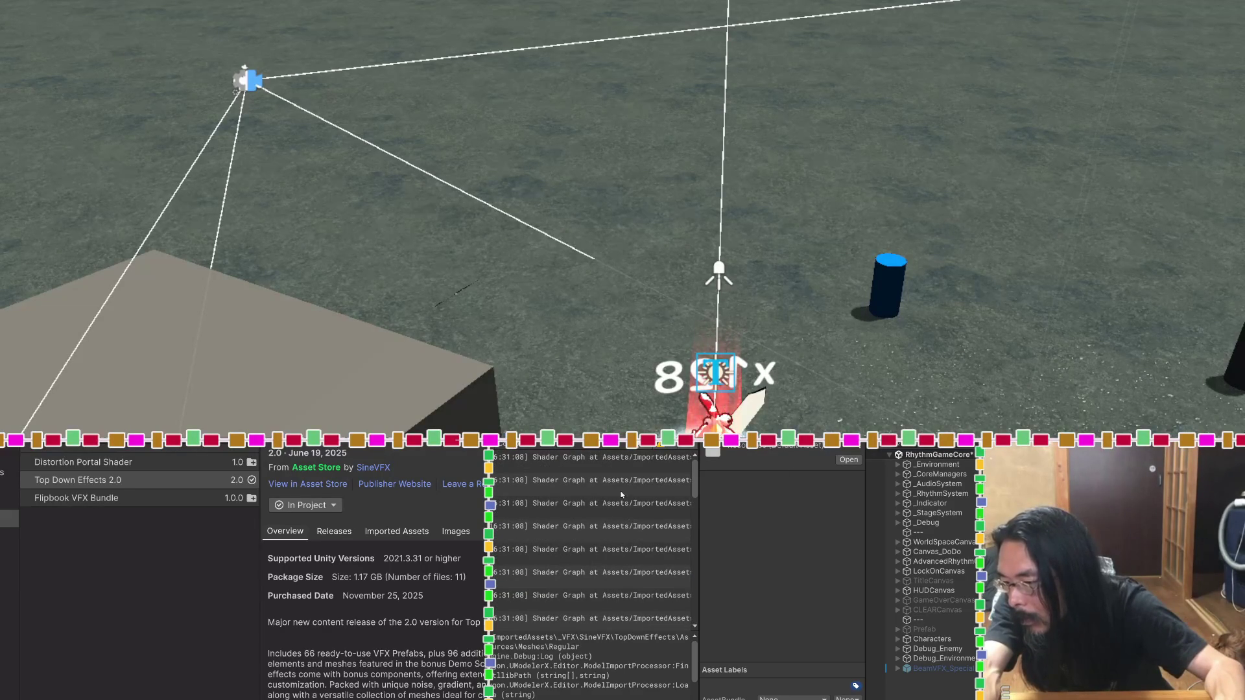
{"action": "left_click", "coordinate": [621, 488]}
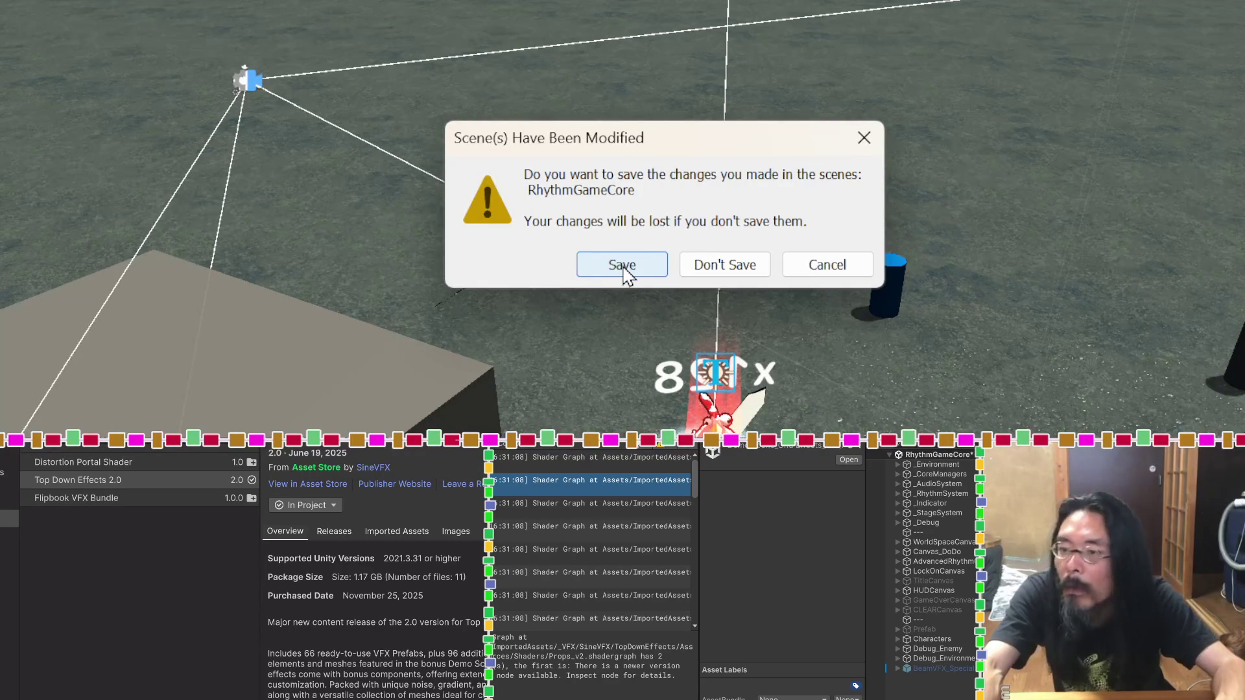
Step: Save the modified RhythmGameCore scene while switching to the grid demo scene
{"action": "left_click", "coordinate": [622, 266]}
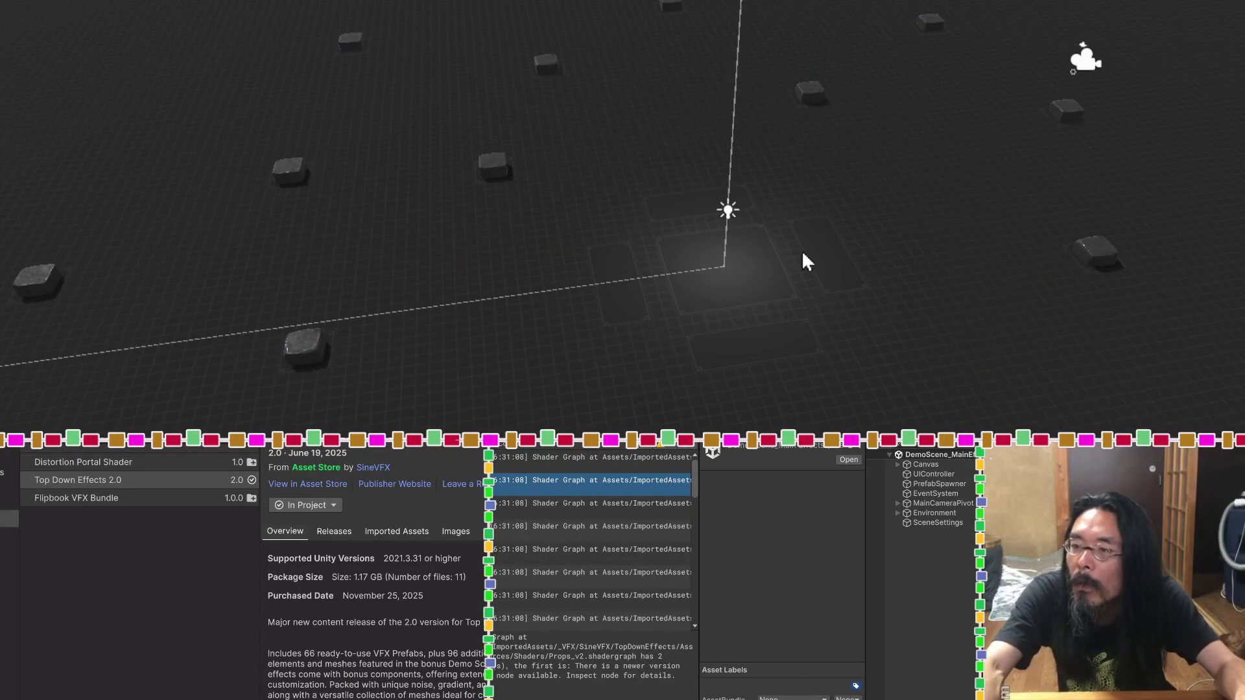
Step: Orbit the Scene view around the DemoScene_Main ground plane
{"action": "mouse_move", "coordinate": [708, 267]}
{"action": "left_mouse_down"}
{"action": "mouse_move", "coordinate": [969, 342]}
{"action": "mouse_move", "coordinate": [979, 307]}
{"action": "left_mouse_up"}
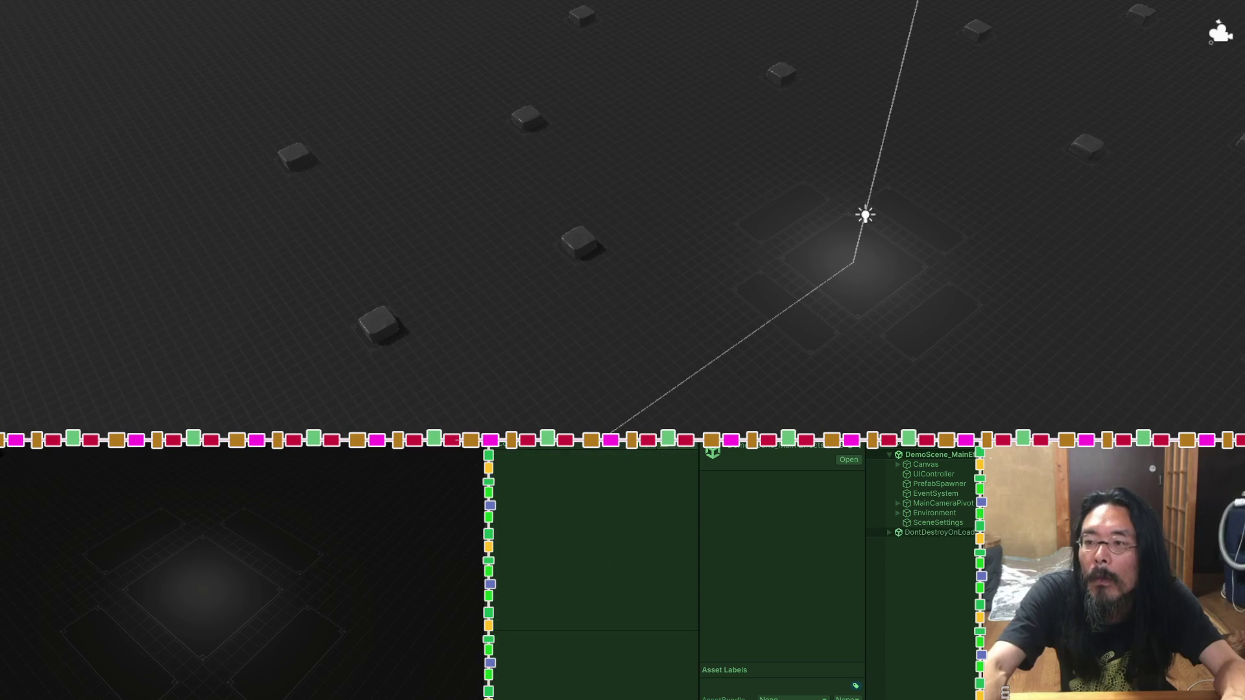
Step: Spawn a magic circle, RocketBarrage, laser ring, HealingSeal, LavaPool, ConjureAmethyst and MoltenPillar effects
{"action": "left_click", "coordinate": [180, 563]}
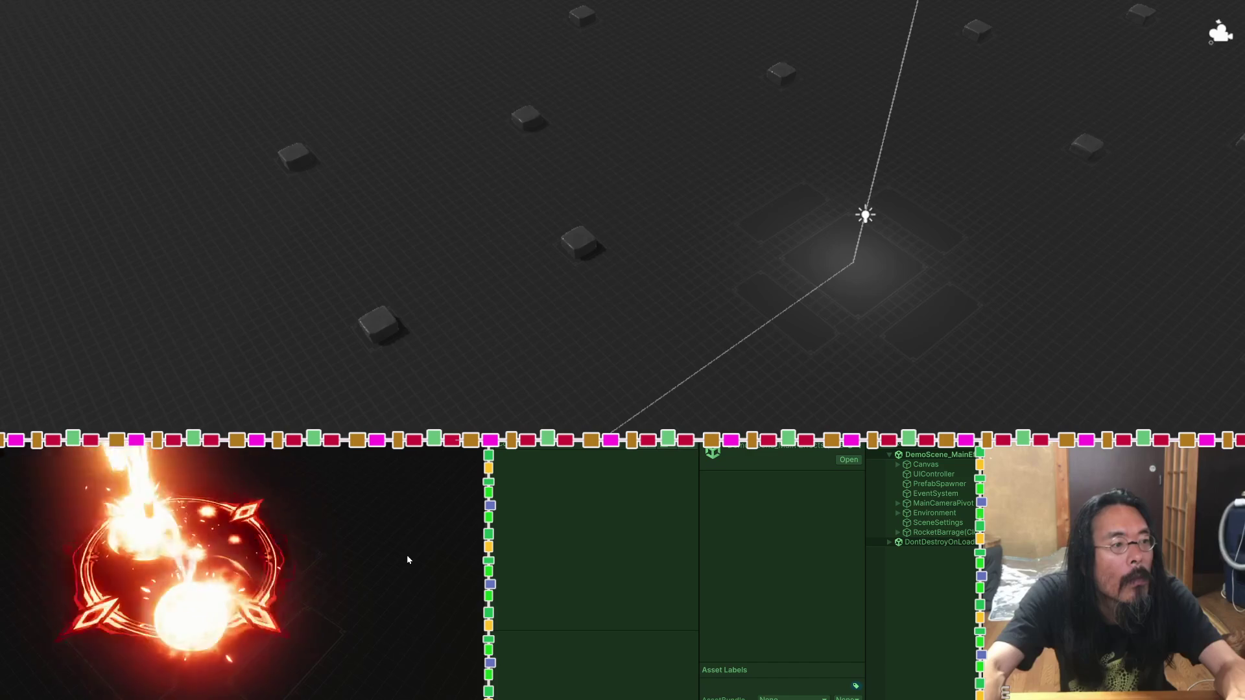
{"action": "left_click", "coordinate": [306, 535]}
{"action": "left_click", "coordinate": [103, 524]}
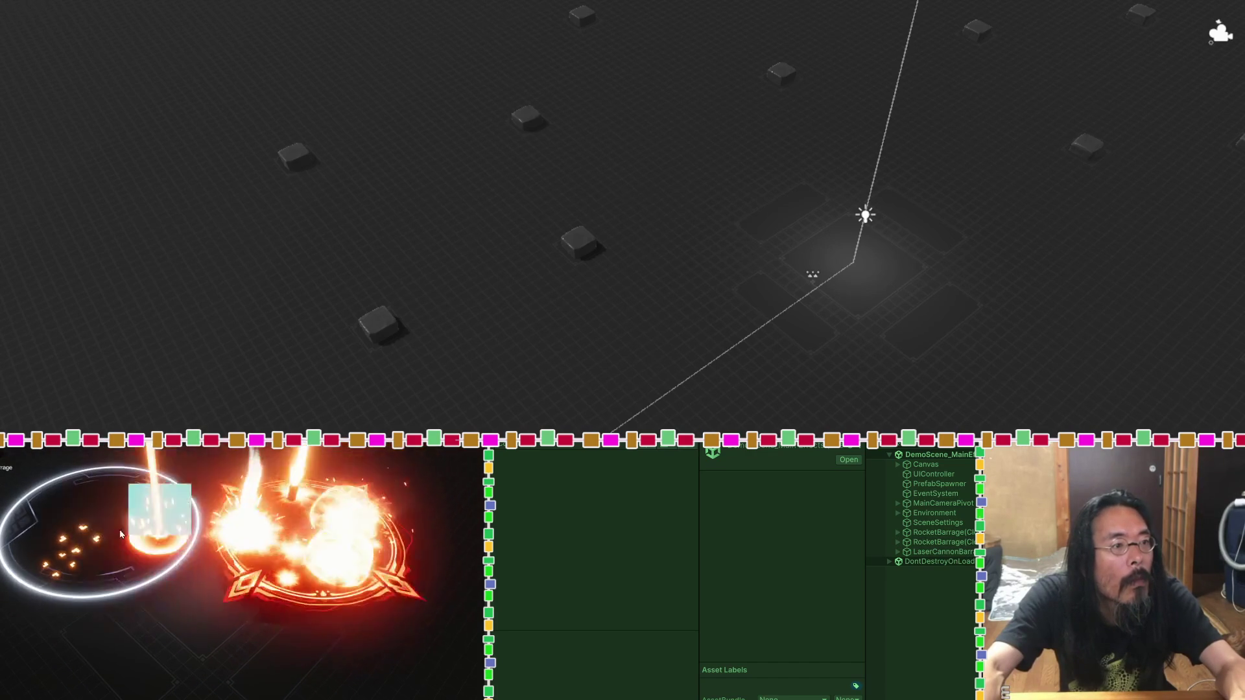
{"action": "left_click", "coordinate": [186, 640]}
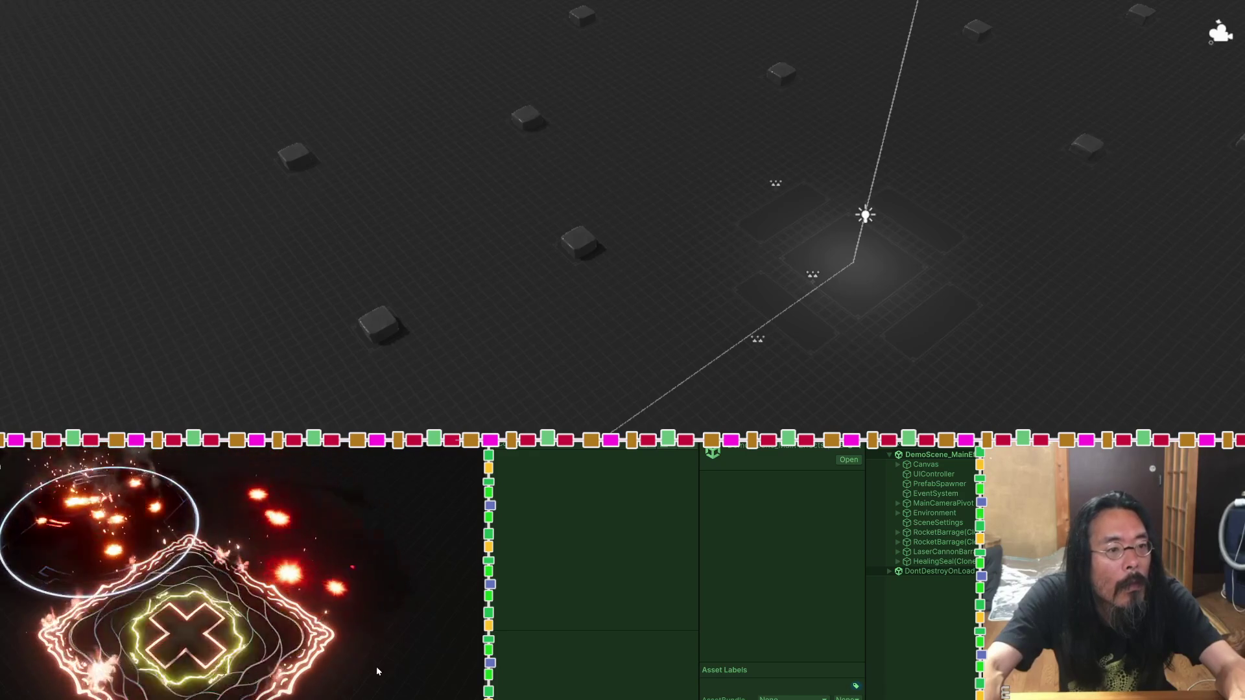
{"action": "left_click", "coordinate": [394, 600]}
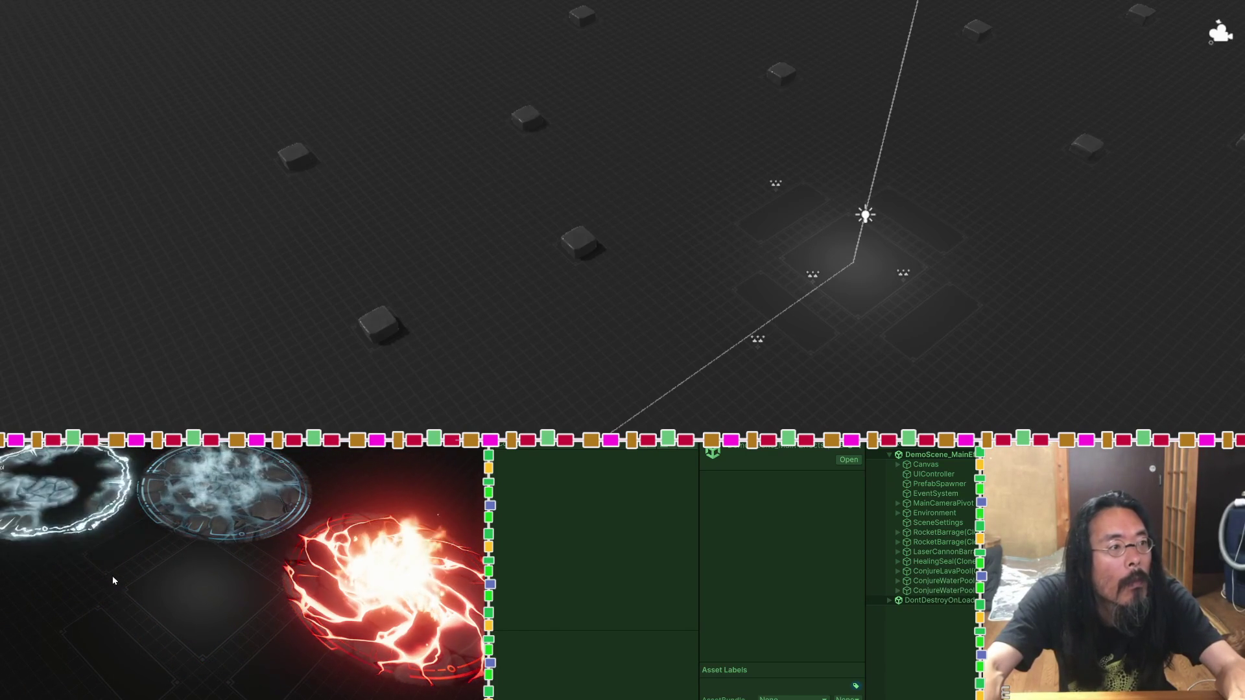
{"action": "left_click", "coordinate": [101, 596]}
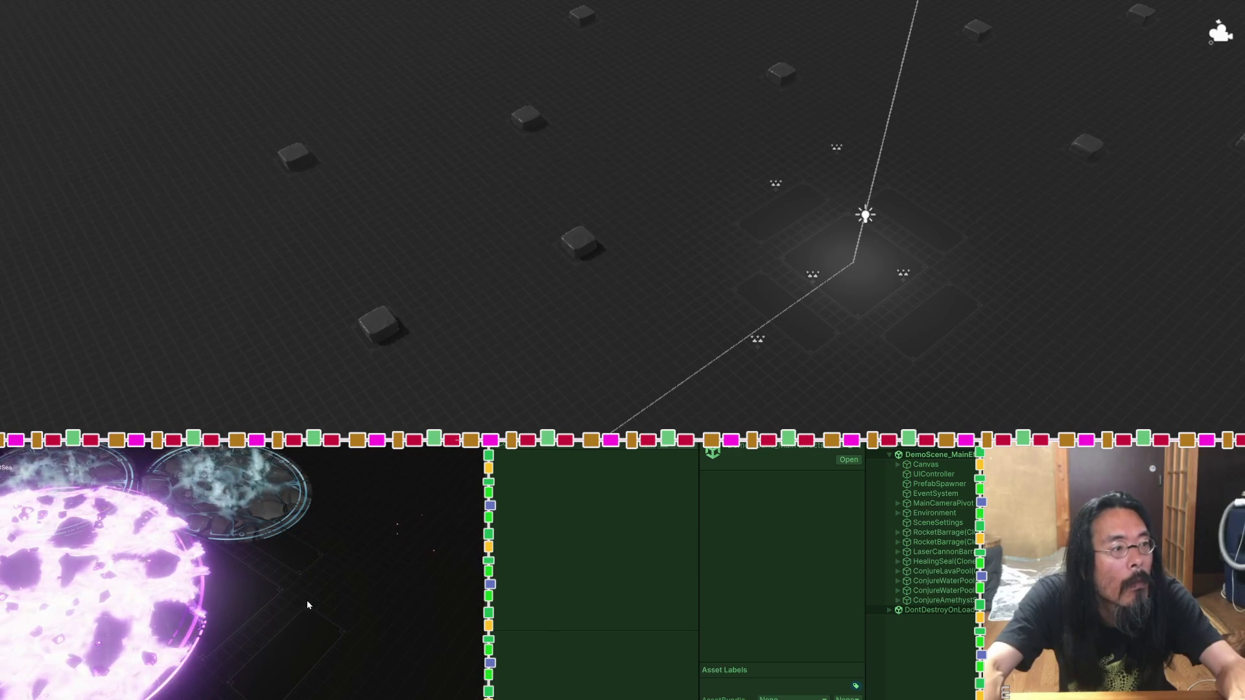
{"action": "left_click", "coordinate": [332, 589]}
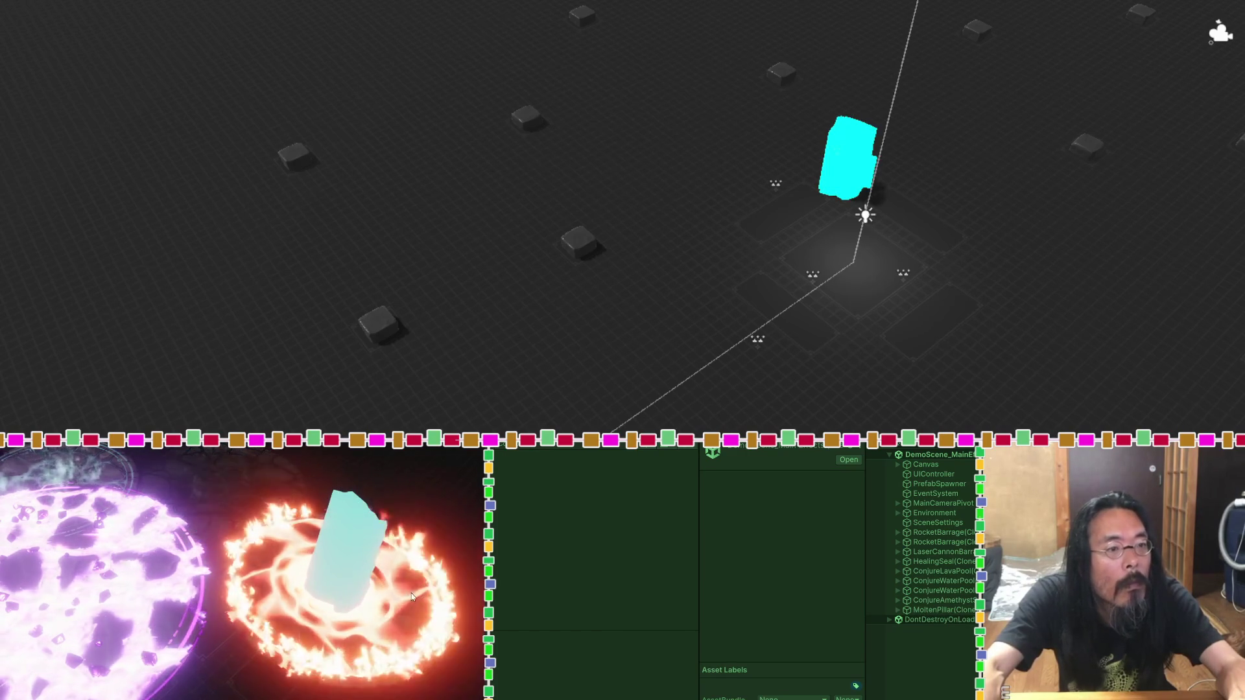
Step: Place three Storm Pillar lightning effects across the ground, then a red HeartOfBattle
{"action": "left_click", "coordinate": [423, 492]}
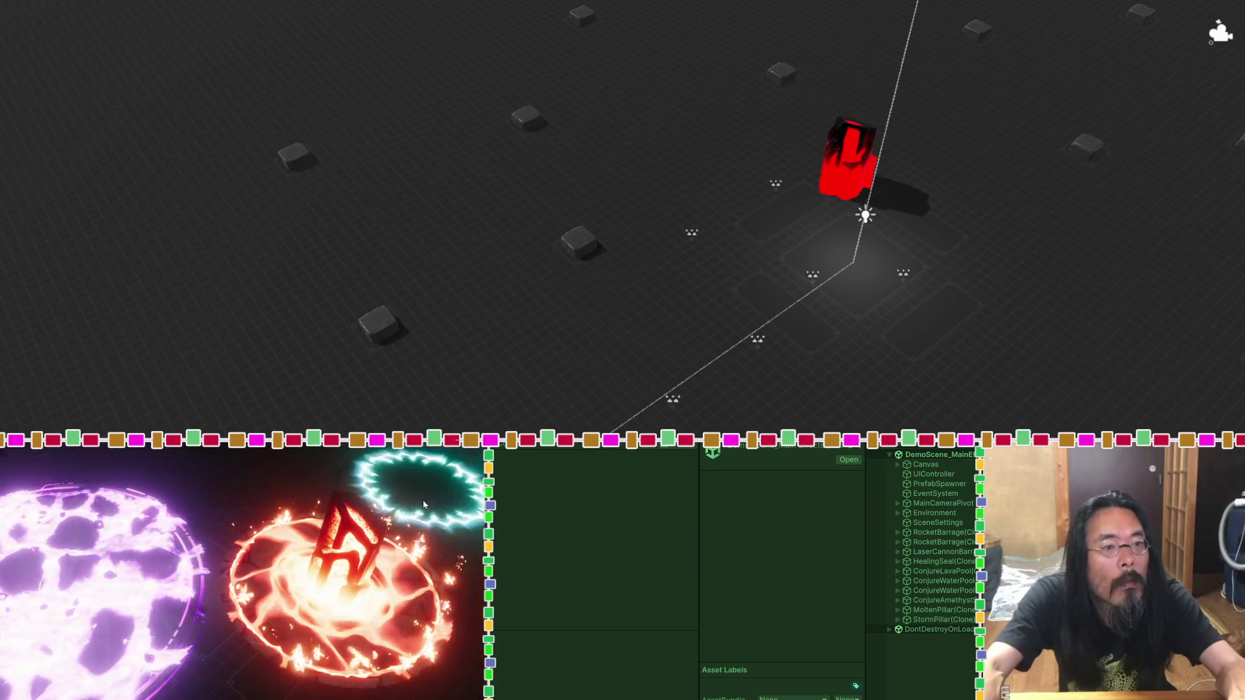
{"action": "left_click", "coordinate": [251, 454]}
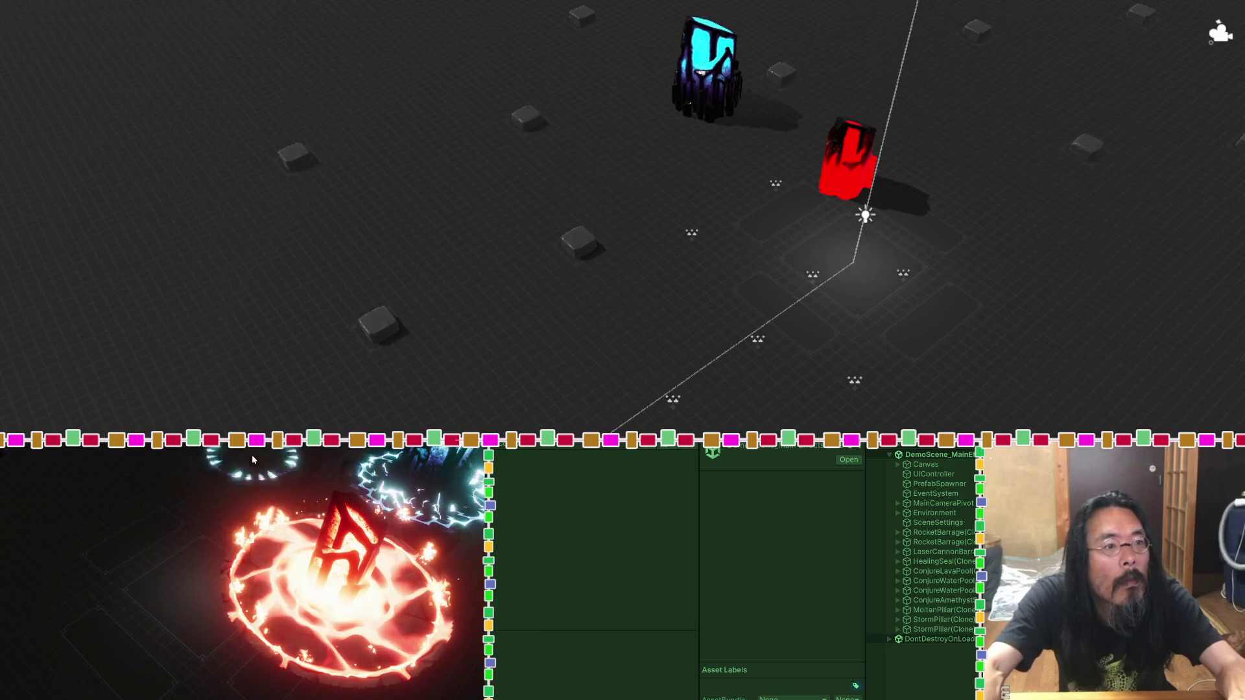
{"action": "left_click", "coordinate": [9, 501]}
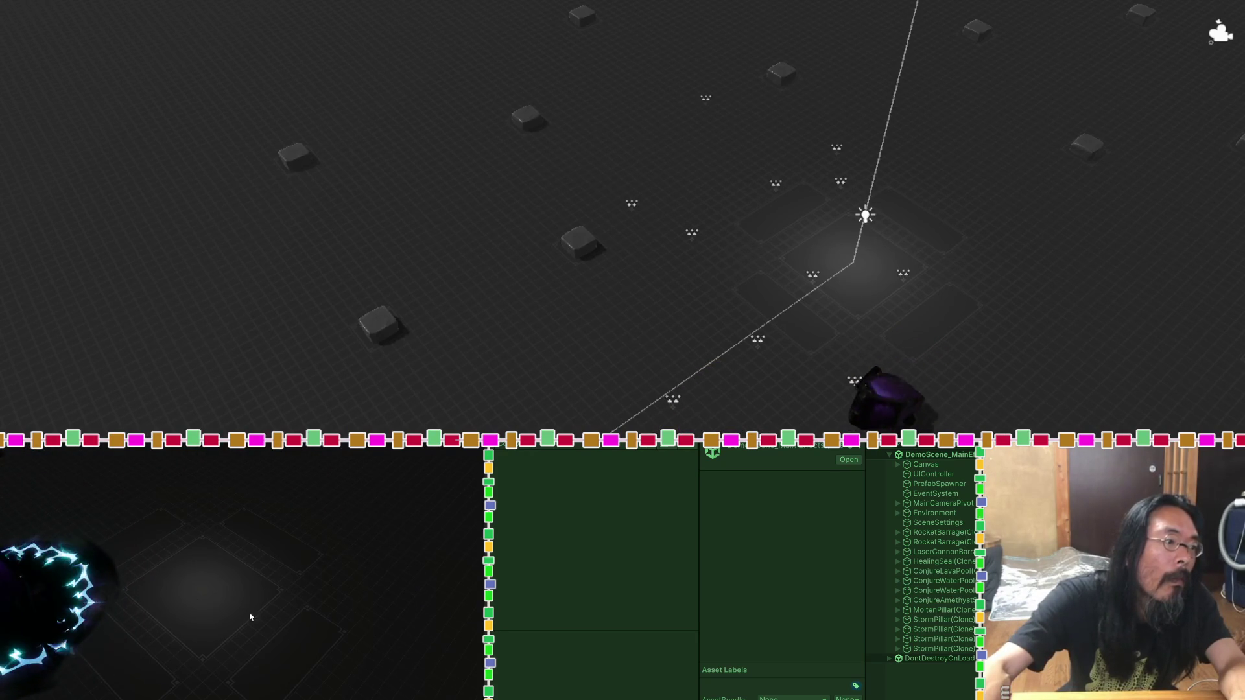
{"action": "left_click", "coordinate": [322, 606]}
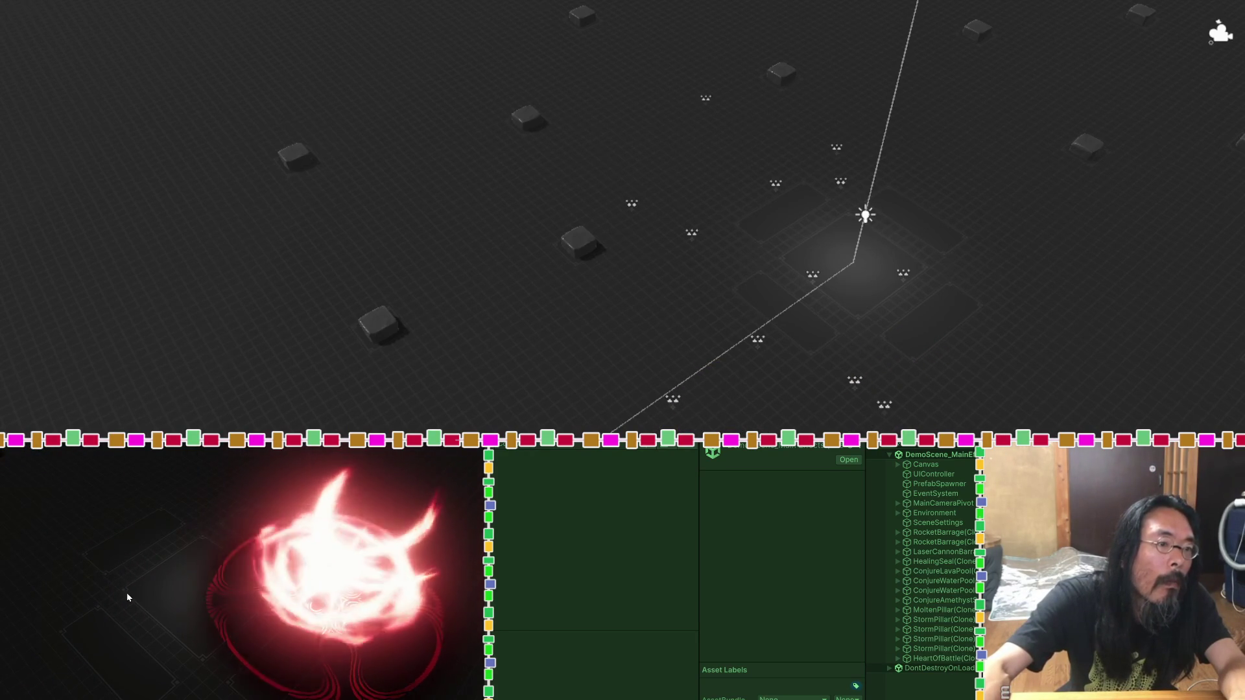
Step: Spawn two red FireBarrier rings, a blue PlasmaBarrier and a white WaterBarrier
{"action": "left_click", "coordinate": [65, 592]}
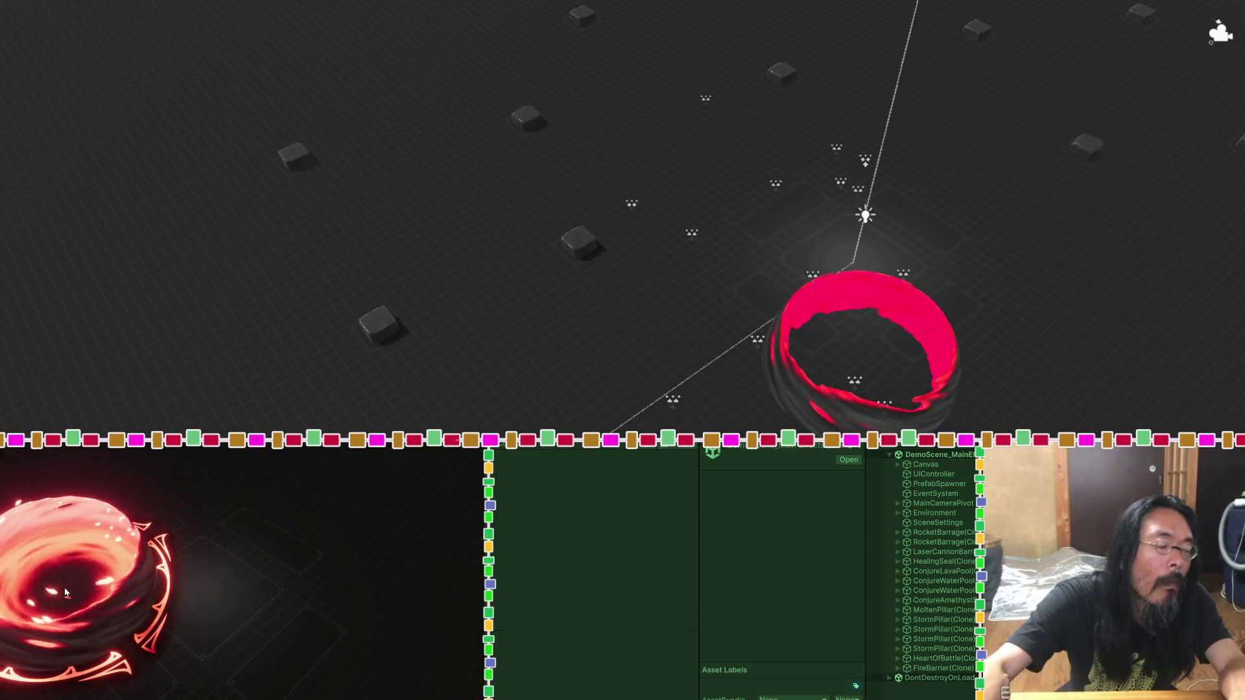
{"action": "left_click", "coordinate": [317, 590]}
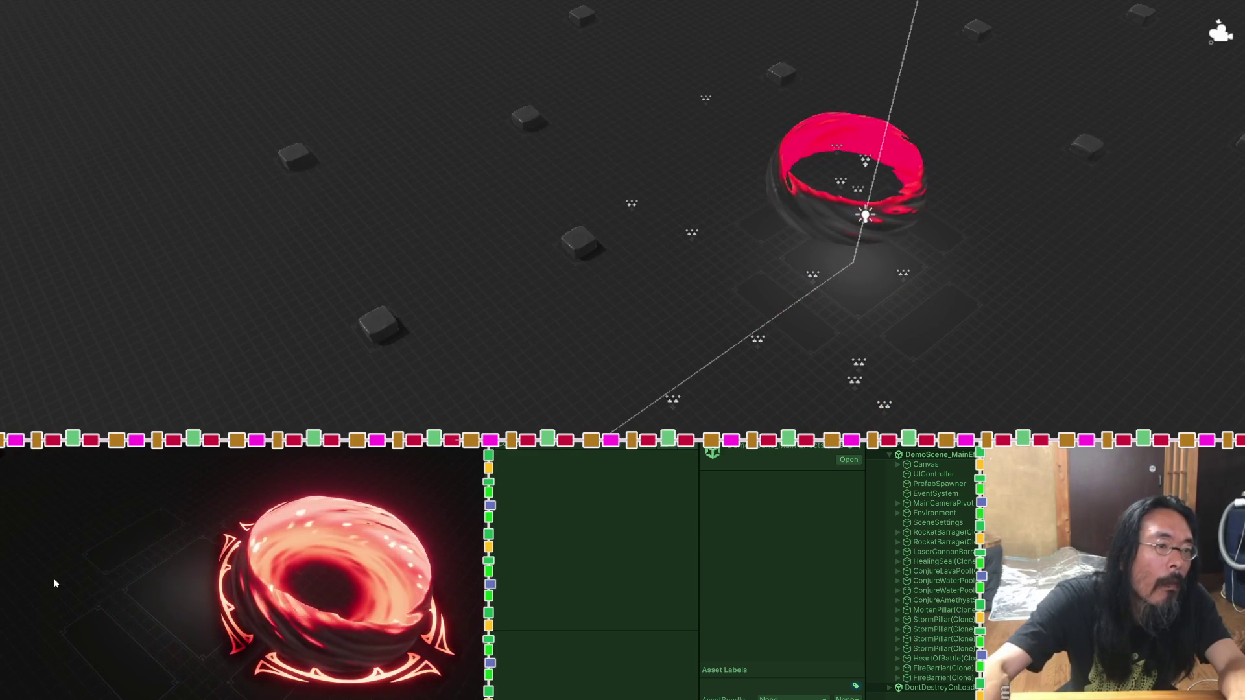
{"action": "left_click", "coordinate": [55, 581]}
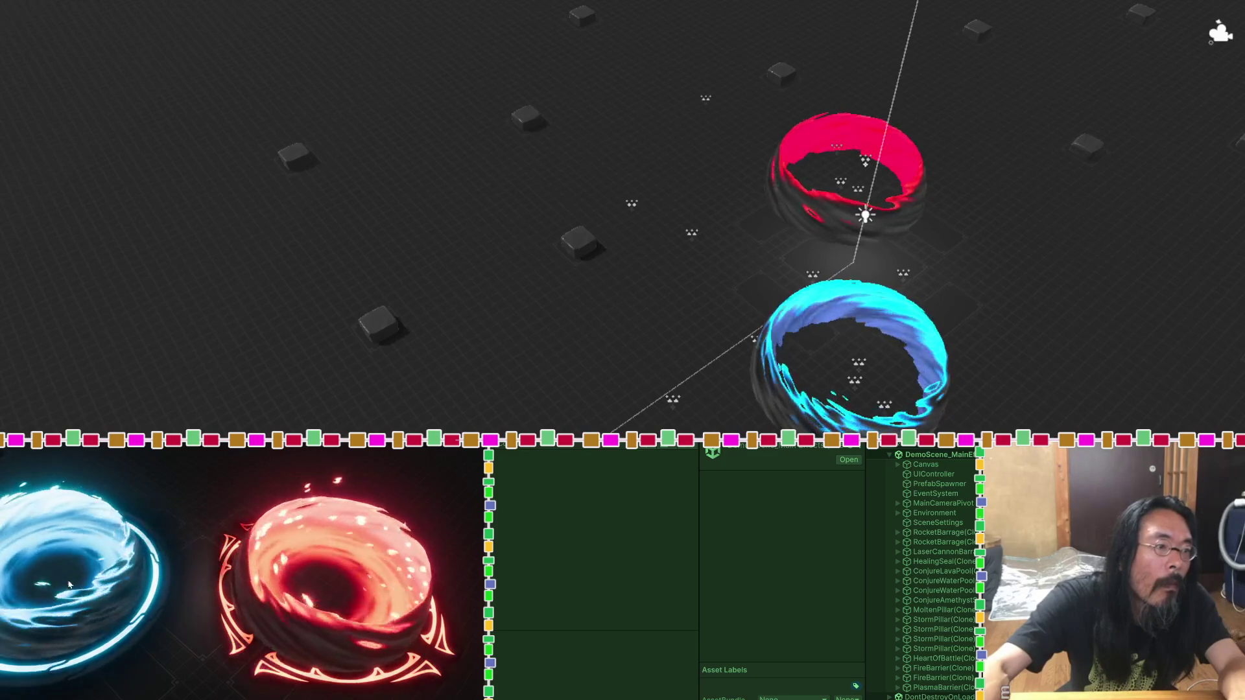
{"action": "left_click", "coordinate": [199, 481]}
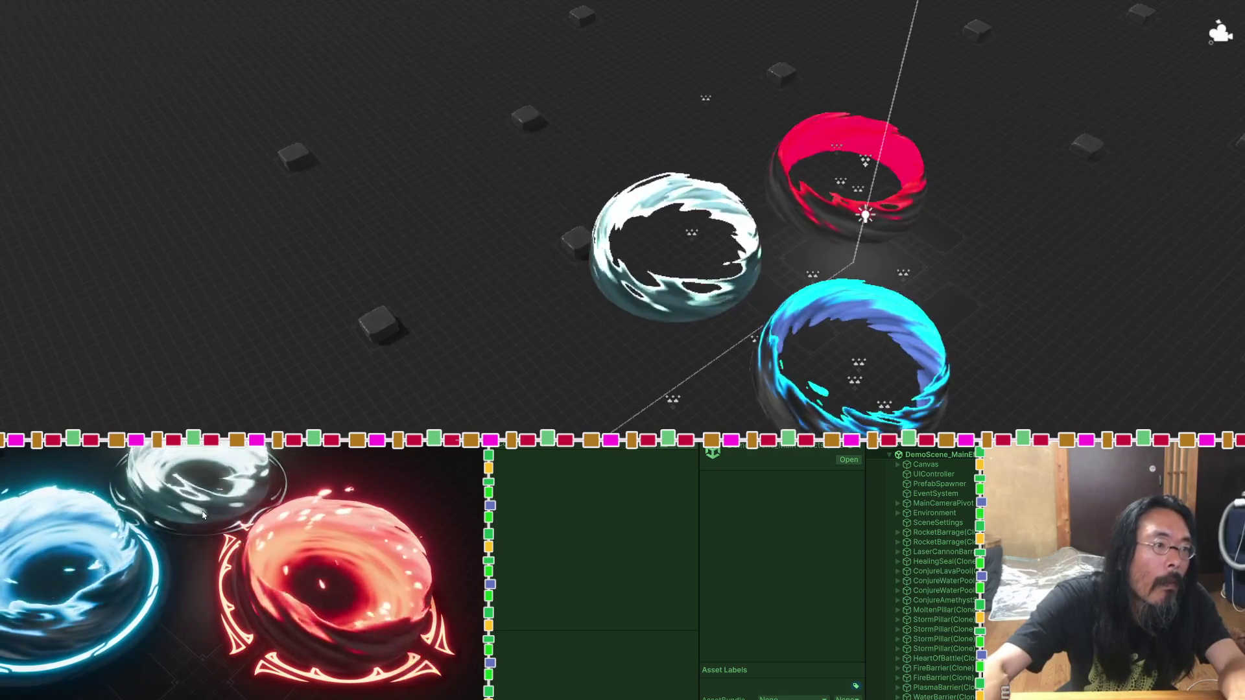
Step: Add a red-orange fire burst, two more red barriers, a white-blue effect and a cyan shield dome
{"action": "left_click", "coordinate": [192, 664]}
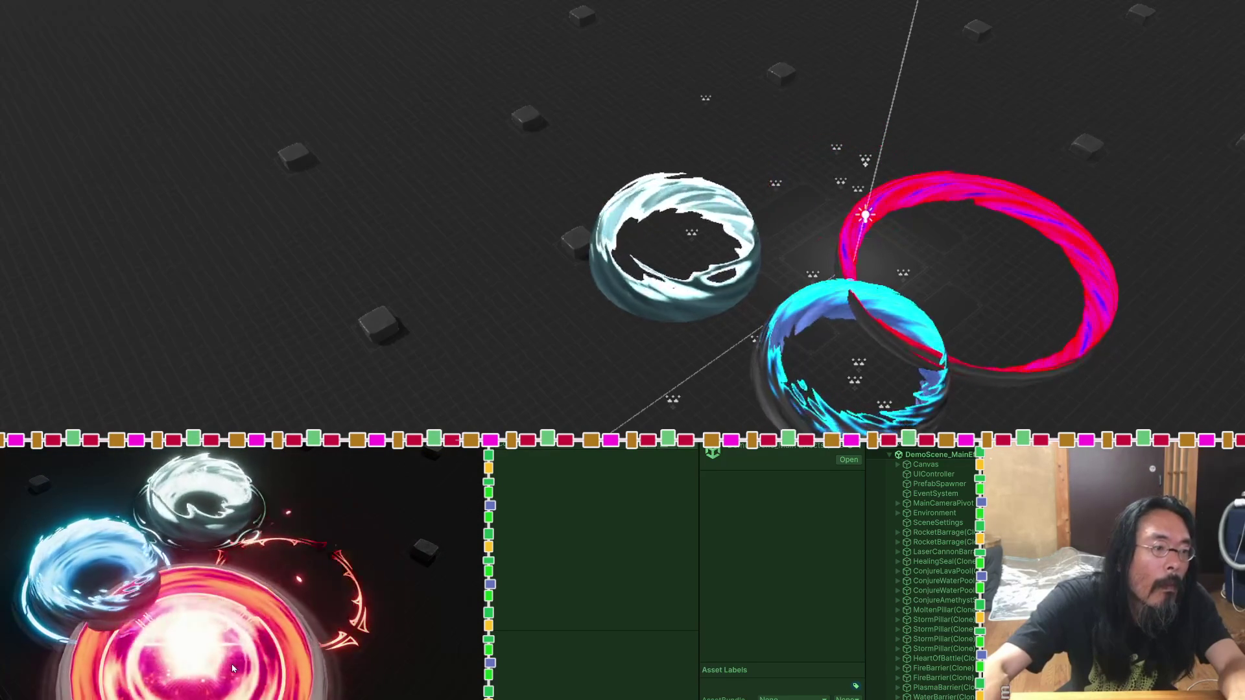
{"action": "left_click", "coordinate": [393, 556]}
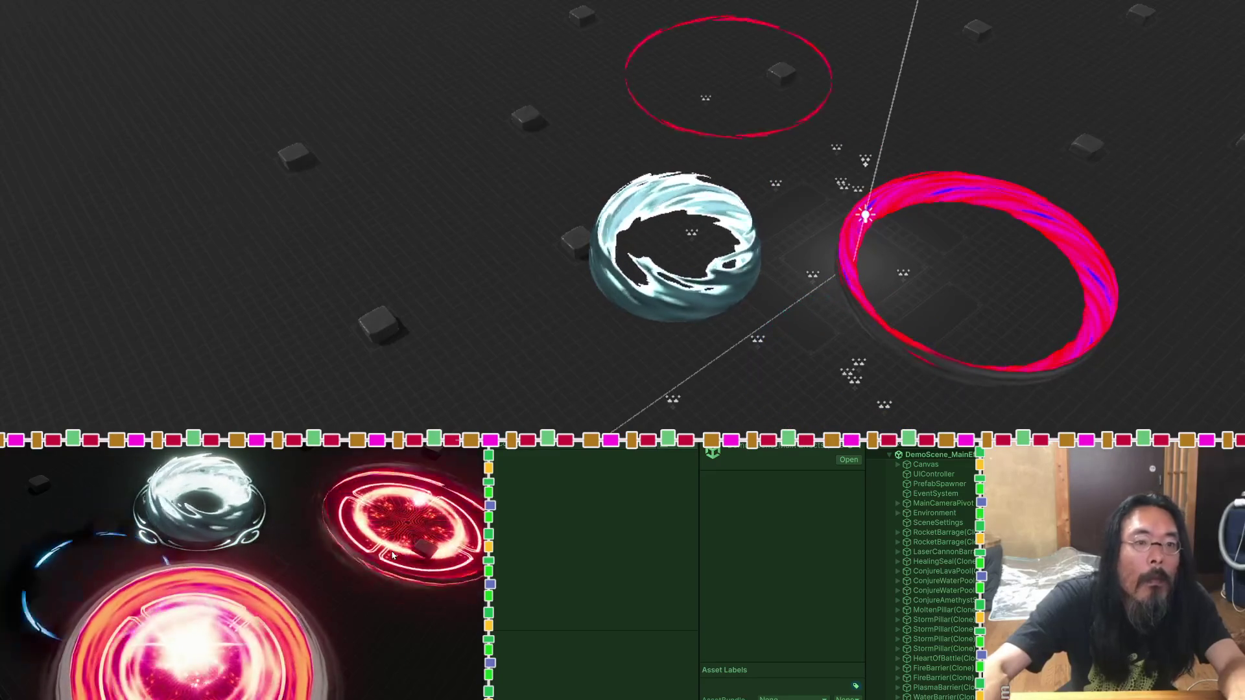
{"action": "left_click", "coordinate": [402, 657]}
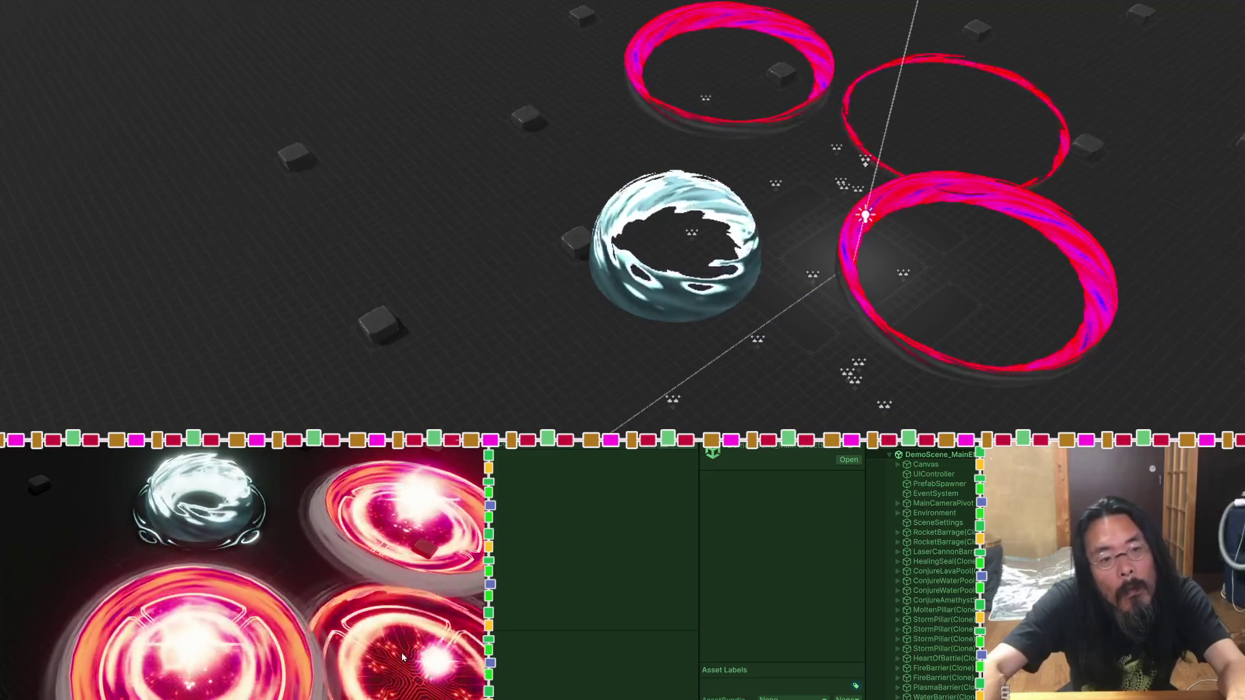
{"action": "left_click", "coordinate": [32, 570]}
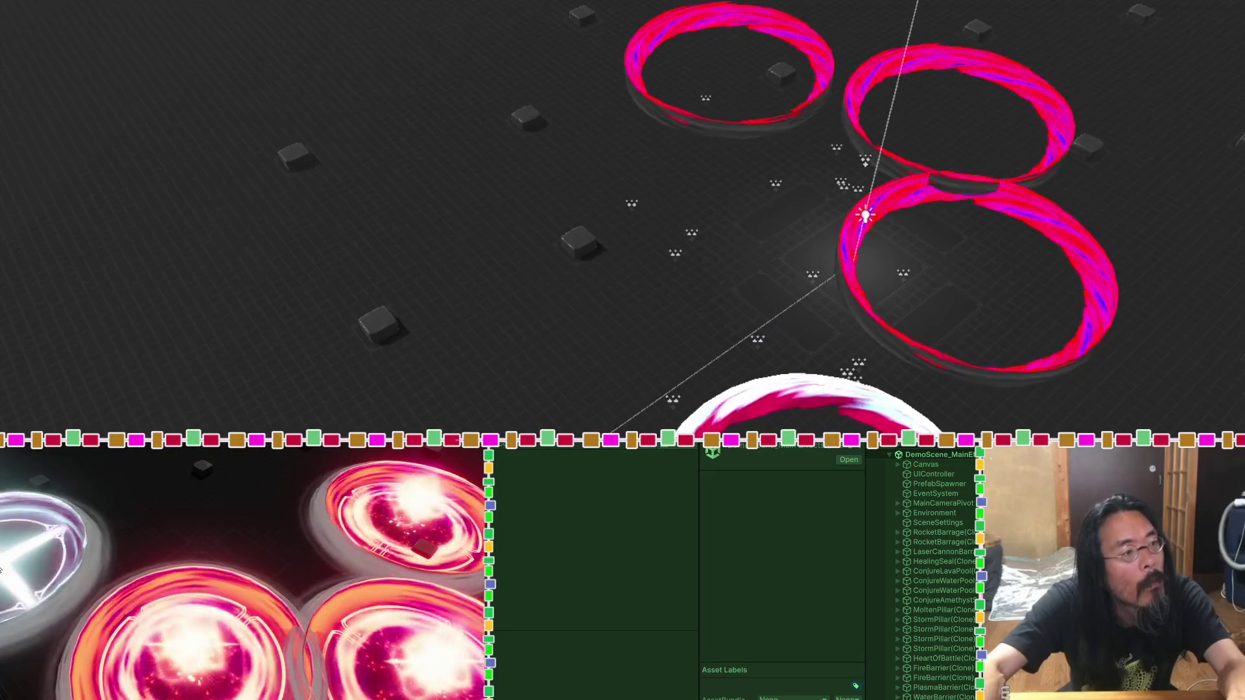
{"action": "left_click", "coordinate": [202, 476]}
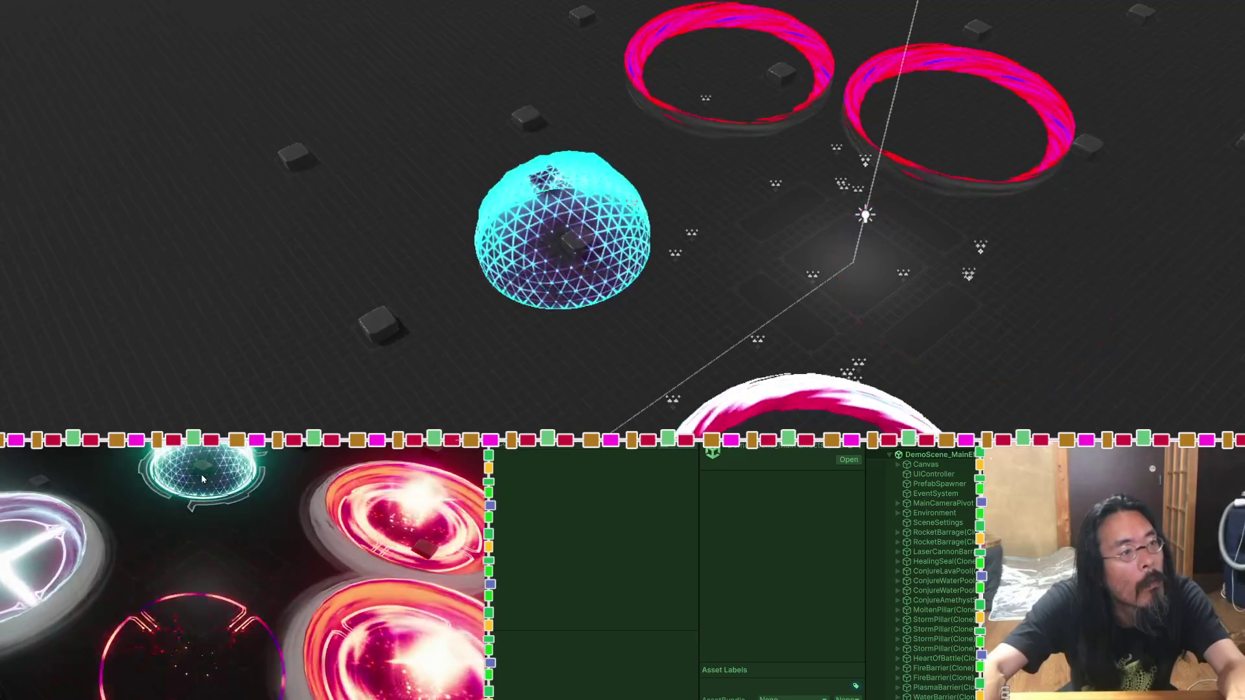
Step: Spawn red, white, green and purple shield domes and a white-gold magic circle around the ground
{"action": "left_click", "coordinate": [71, 622]}
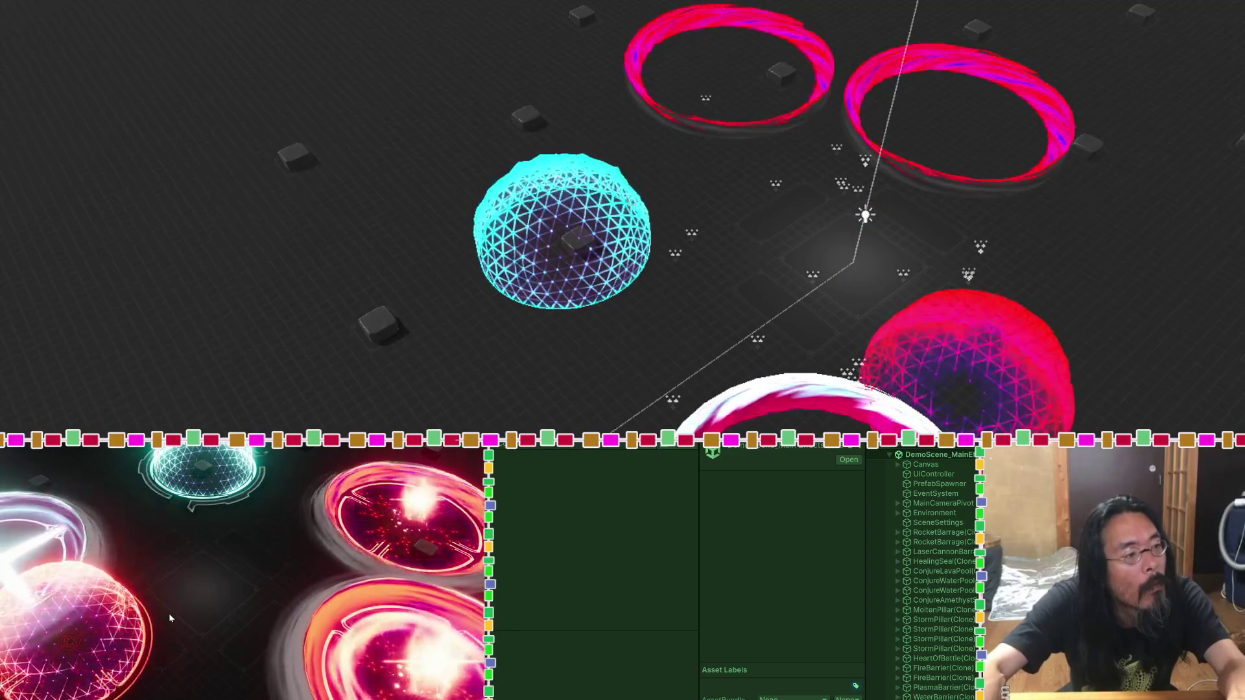
{"action": "left_click", "coordinate": [291, 509]}
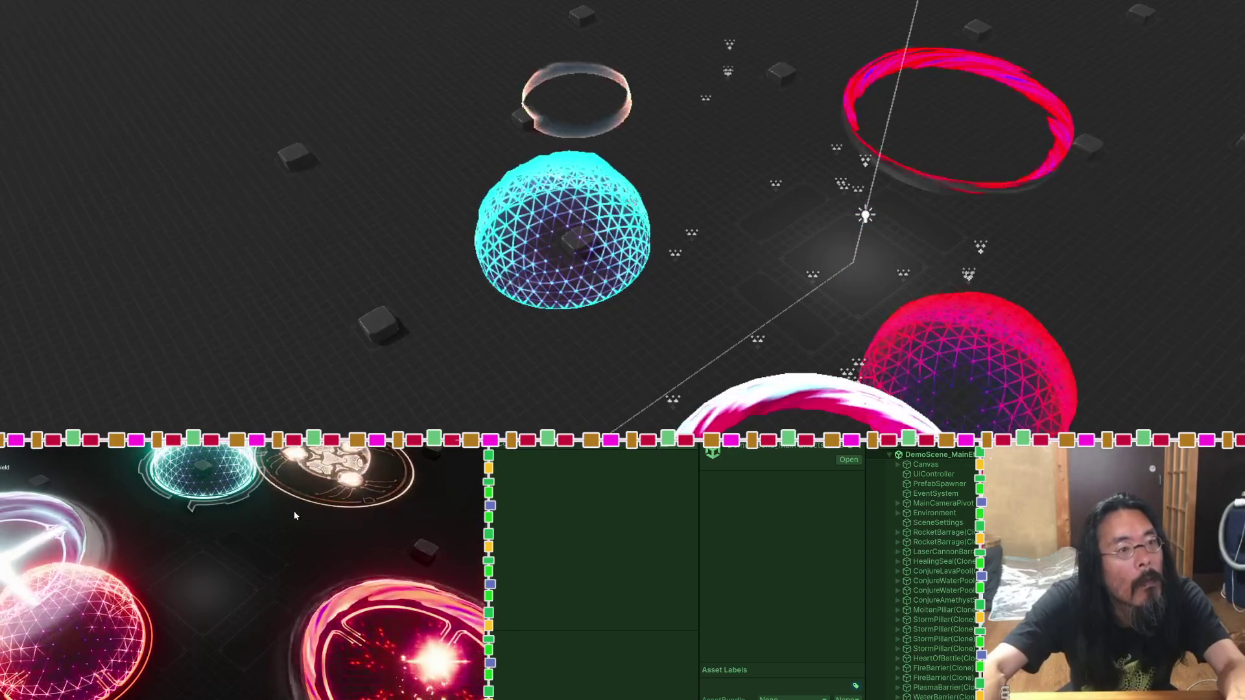
{"action": "left_click", "coordinate": [422, 557]}
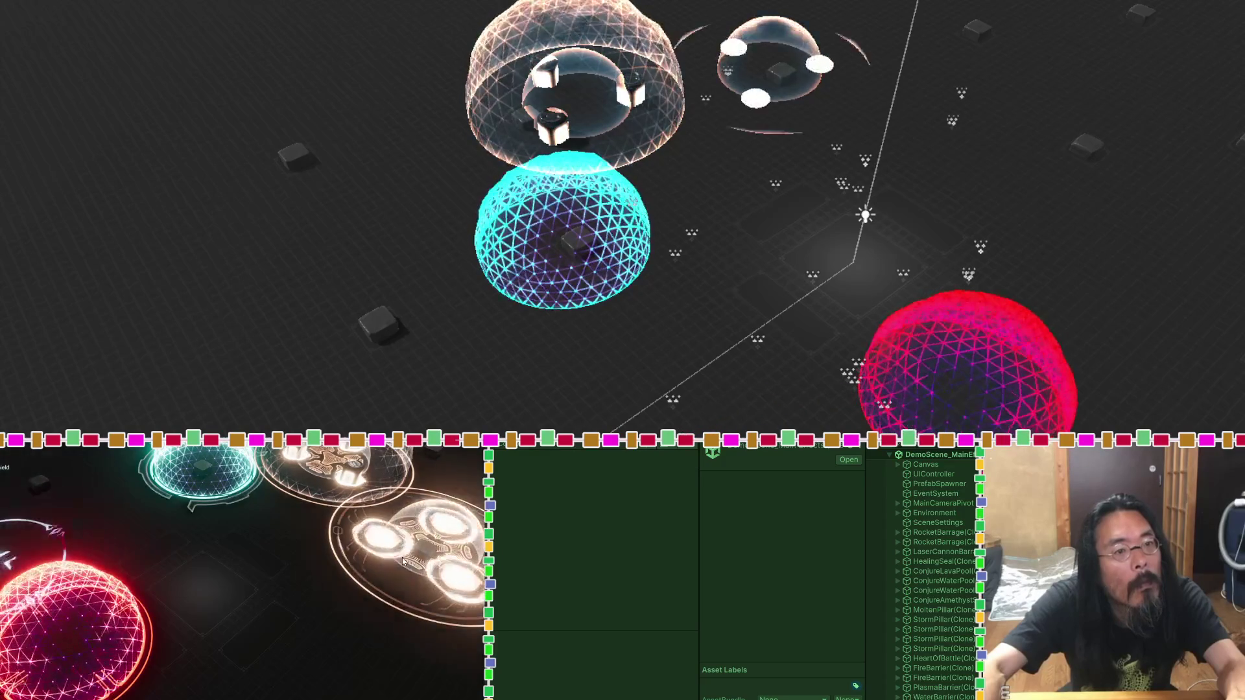
{"action": "left_click", "coordinate": [414, 655]}
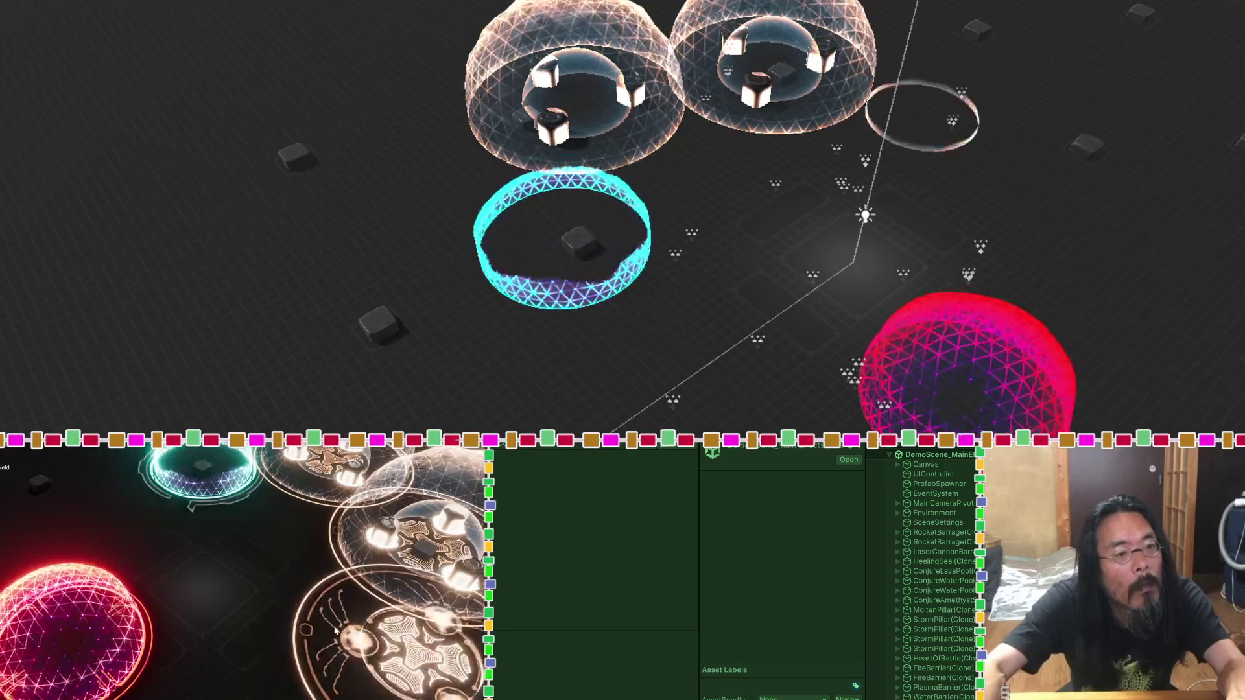
{"action": "left_click", "coordinate": [110, 569]}
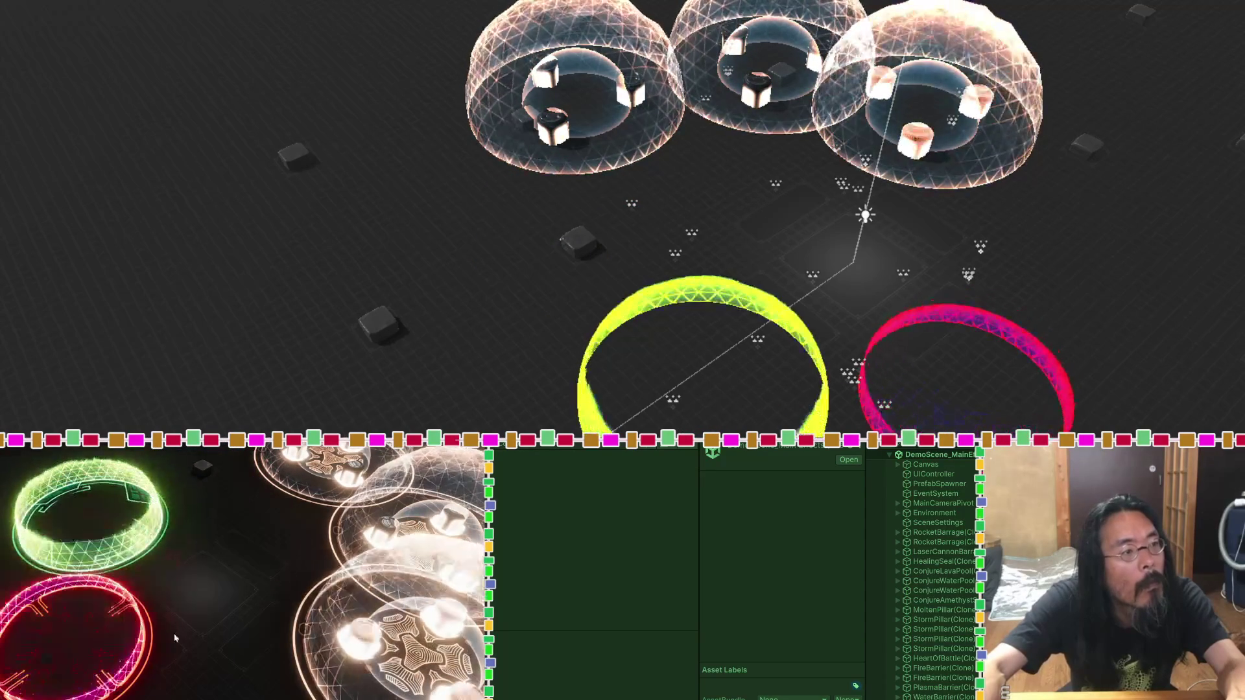
{"action": "left_click", "coordinate": [224, 612]}
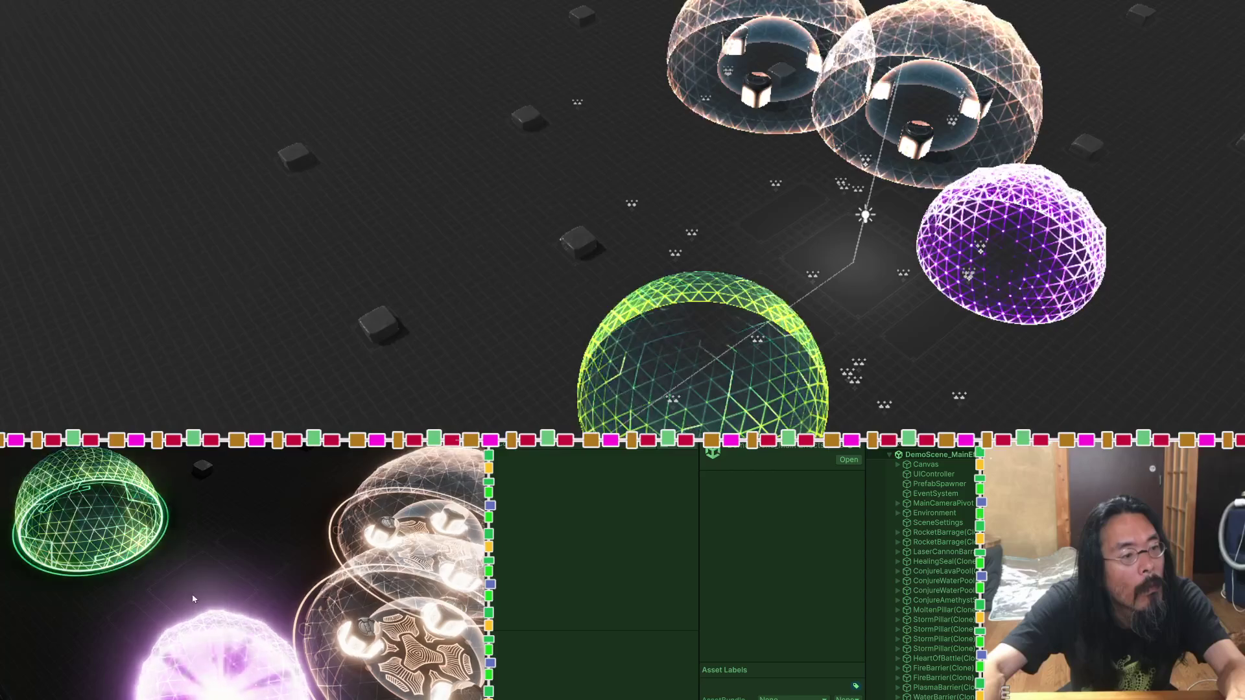
{"action": "left_click", "coordinate": [35, 626]}
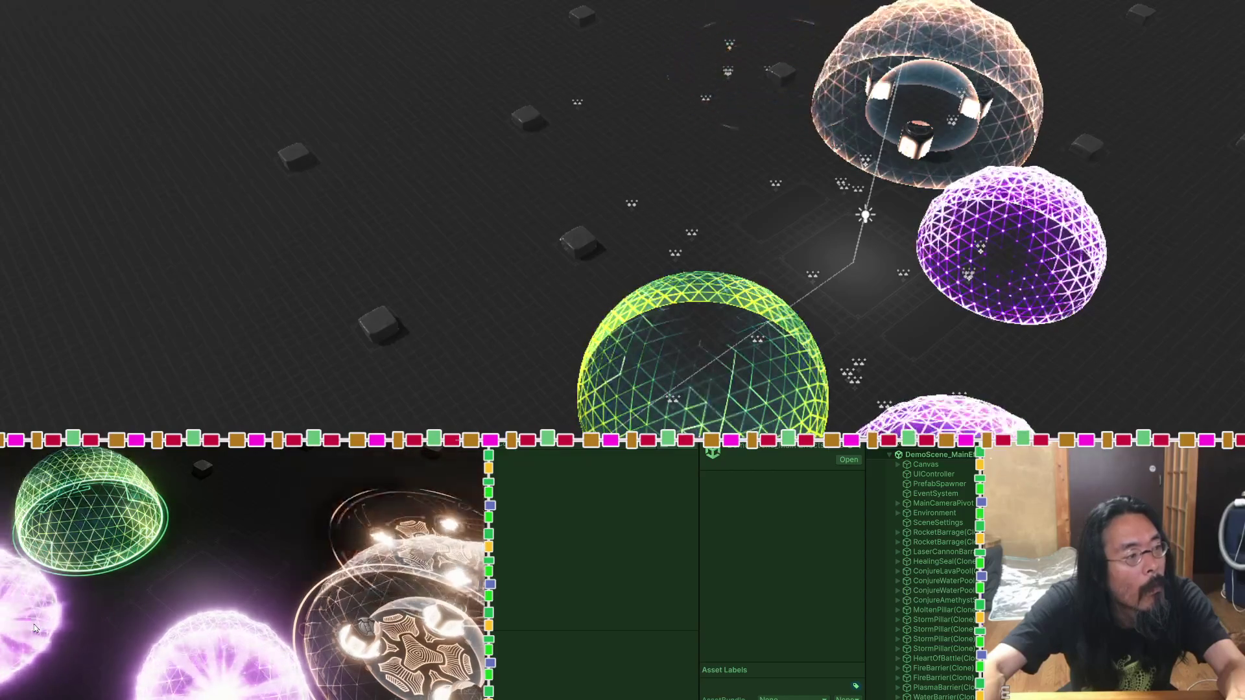
Step: Add bluish-white and red rings, a purple rune, a white lightning strike and star bursts
{"action": "left_click", "coordinate": [266, 454]}
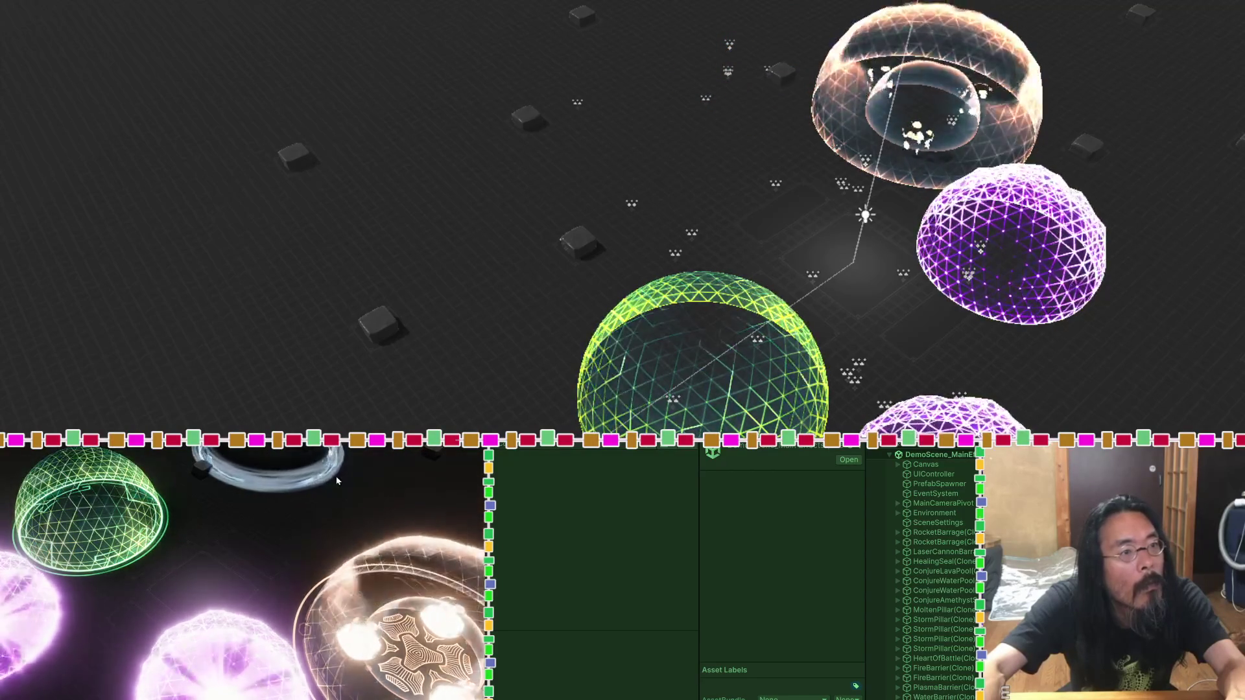
{"action": "left_click", "coordinate": [419, 462]}
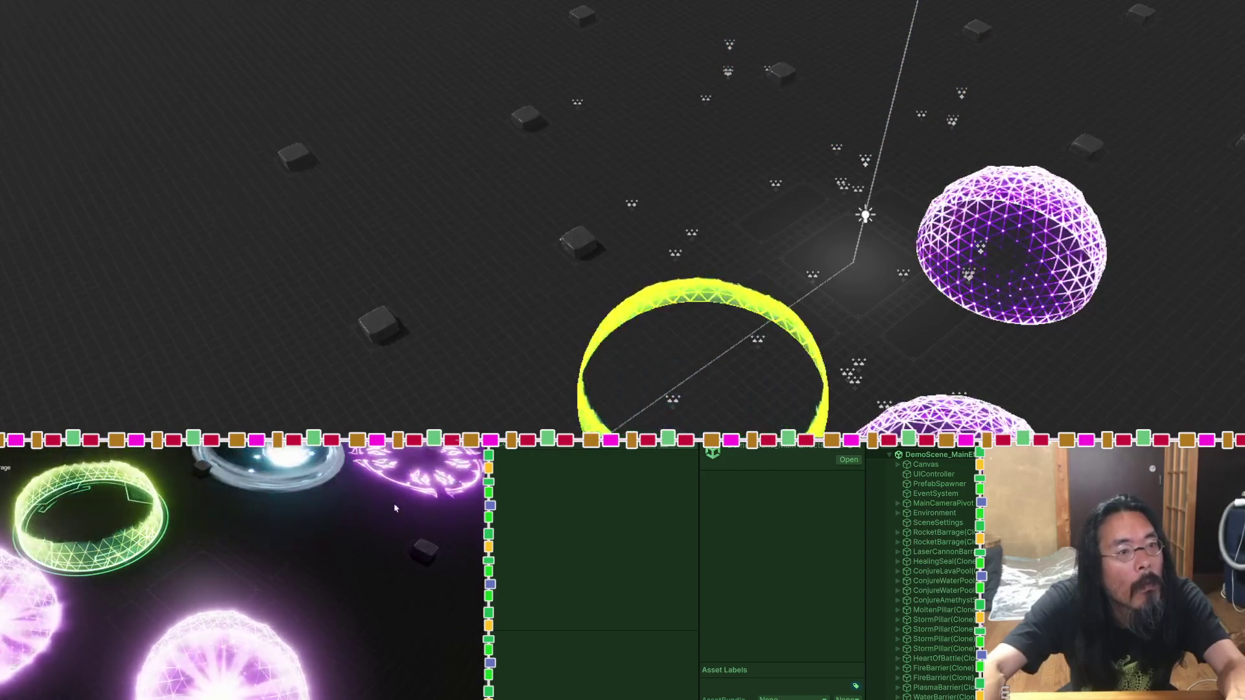
{"action": "left_click", "coordinate": [416, 579]}
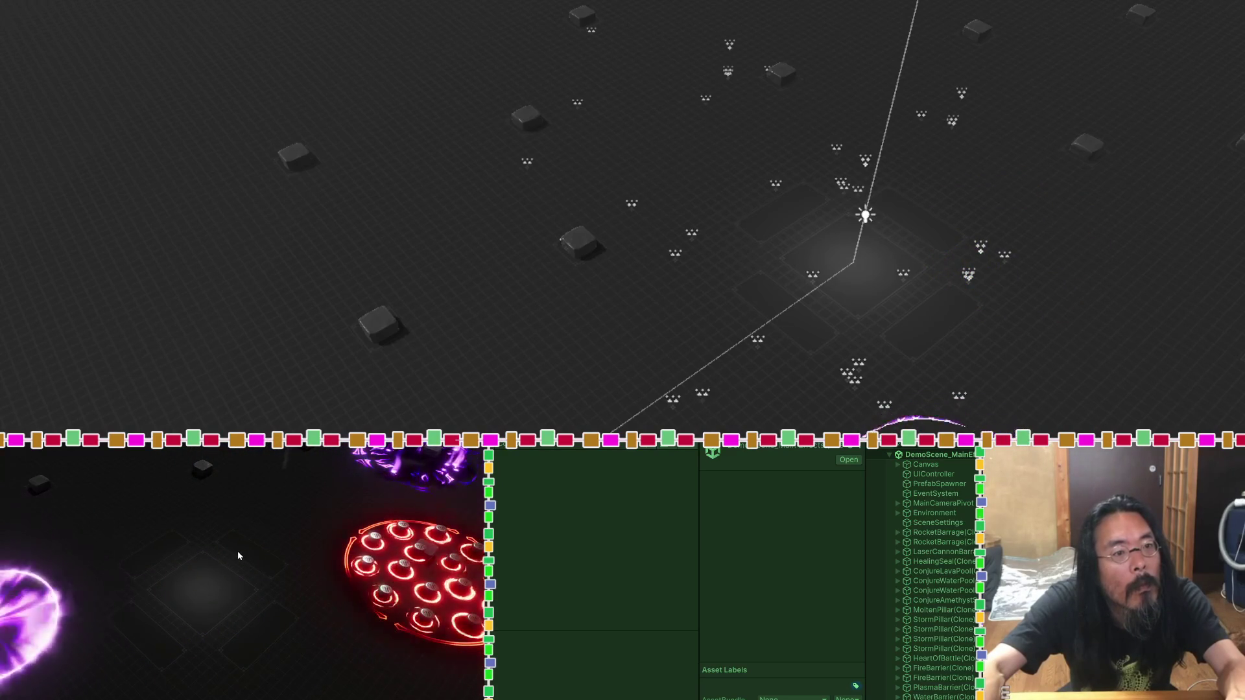
{"action": "left_click", "coordinate": [90, 531]}
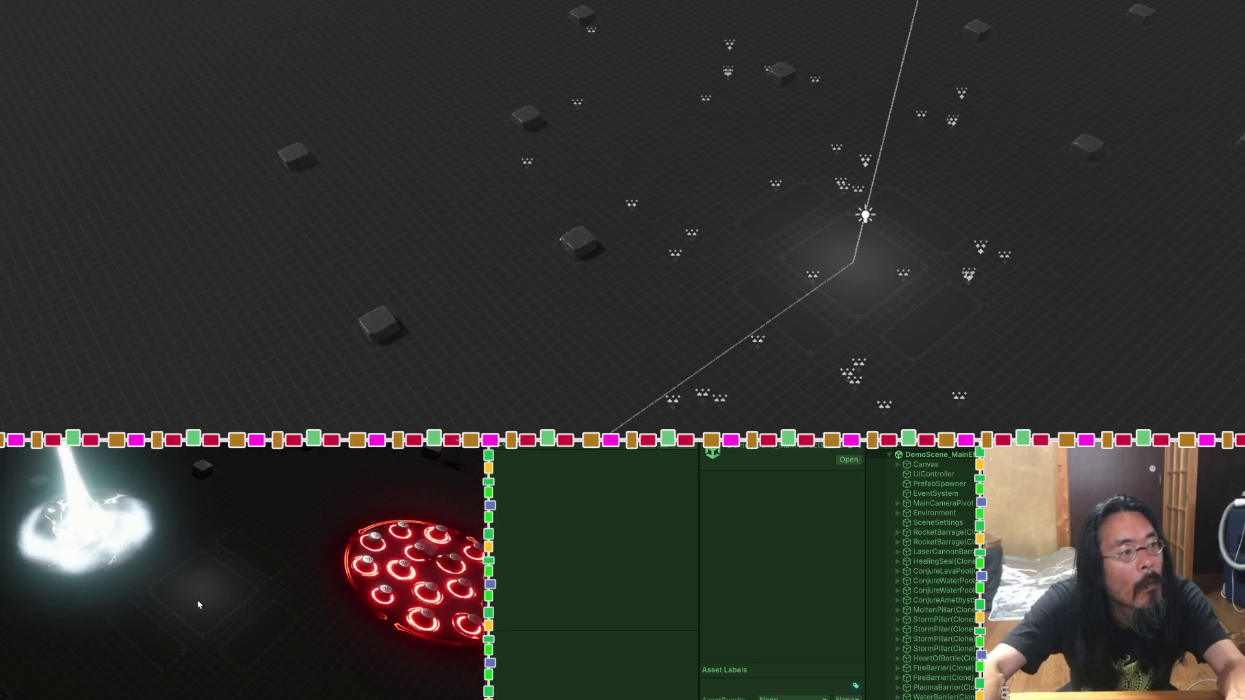
{"action": "left_click", "coordinate": [325, 656]}
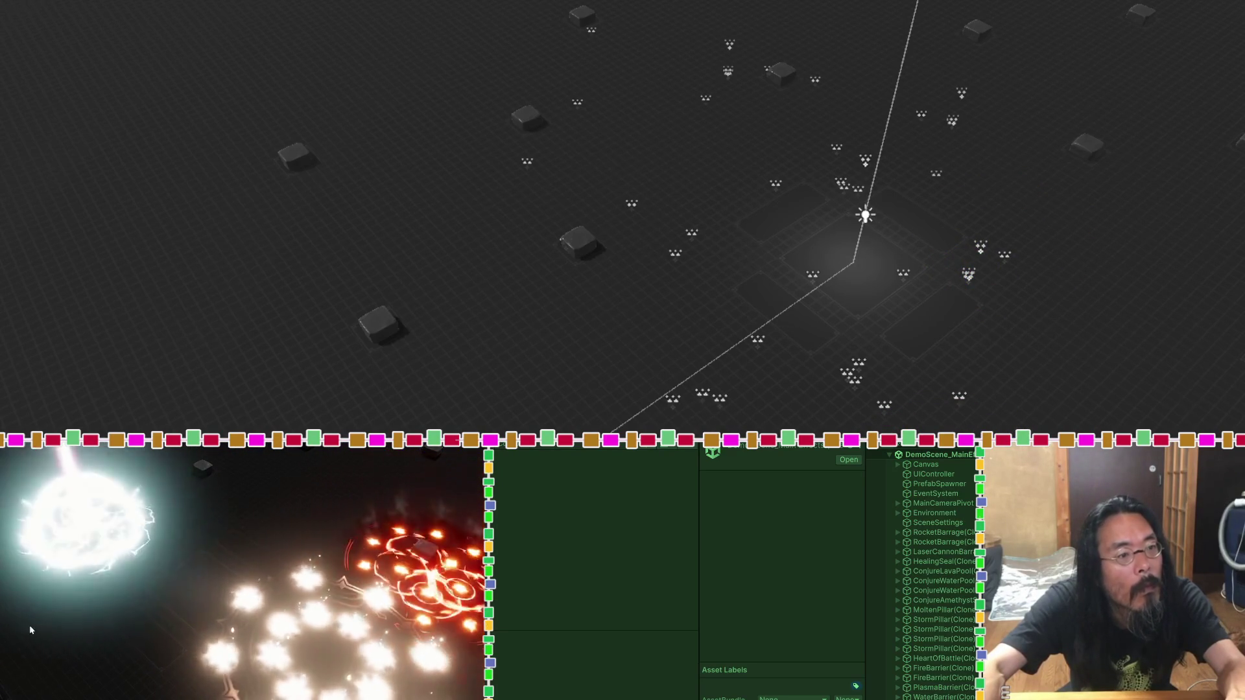